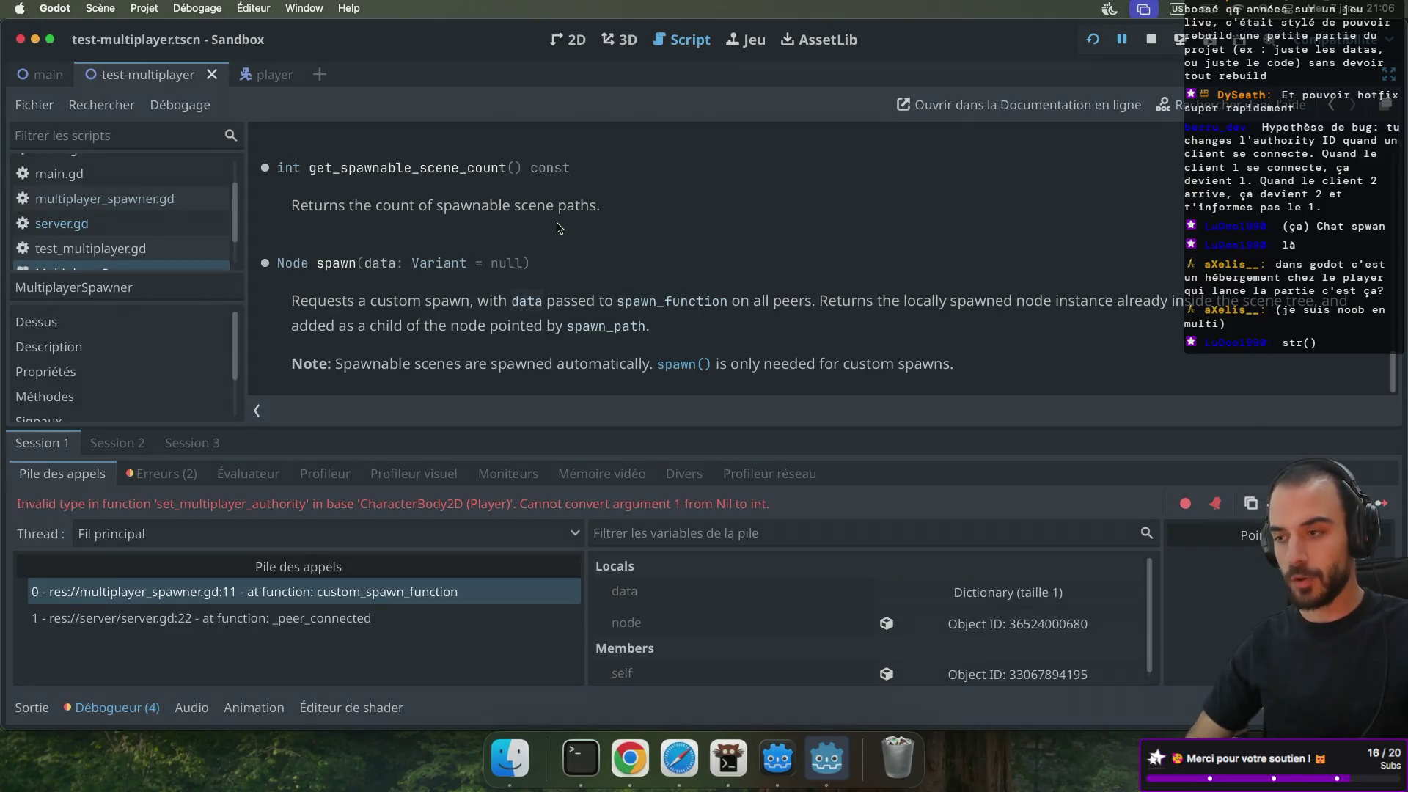
Step: In multiplayer_spawner.gd, change custom_spawn_function's parameter to peer_id: Int
{"action": "key", "text": "alt+Left"}
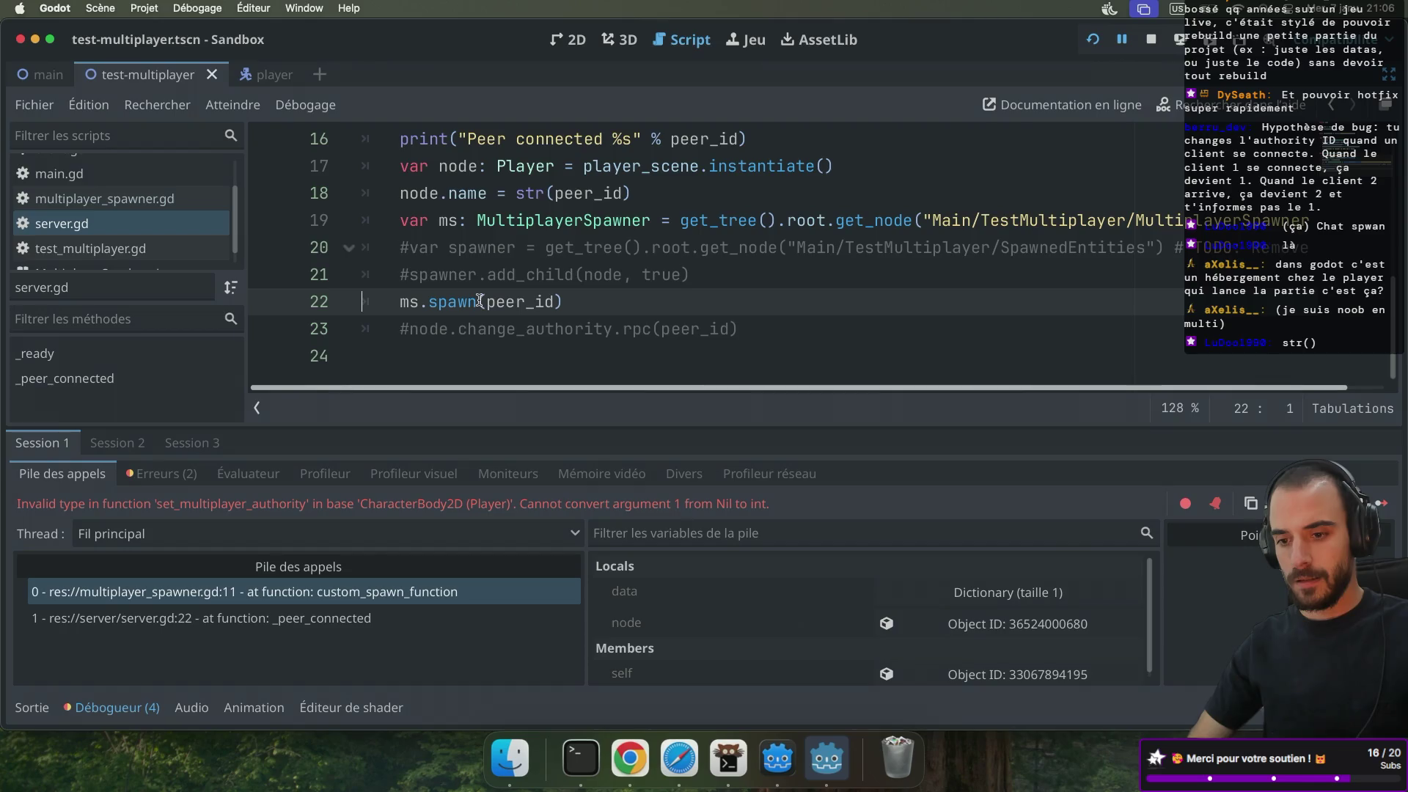
{"action": "left_click", "coordinate": [115, 199]}
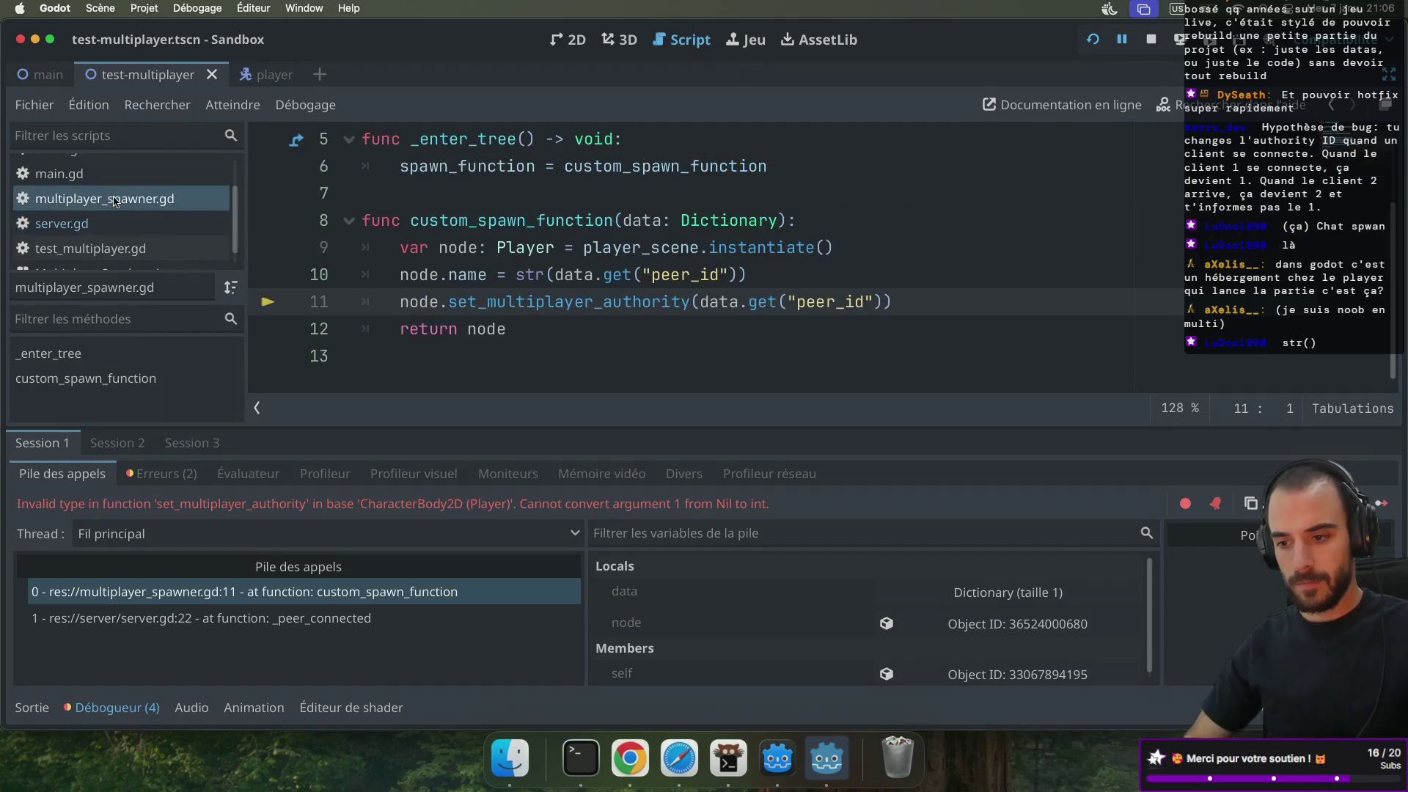
{"action": "double_click", "coordinate": [714, 213]}
{"action": "key", "text": "BackSpace"}
{"action": "type", "text": "eer_id"}
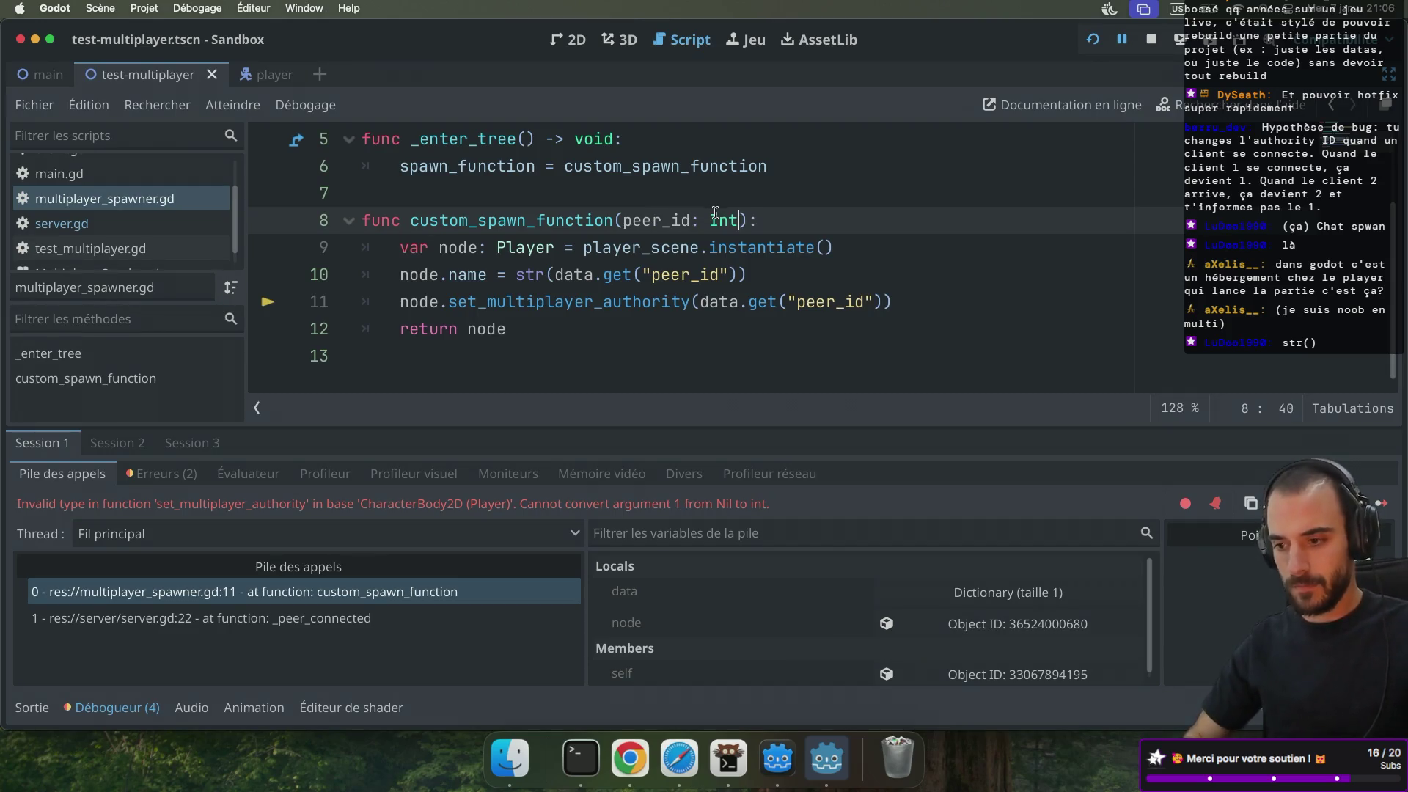
Step: Replace both data.get("peer_id") lookups on lines 10–11 with peer_id and save the script
{"action": "left_click_drag", "start_coordinate": [554, 274], "coordinate": [735, 275]}
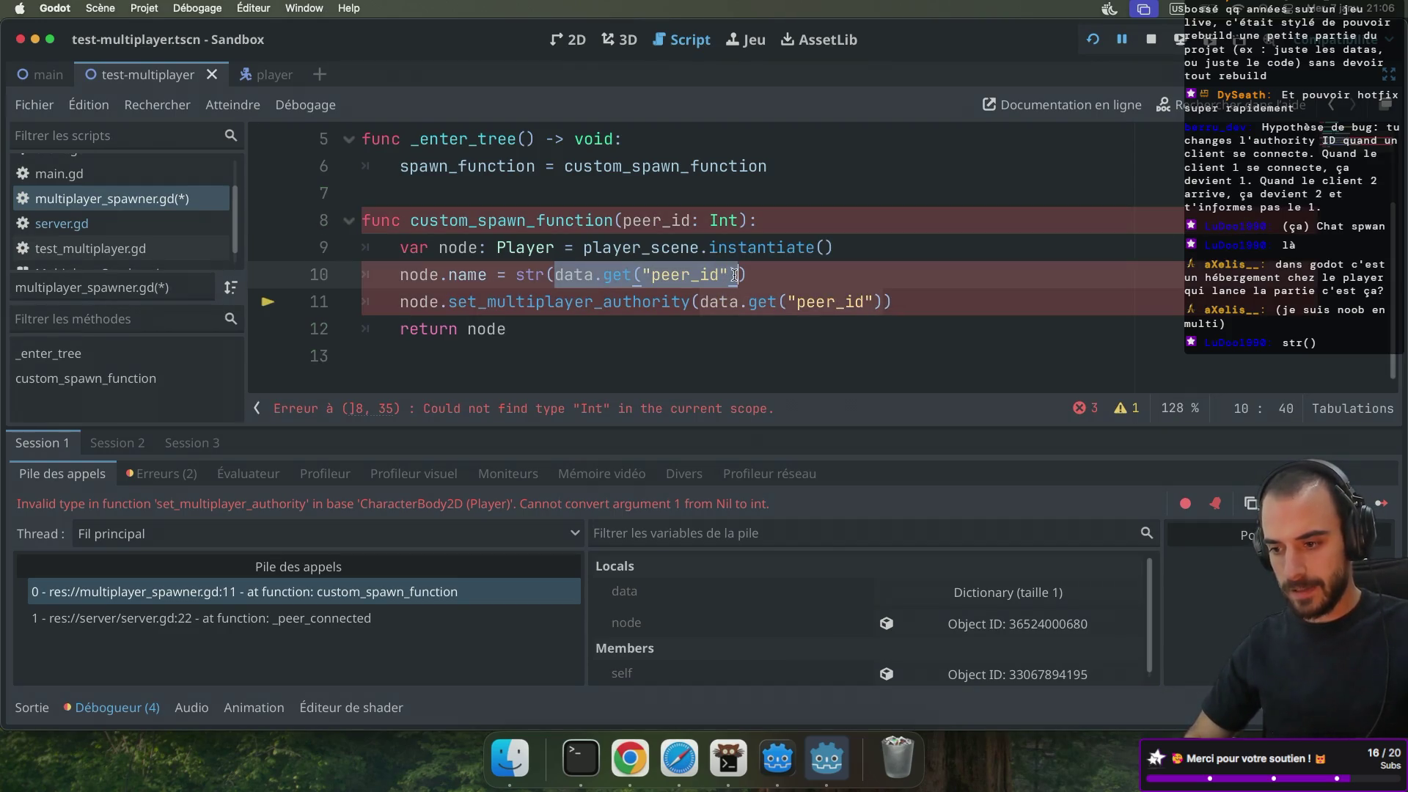
{"action": "type", "text": "peer_id"}
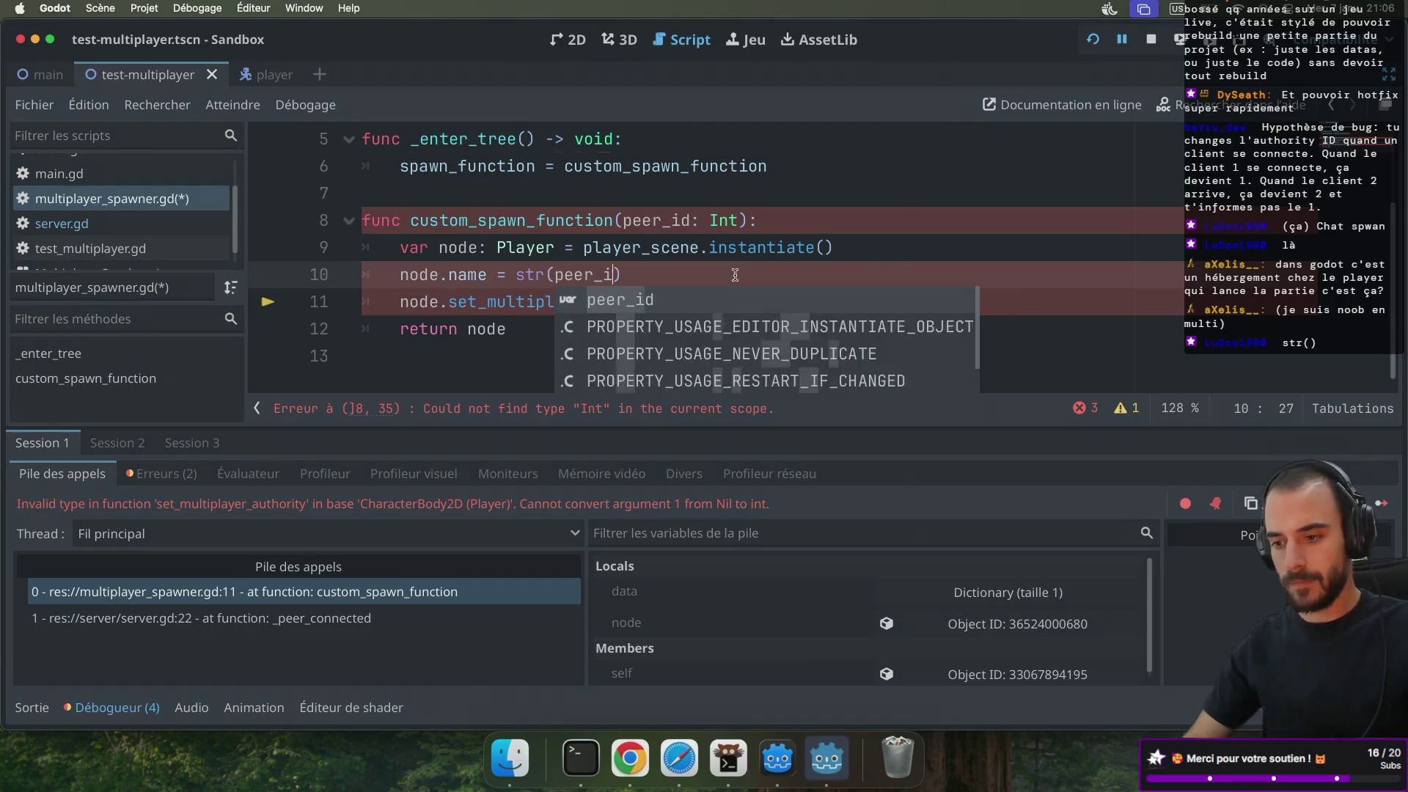
{"action": "left_click_drag", "start_coordinate": [701, 302], "coordinate": [881, 303]}
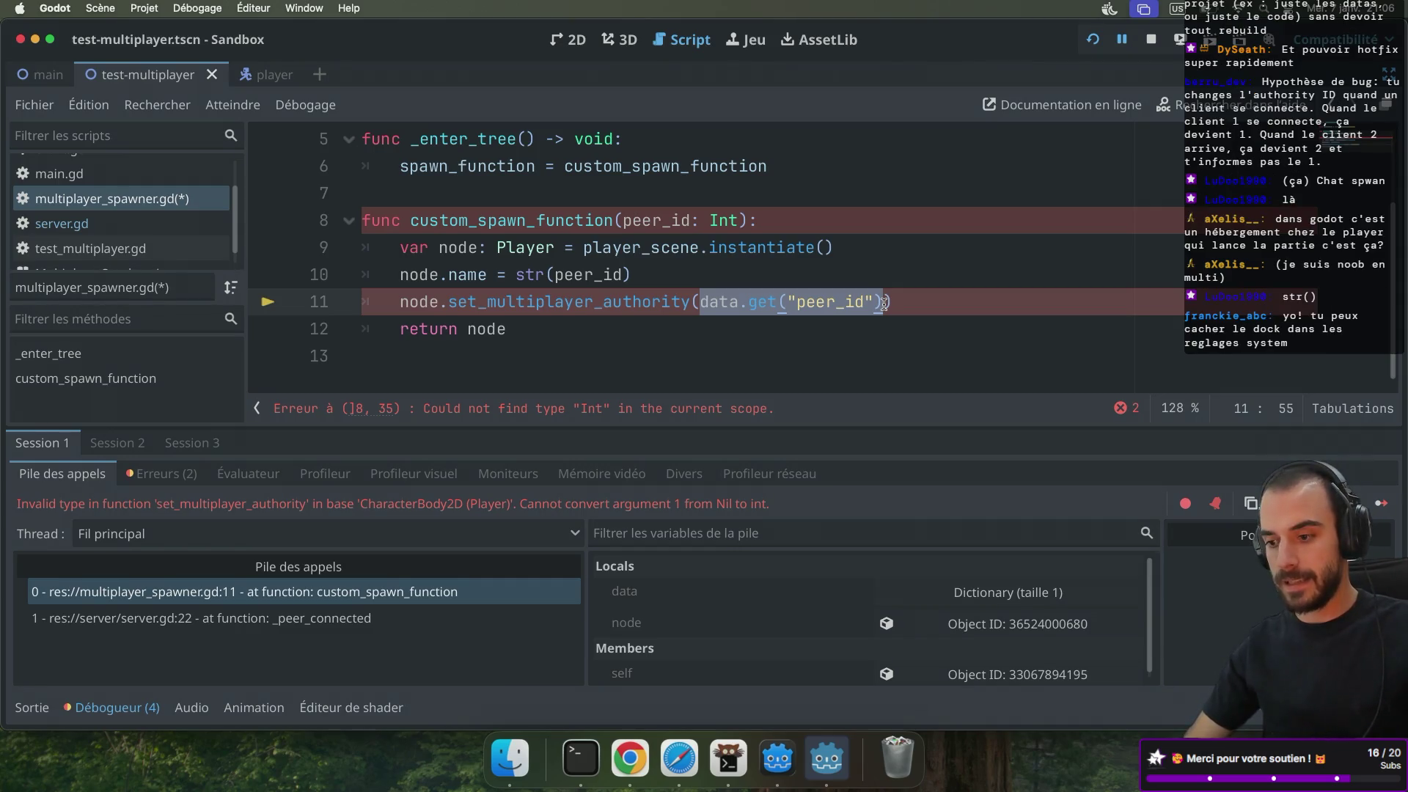
{"action": "type", "text": "pee"}
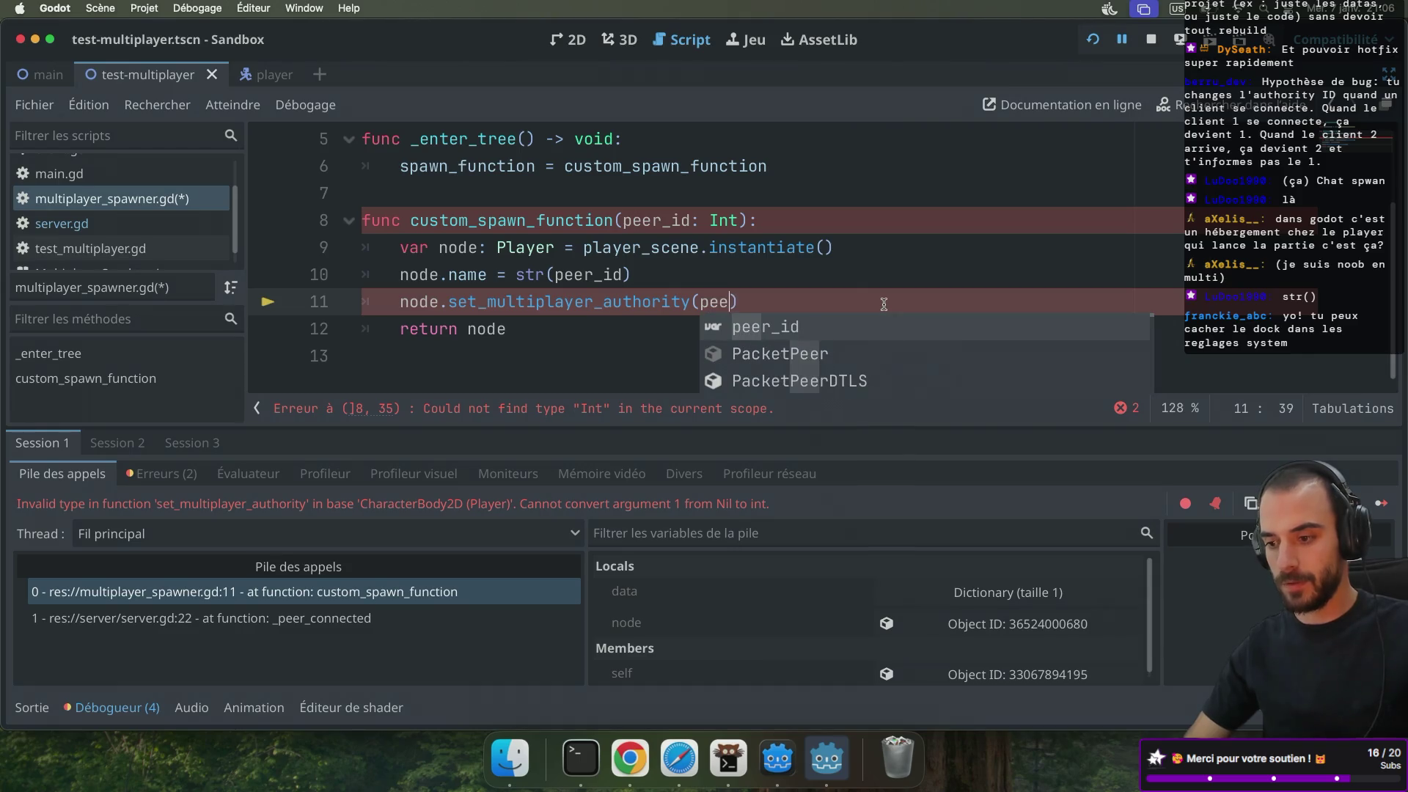
{"action": "key", "text": "Return"}
{"action": "key", "text": "super+s"}
Step: Correct the parameter type to lowercase int and restart the game
{"action": "left_click", "coordinate": [686, 226]}
{"action": "left_click", "coordinate": [625, 274]}
{"action": "left_click", "coordinate": [1092, 41]}
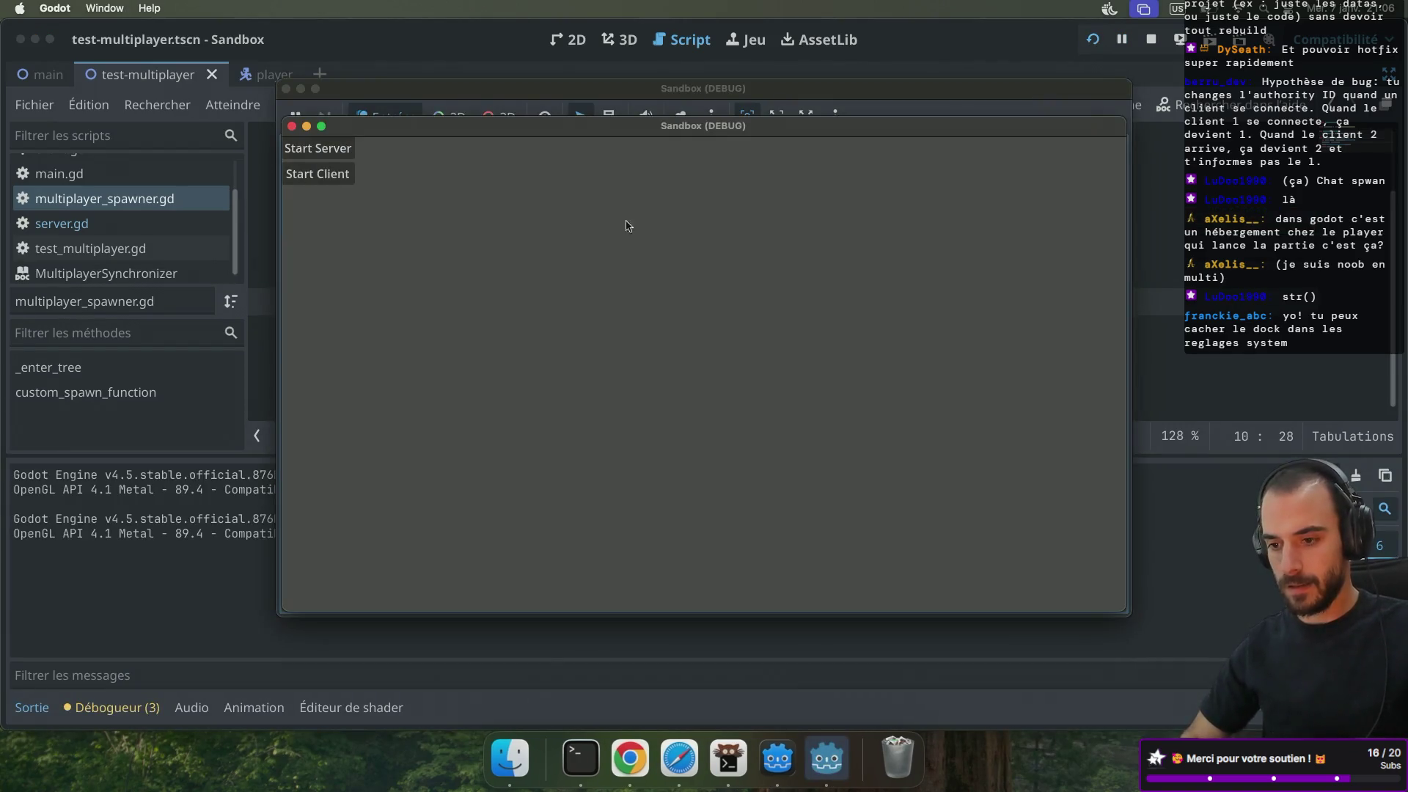
Step: Start the server in one game instance and connect the other as a client
{"action": "left_click_drag", "start_coordinate": [541, 136], "coordinate": [761, 144]}
{"action": "left_click", "coordinate": [318, 148]}
{"action": "left_click", "coordinate": [1223, 265]}
{"action": "left_click", "coordinate": [561, 184]}
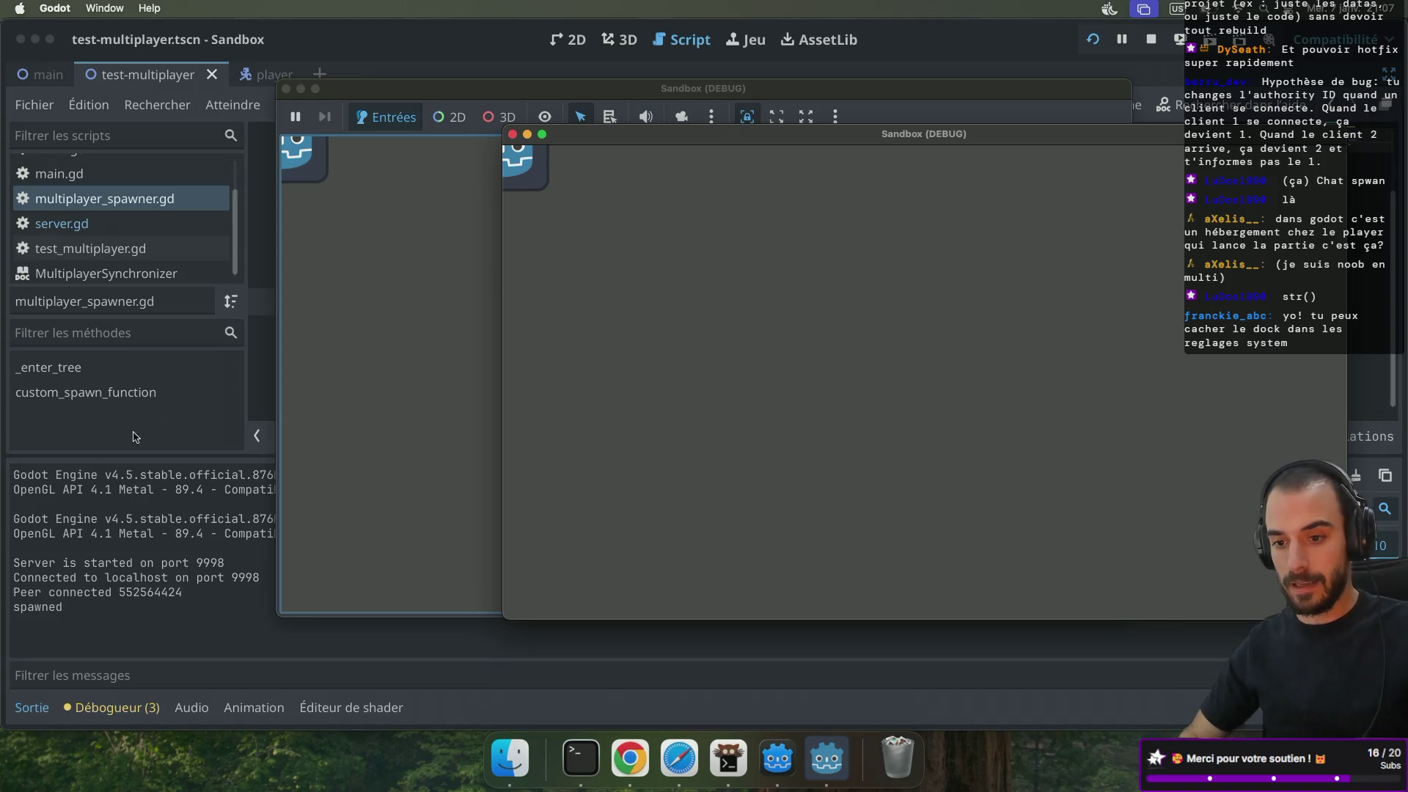
{"action": "left_click", "coordinate": [318, 89]}
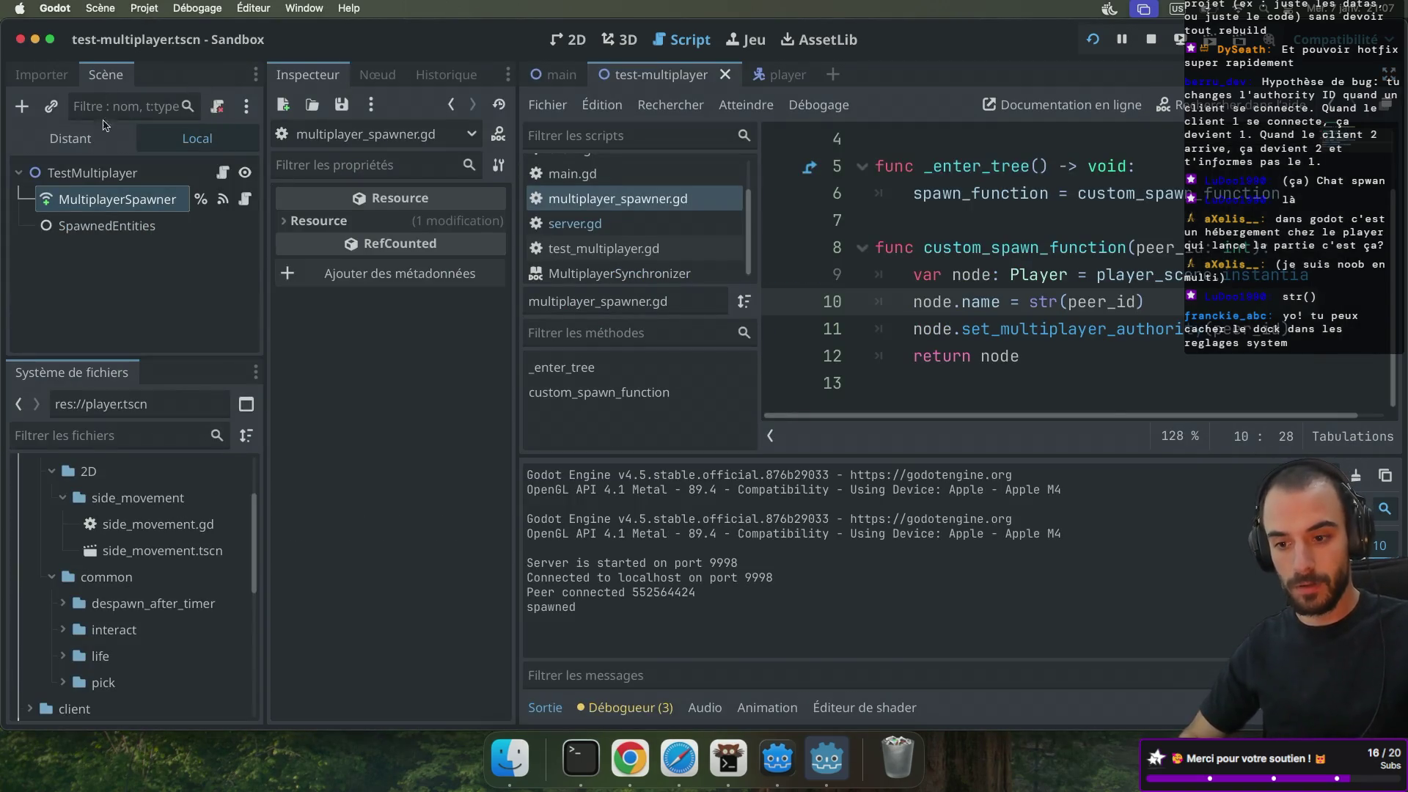
Step: Inspect the spawned player under TestMultiplayer > SpawnedEntities in the remote tree, then stop the game
{"action": "left_click", "coordinate": [71, 138]}
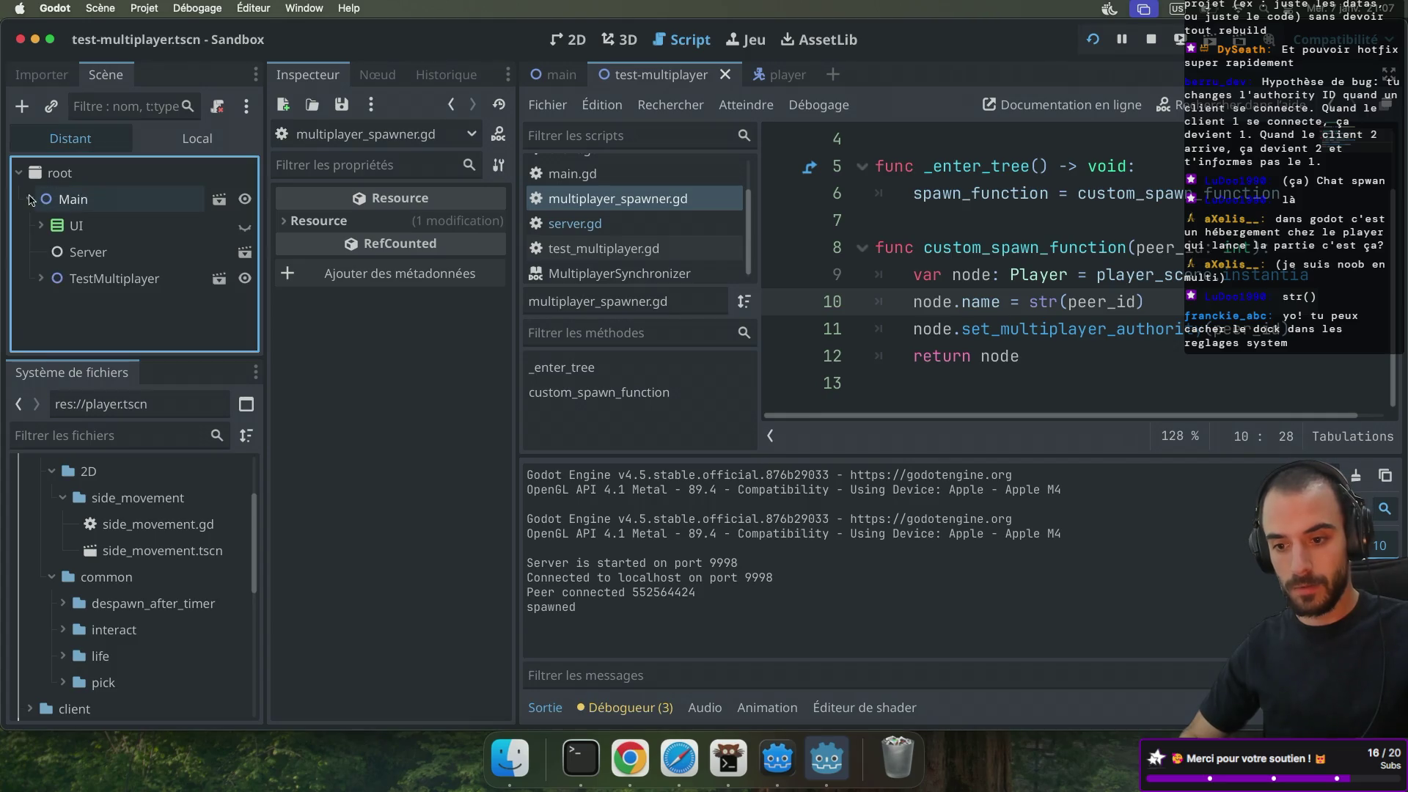
{"action": "left_click", "coordinate": [41, 279]}
{"action": "left_click", "coordinate": [53, 331]}
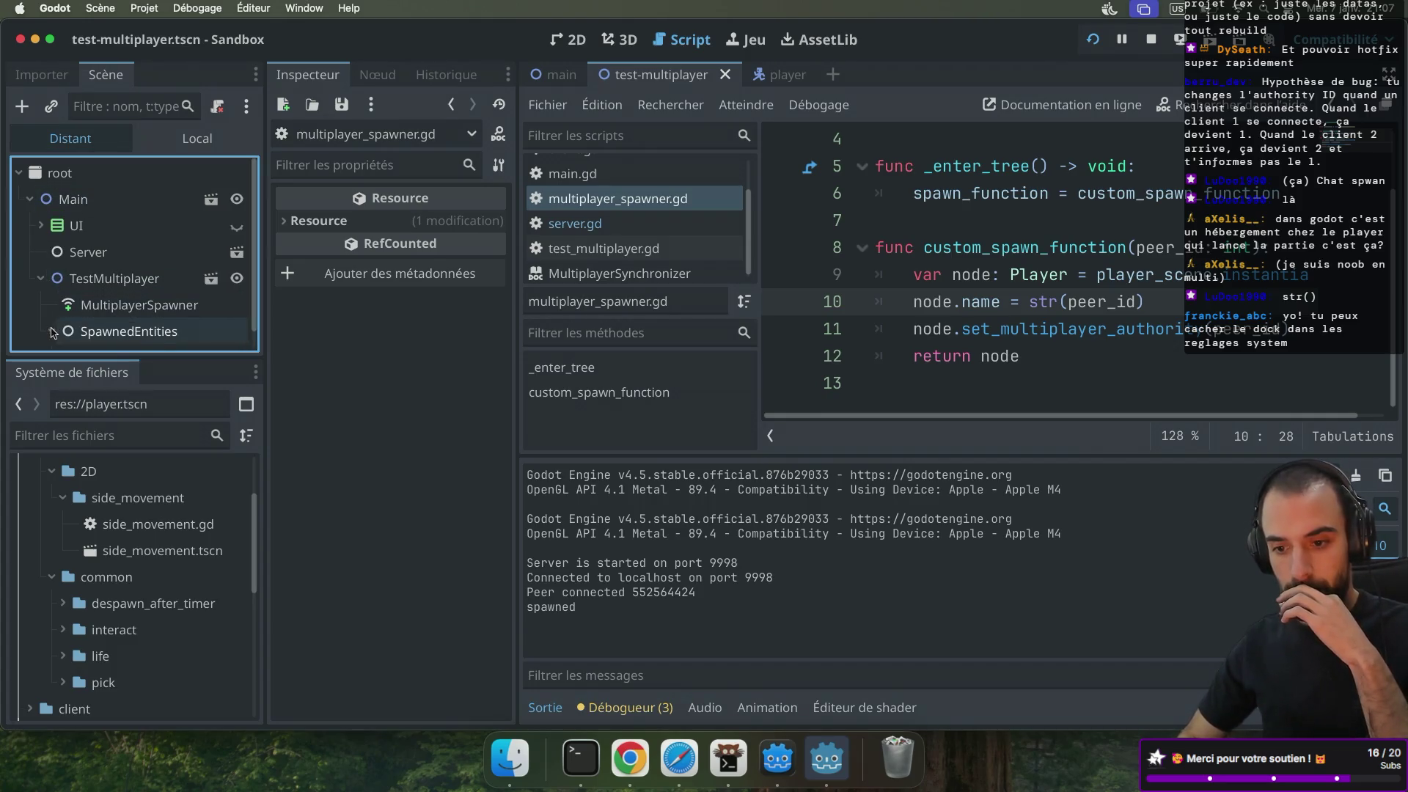
{"action": "left_click", "coordinate": [115, 335]}
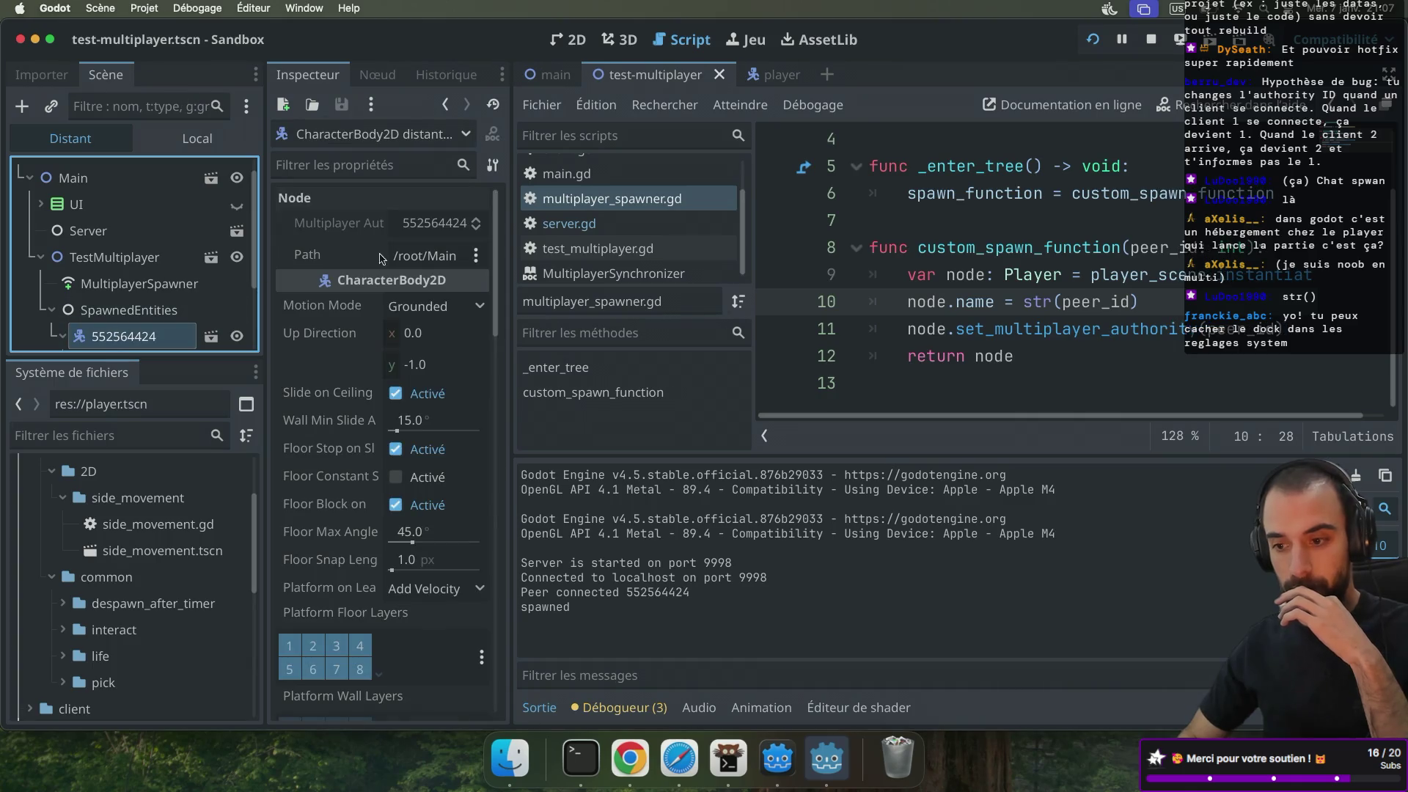
{"action": "left_click", "coordinate": [1150, 40]}
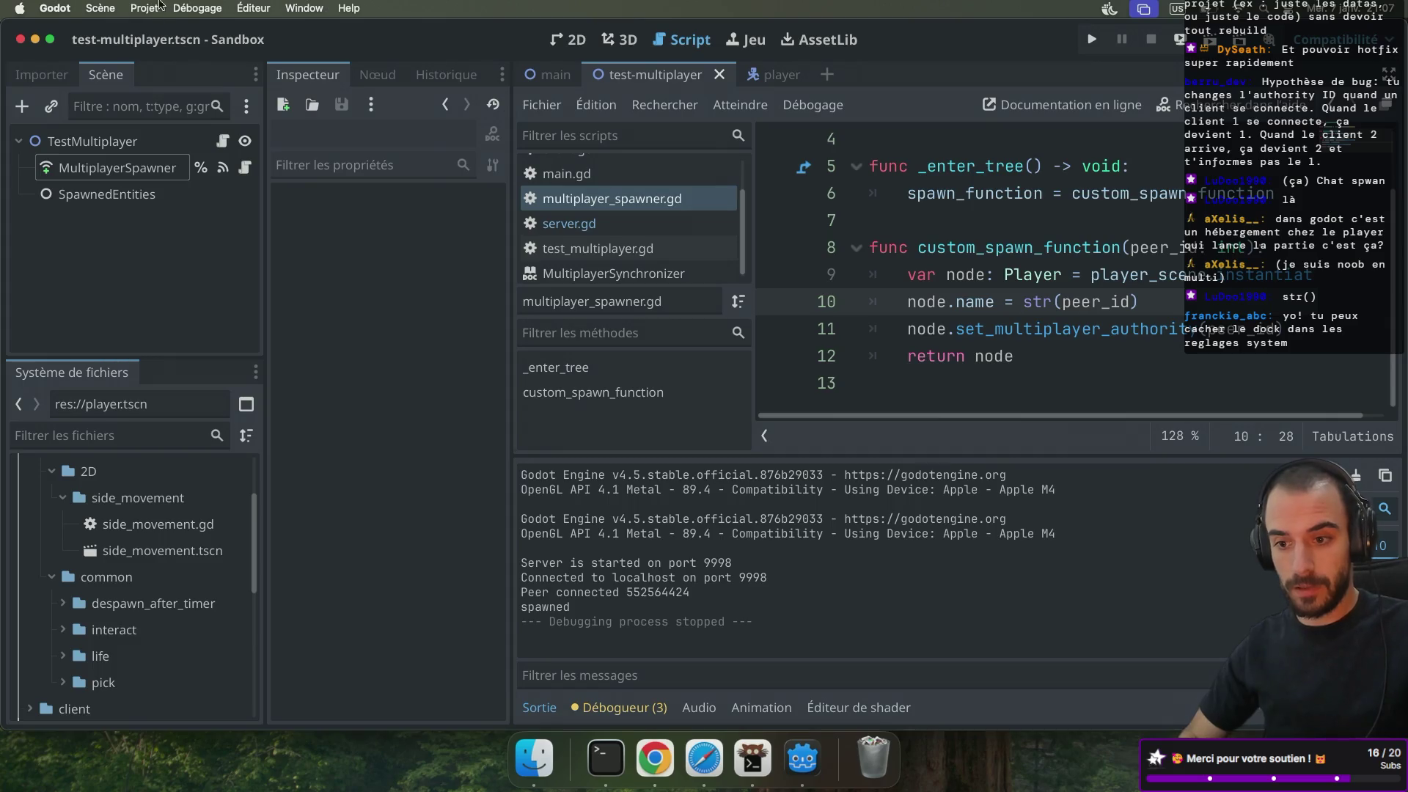
Step: Set Débogage > Personnaliser les instances d'exécution to 3 instances and launch the game
{"action": "left_click", "coordinate": [197, 8]}
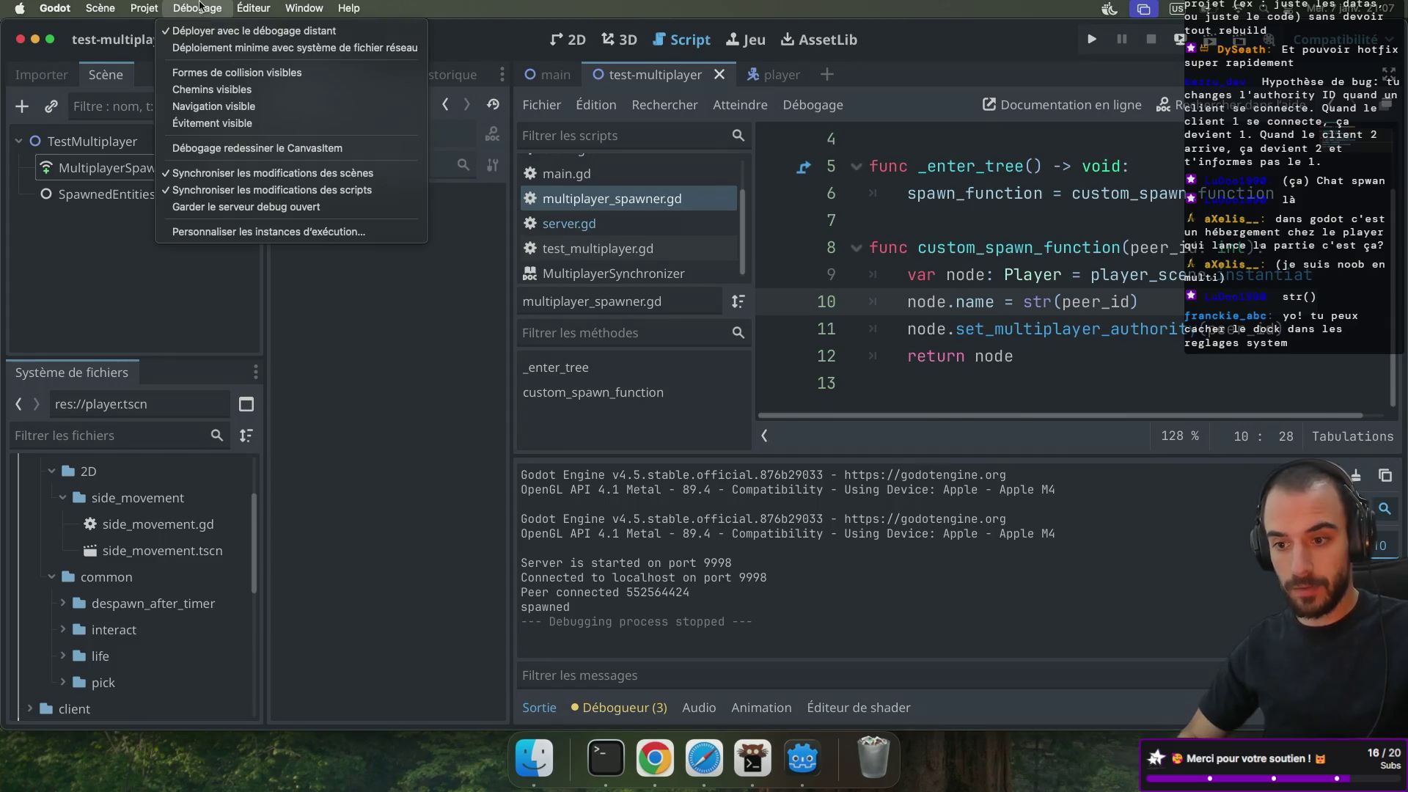
{"action": "left_click", "coordinate": [225, 232]}
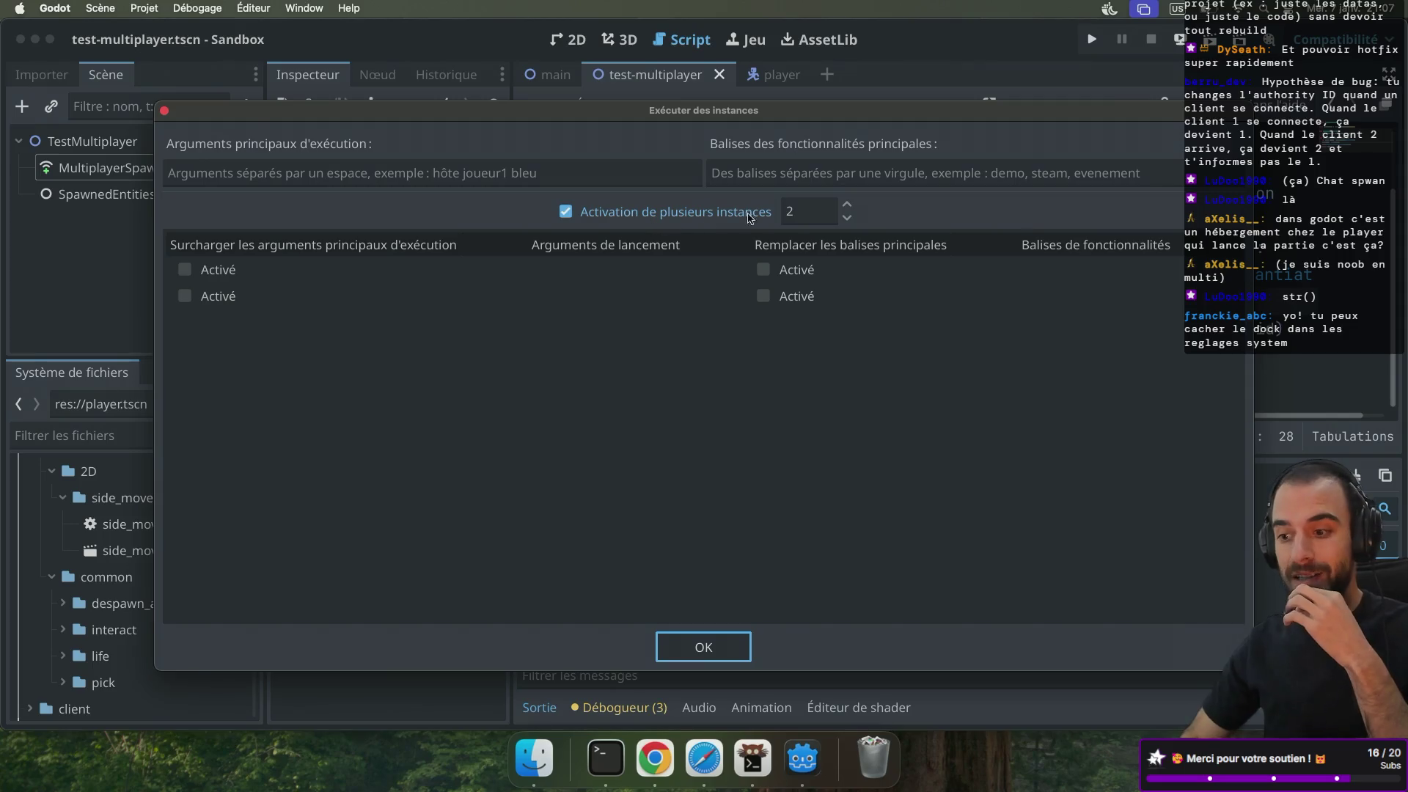
{"action": "left_click", "coordinate": [847, 206]}
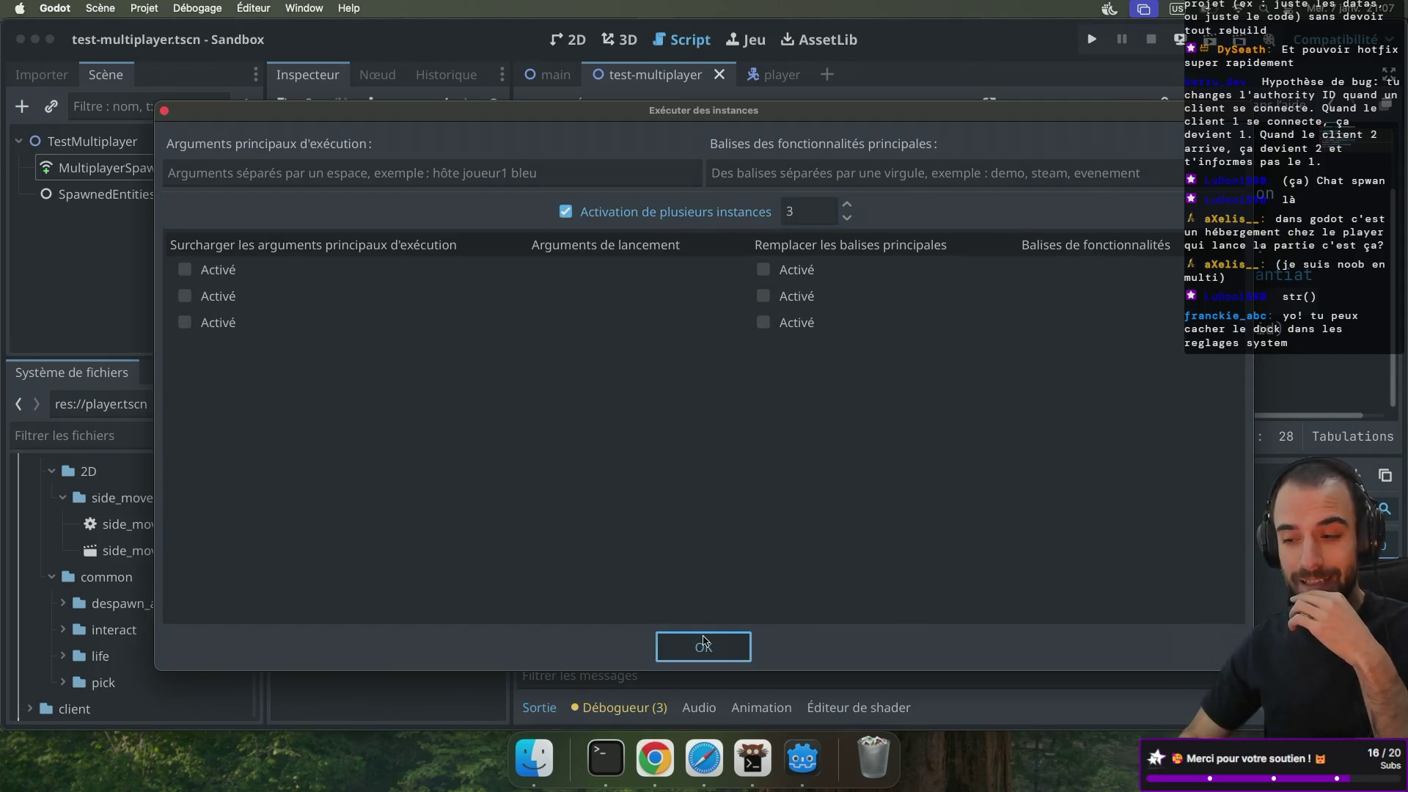
{"action": "left_click", "coordinate": [703, 647]}
{"action": "left_click", "coordinate": [1090, 40]}
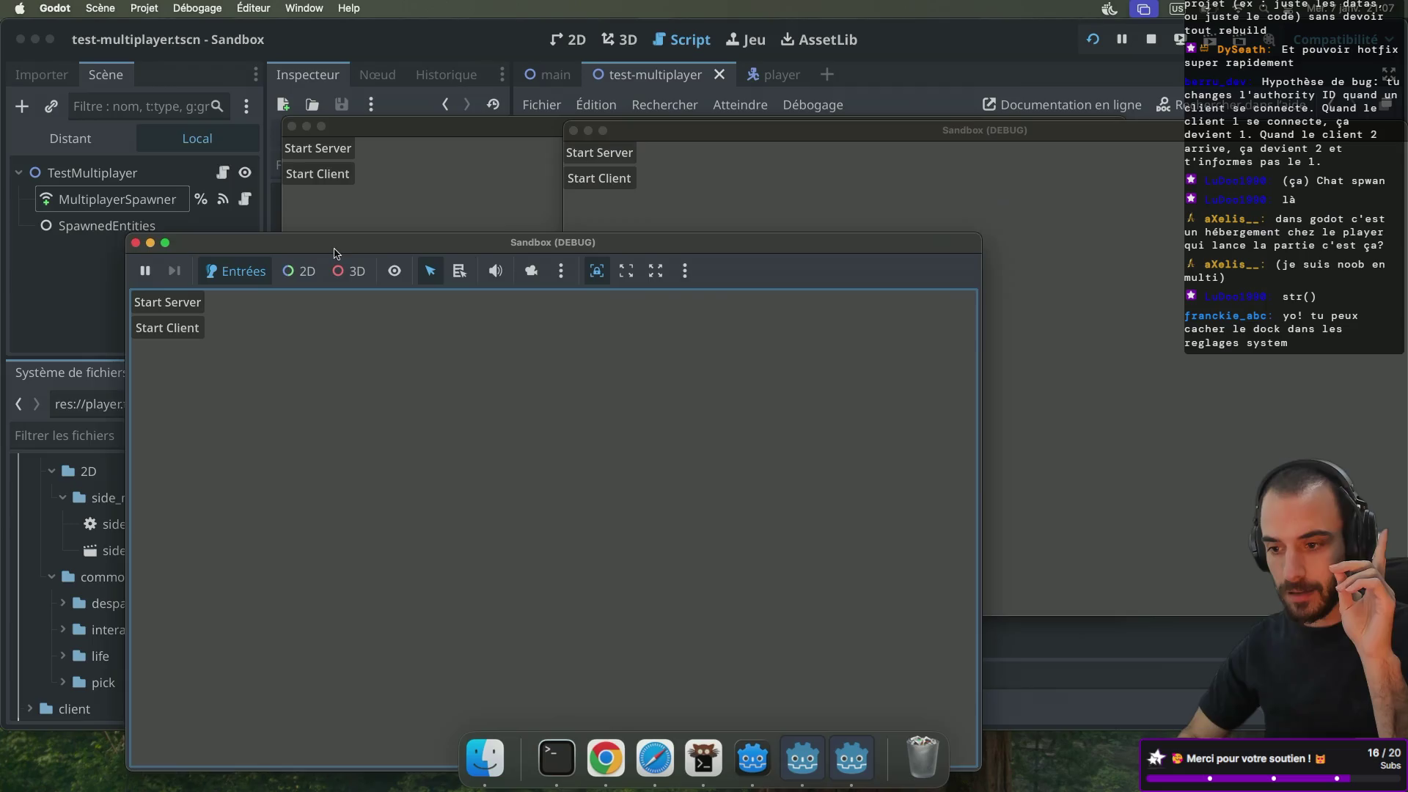
Step: Start the server in one instance and connect the other two as clients
{"action": "left_click", "coordinate": [110, 313]}
{"action": "left_click", "coordinate": [334, 179]}
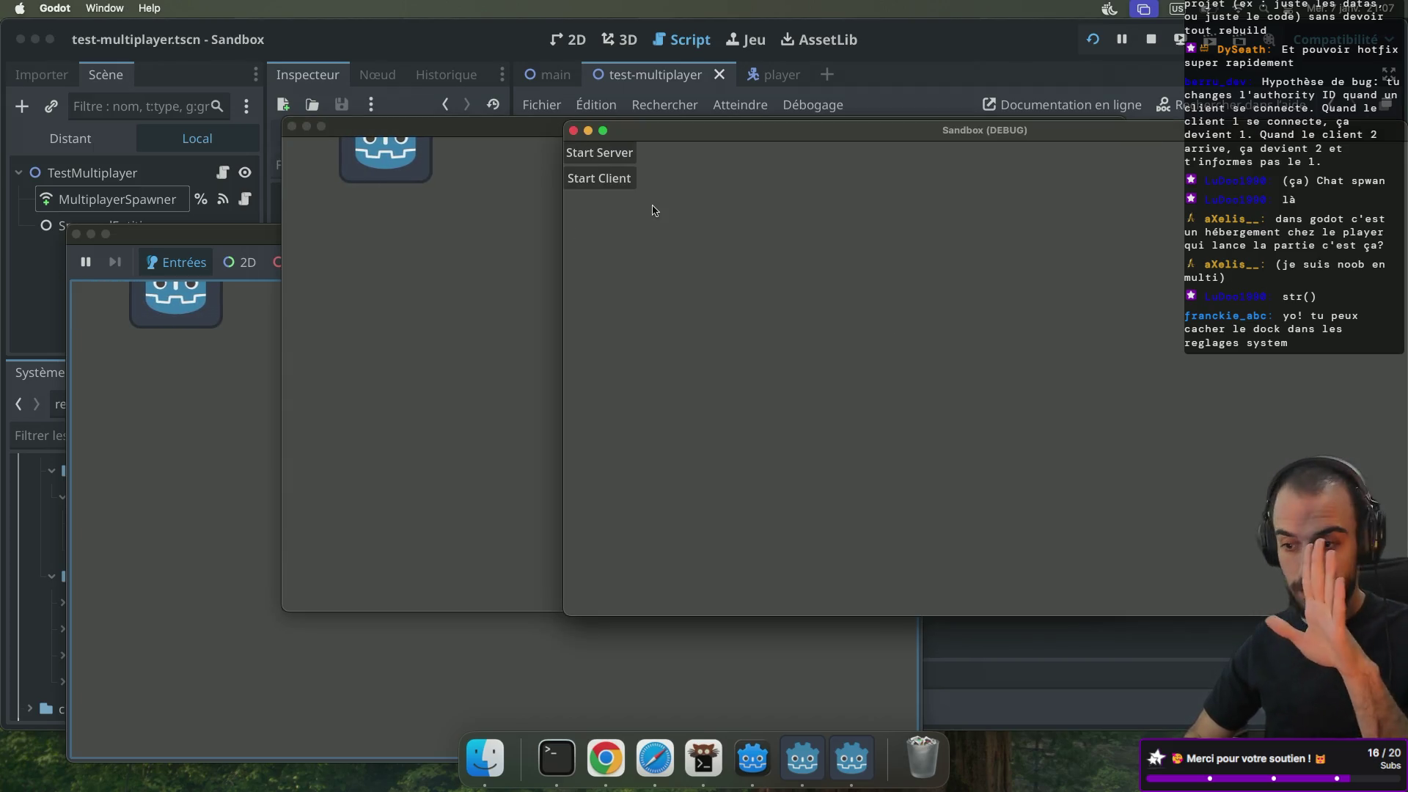
{"action": "left_click", "coordinate": [614, 189]}
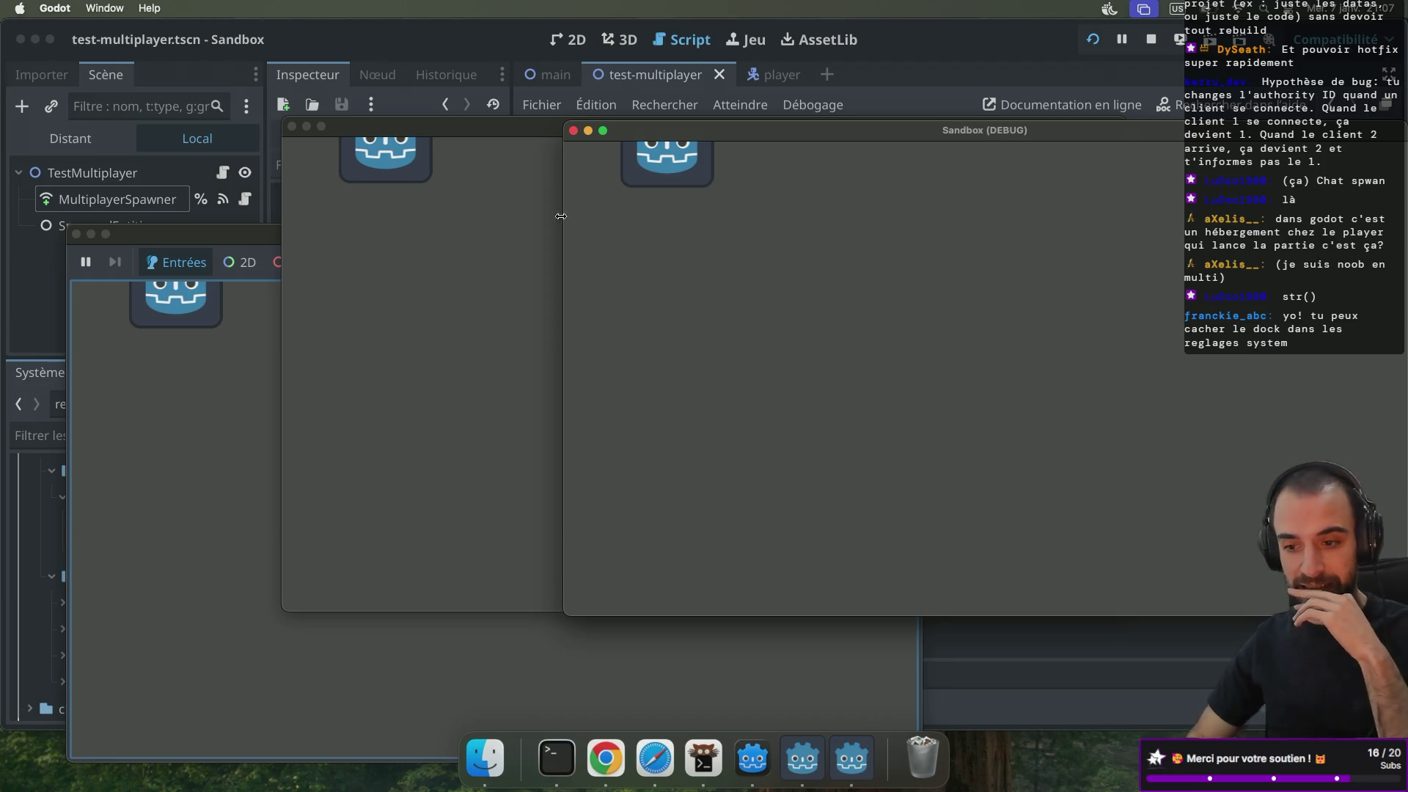
Step: Check the spawned players across windows by moving one right, then close and relaunch the instances
{"action": "mouse_move", "coordinate": [234, 236]}
{"action": "left_mouse_down"}
{"action": "mouse_move", "coordinate": [655, 144]}
{"action": "mouse_move", "coordinate": [88, 139]}
{"action": "mouse_move", "coordinate": [145, 88]}
{"action": "mouse_move", "coordinate": [216, 239]}
{"action": "mouse_move", "coordinate": [245, 259]}
{"action": "left_mouse_up"}
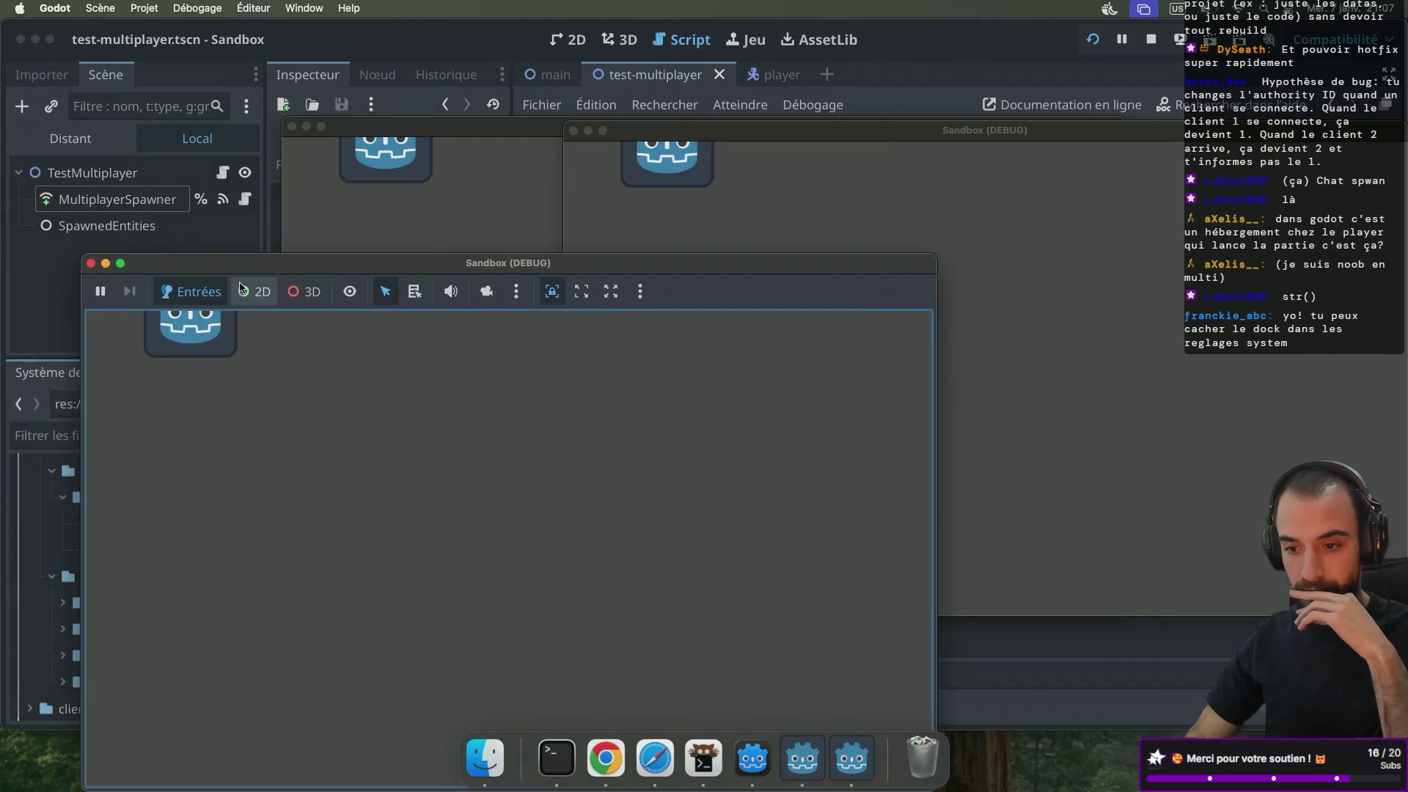
{"action": "left_click", "coordinate": [384, 218]}
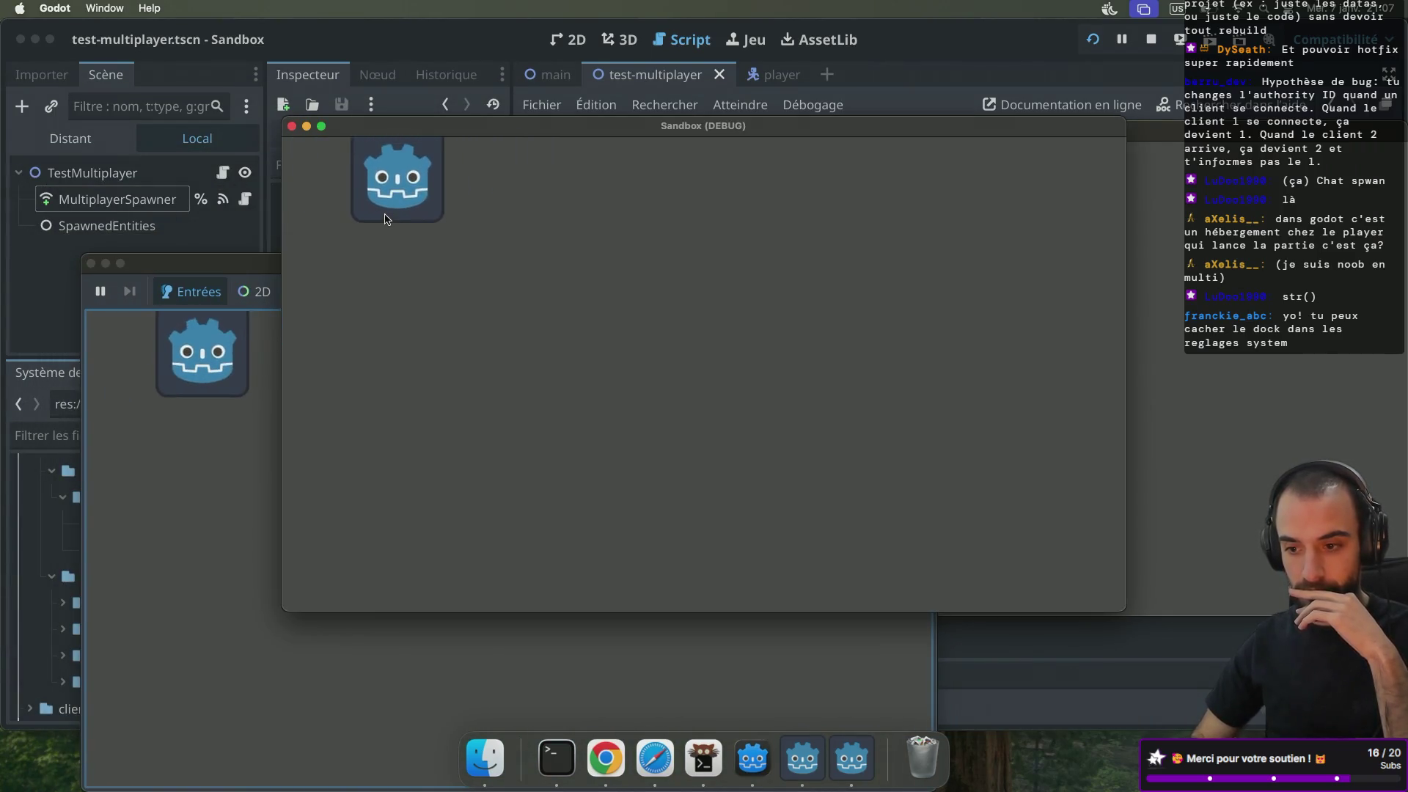
{"action": "key", "text": "Right"}
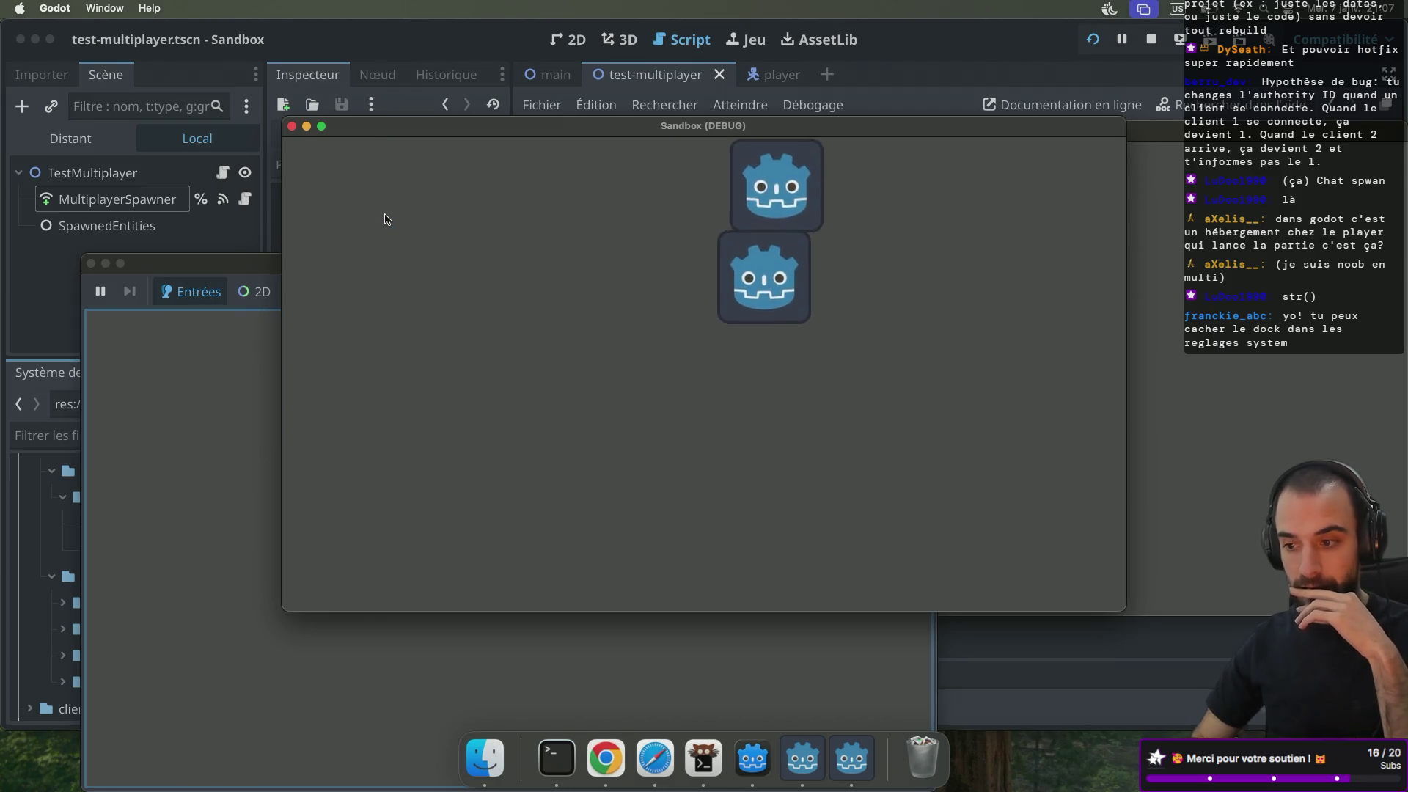
{"action": "left_click", "coordinate": [186, 246]}
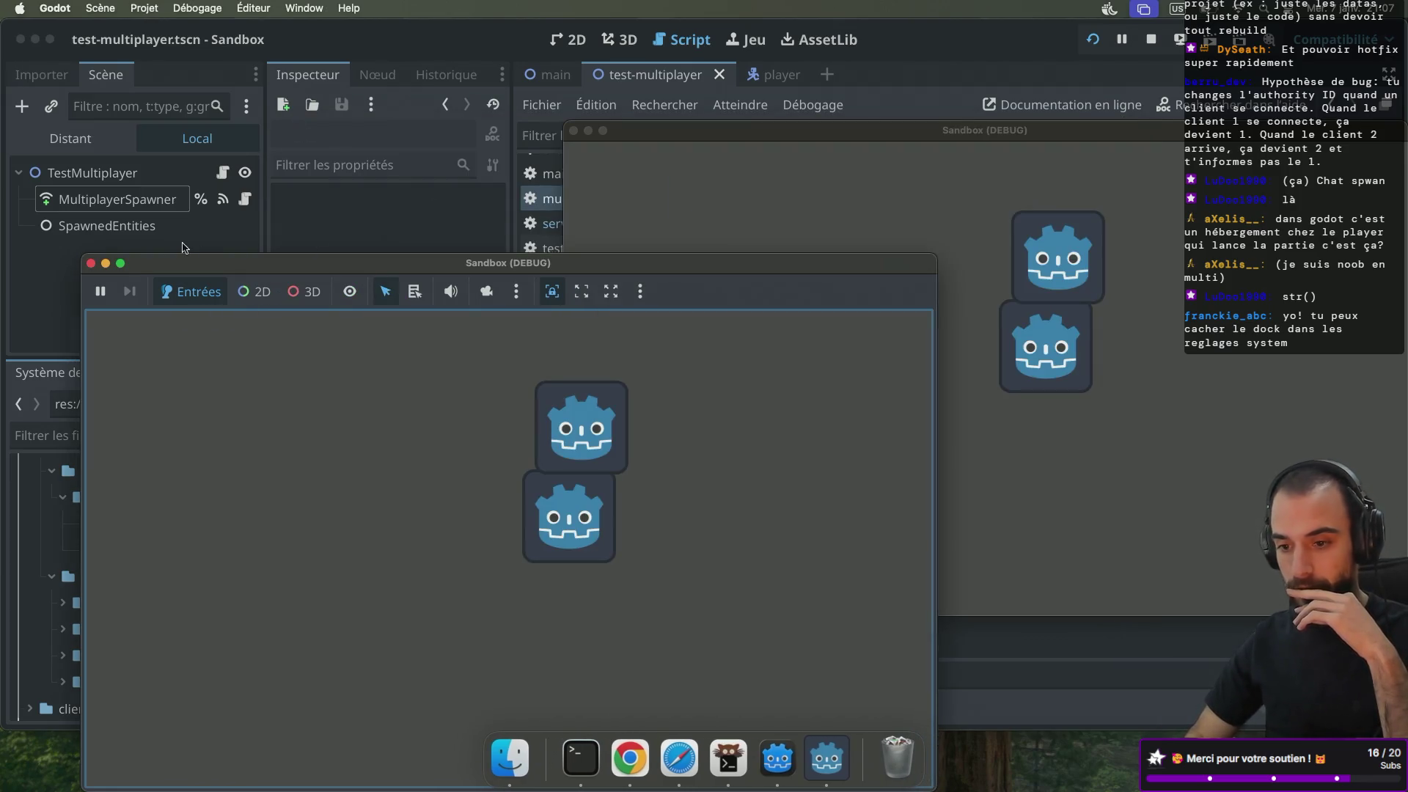
{"action": "left_click", "coordinate": [92, 264]}
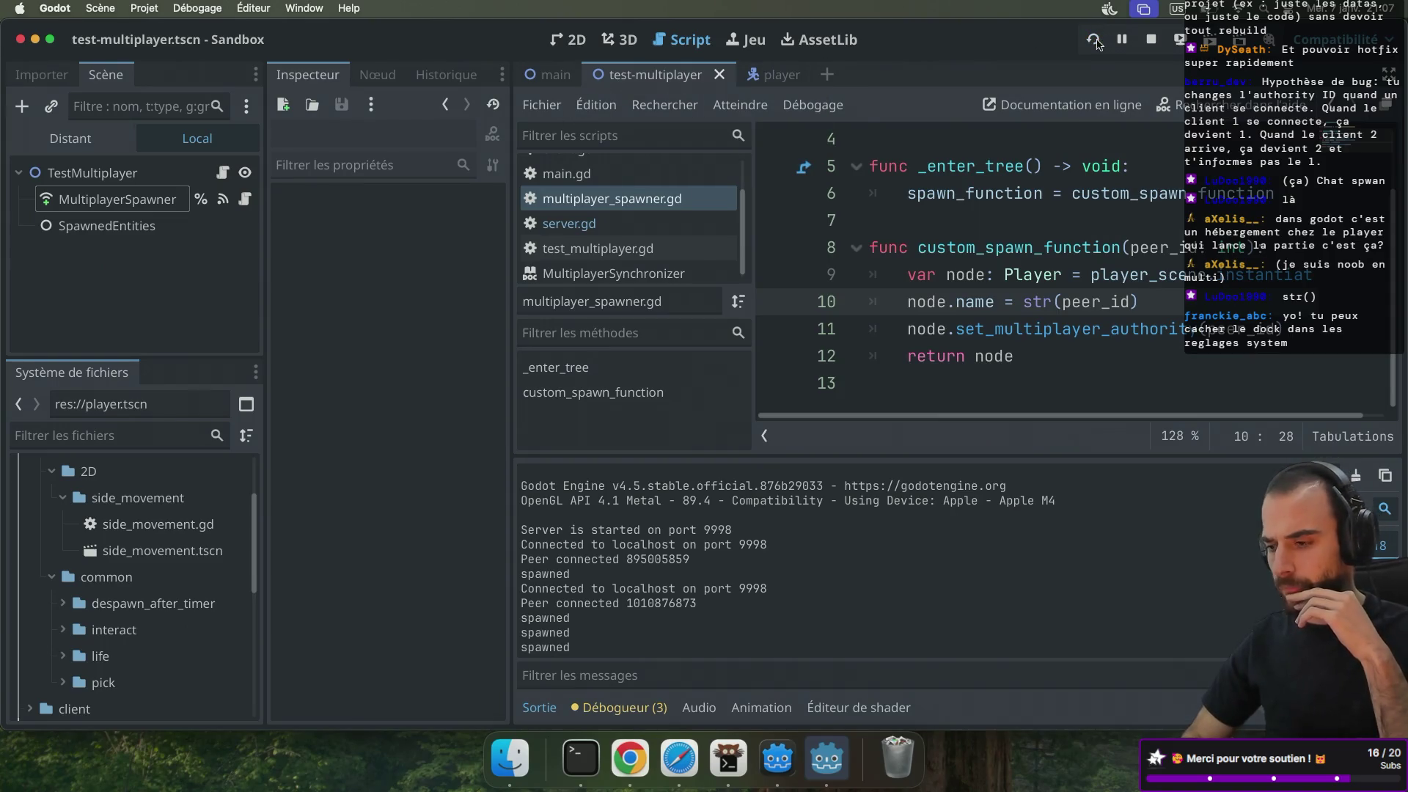
{"action": "left_click", "coordinate": [1096, 42]}
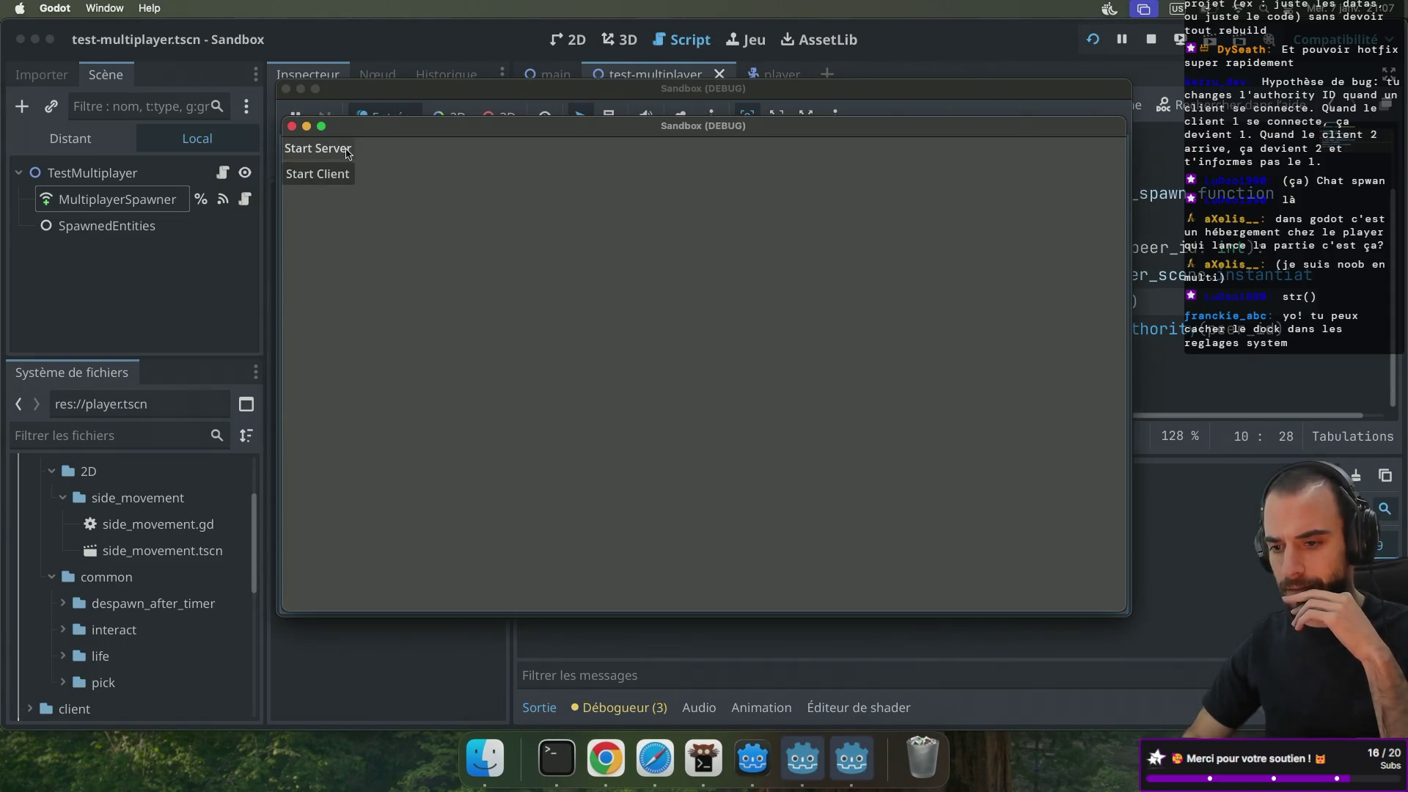
Step: Start a server and a client, then move a player left and right in one instance
{"action": "left_click", "coordinate": [519, 90]}
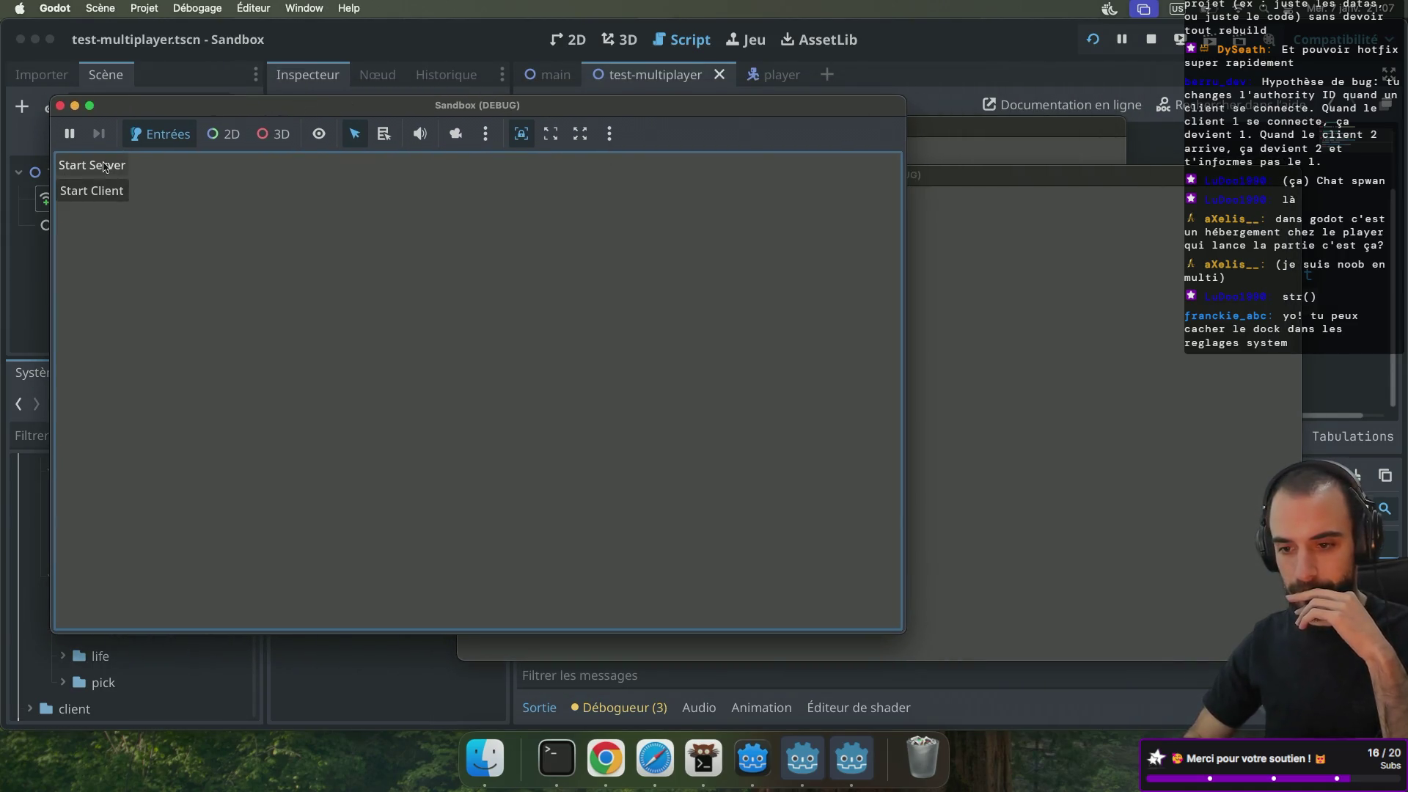
{"action": "left_click", "coordinate": [330, 179]}
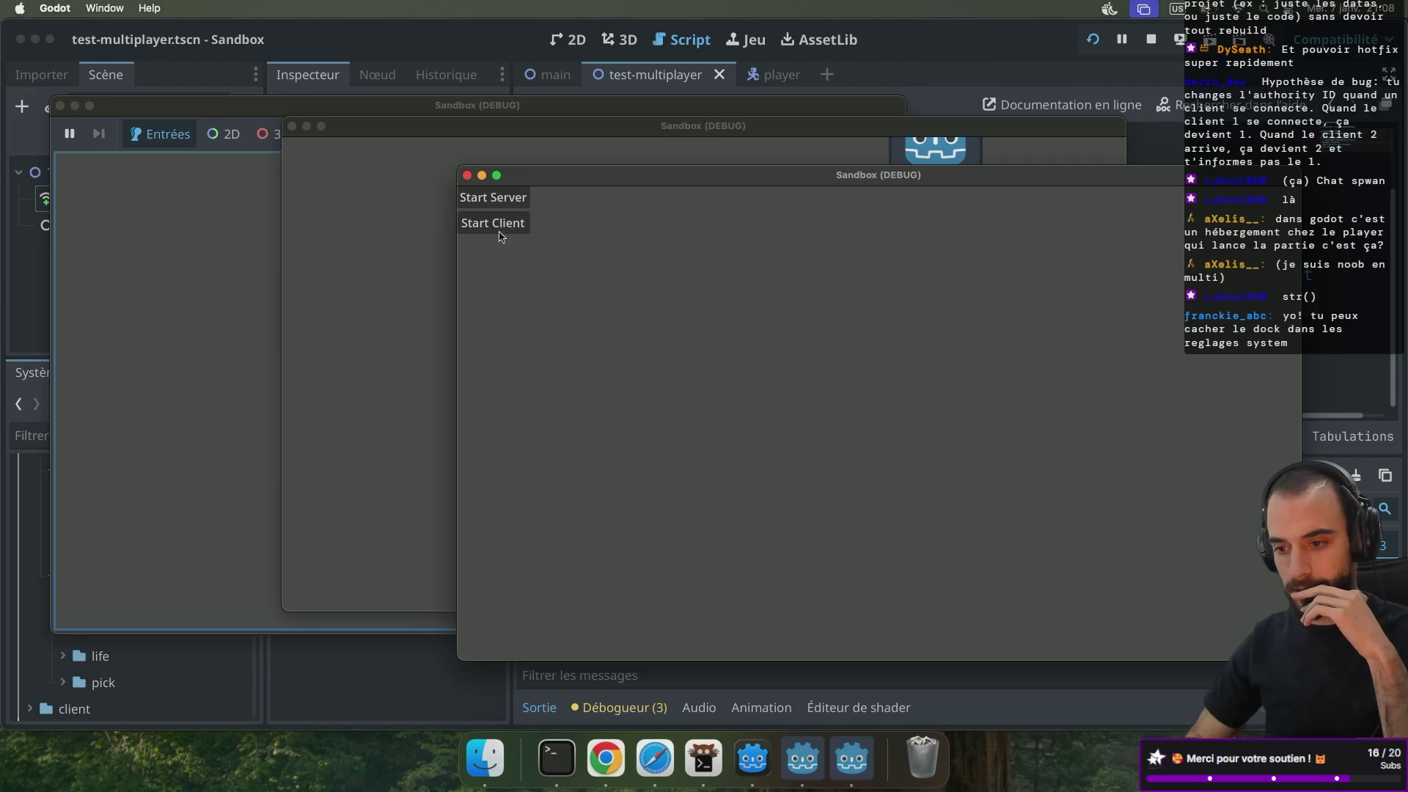
{"action": "left_click", "coordinate": [504, 234]}
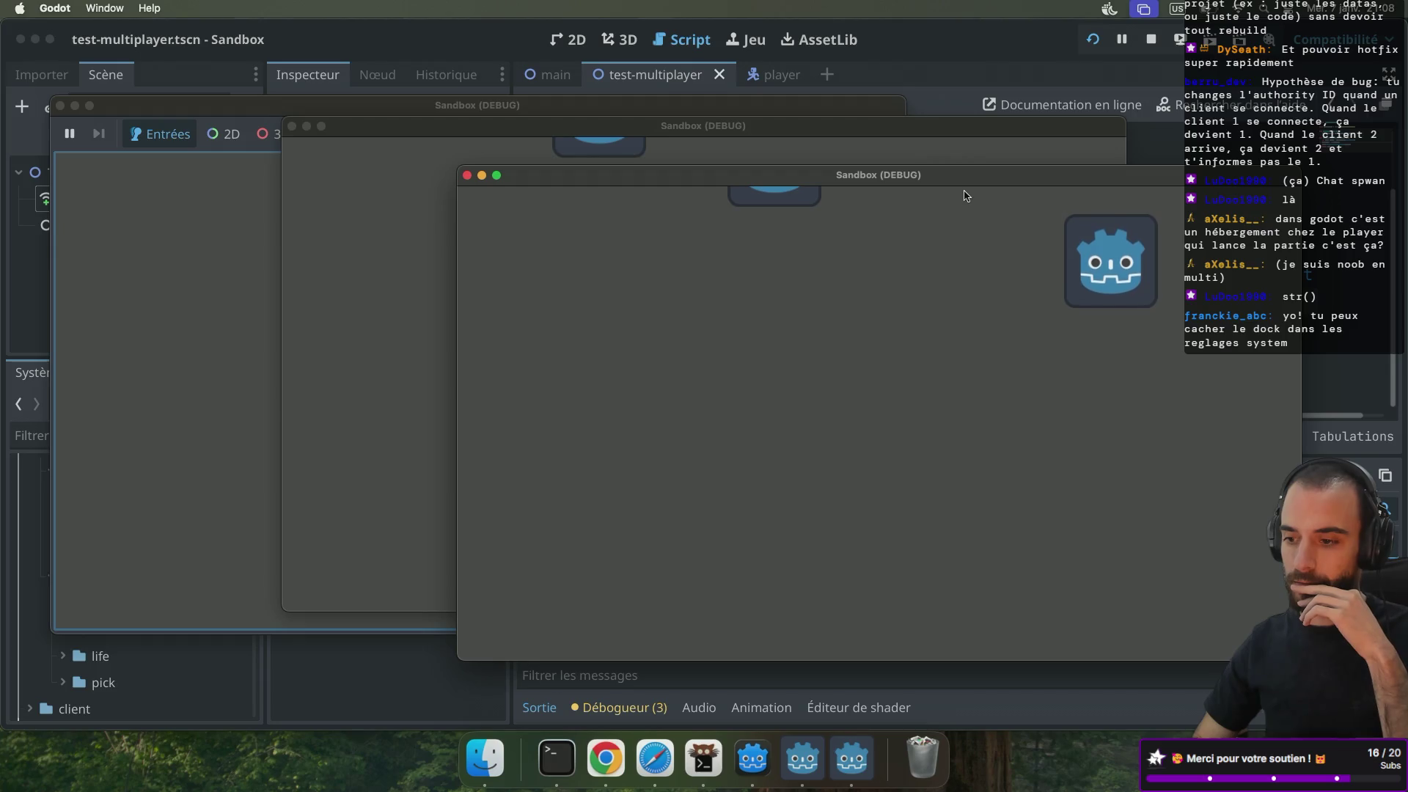
{"action": "left_click", "coordinate": [901, 141]}
{"action": "key", "text": "Left"}
{"action": "key", "text": "Right"}
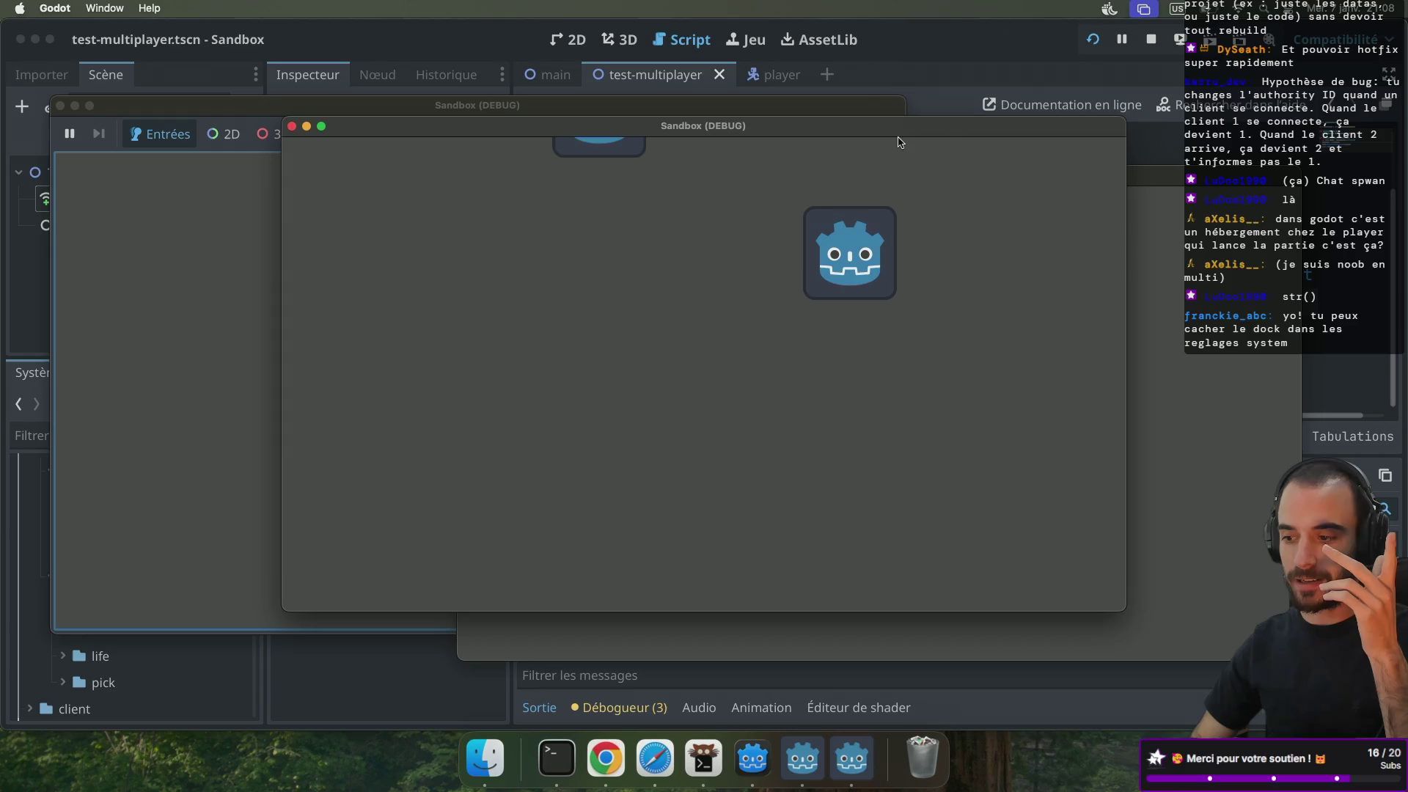
Step: Arrange the three Sandbox (DEBUG) windows side by side and compare each one's player
{"action": "left_click", "coordinate": [1206, 343]}
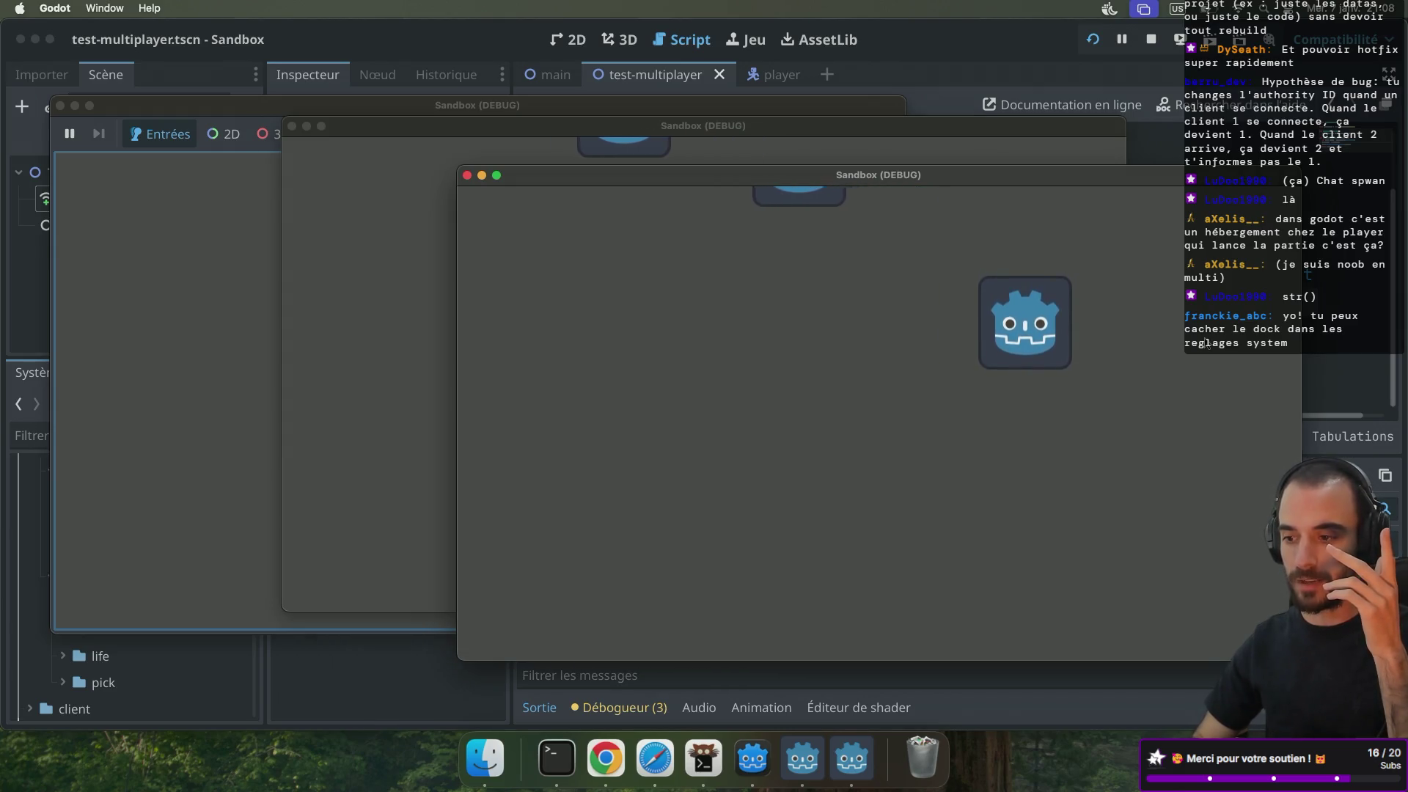
{"action": "left_click_drag", "start_coordinate": [849, 174], "coordinate": [901, 27]}
{"action": "left_click_drag", "start_coordinate": [469, 133], "coordinate": [682, 321]}
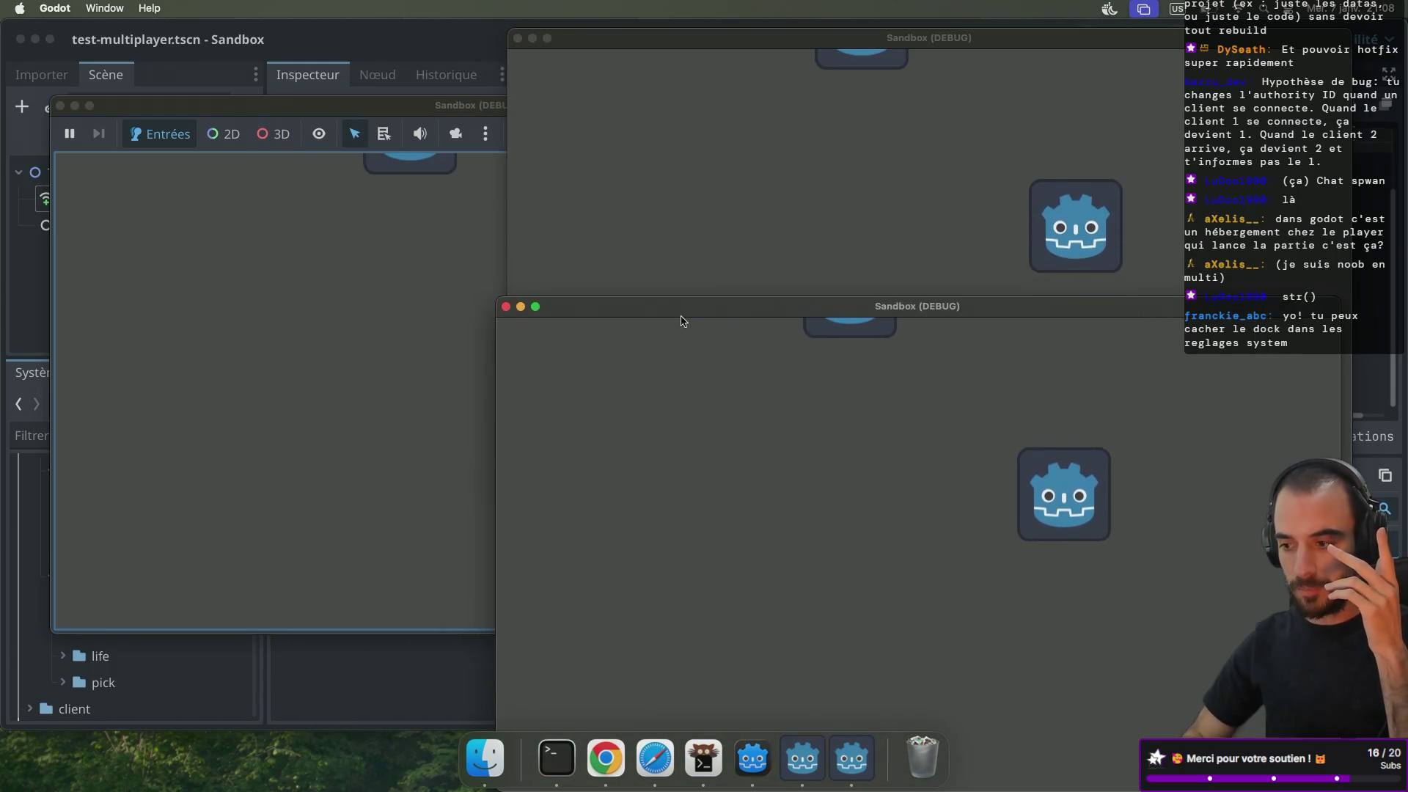
{"action": "left_click", "coordinate": [220, 188]}
{"action": "key", "text": "ctrl+alt+Left"}
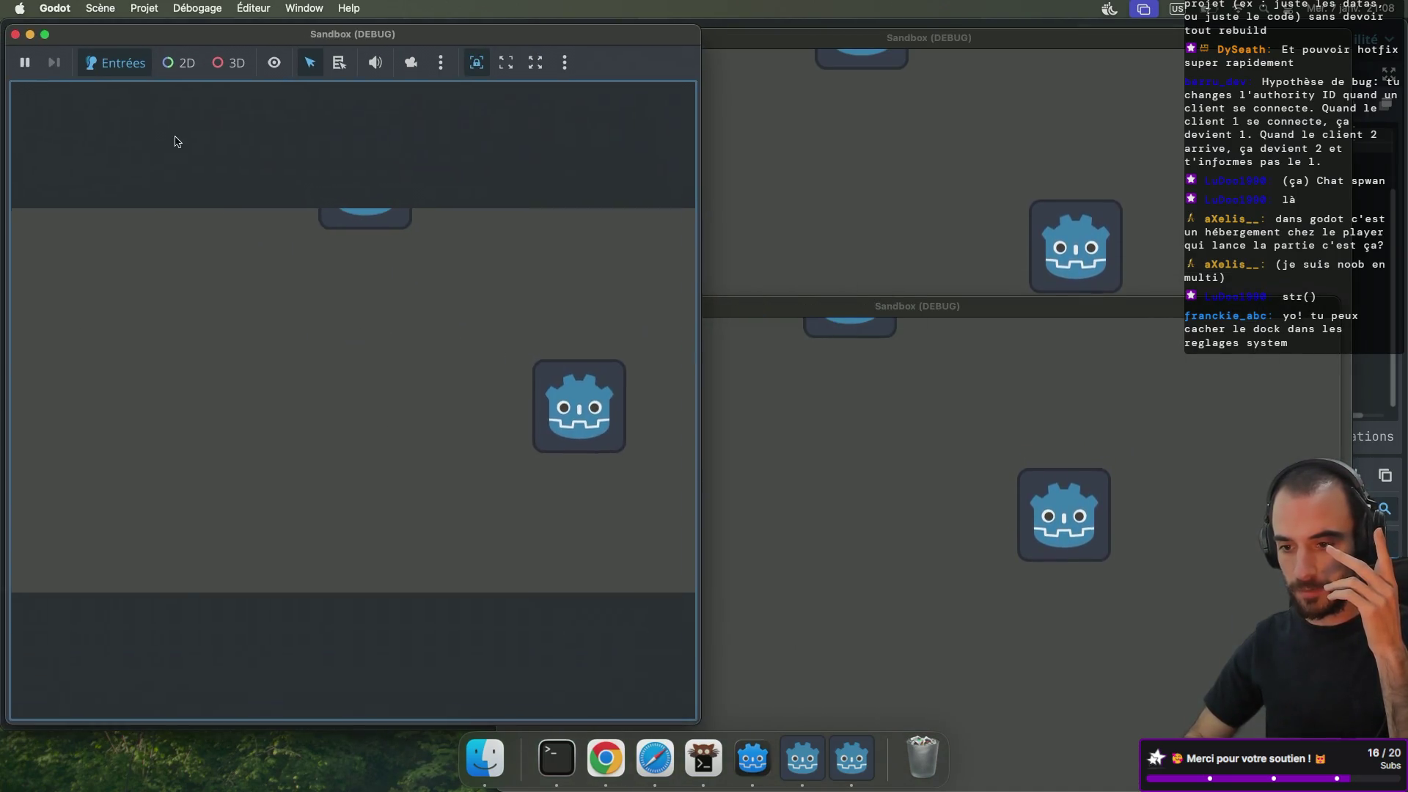
{"action": "mouse_move", "coordinate": [445, 38]}
{"action": "left_mouse_down"}
{"action": "mouse_move", "coordinate": [315, 180]}
{"action": "mouse_move", "coordinate": [323, 157]}
{"action": "left_mouse_up"}
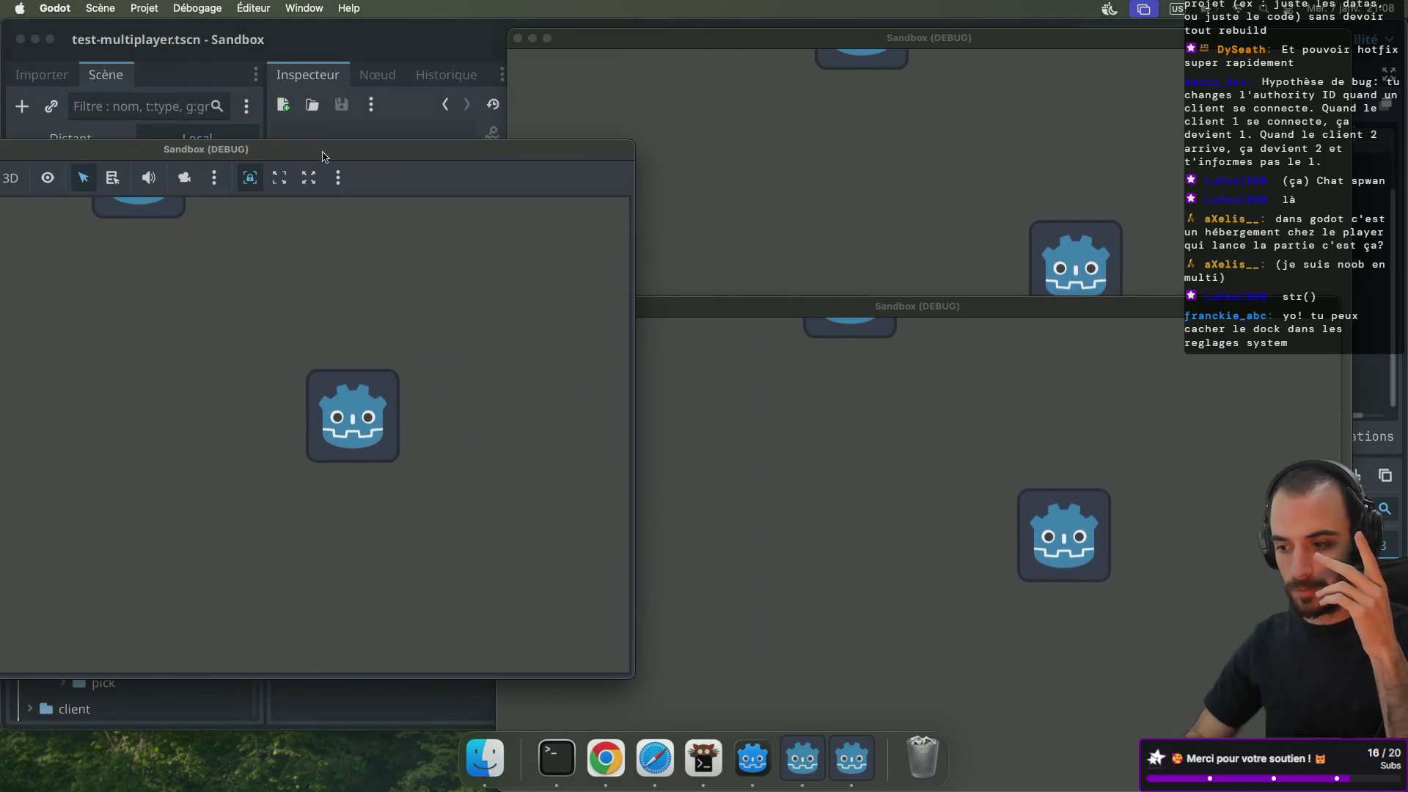
{"action": "left_click", "coordinate": [947, 478]}
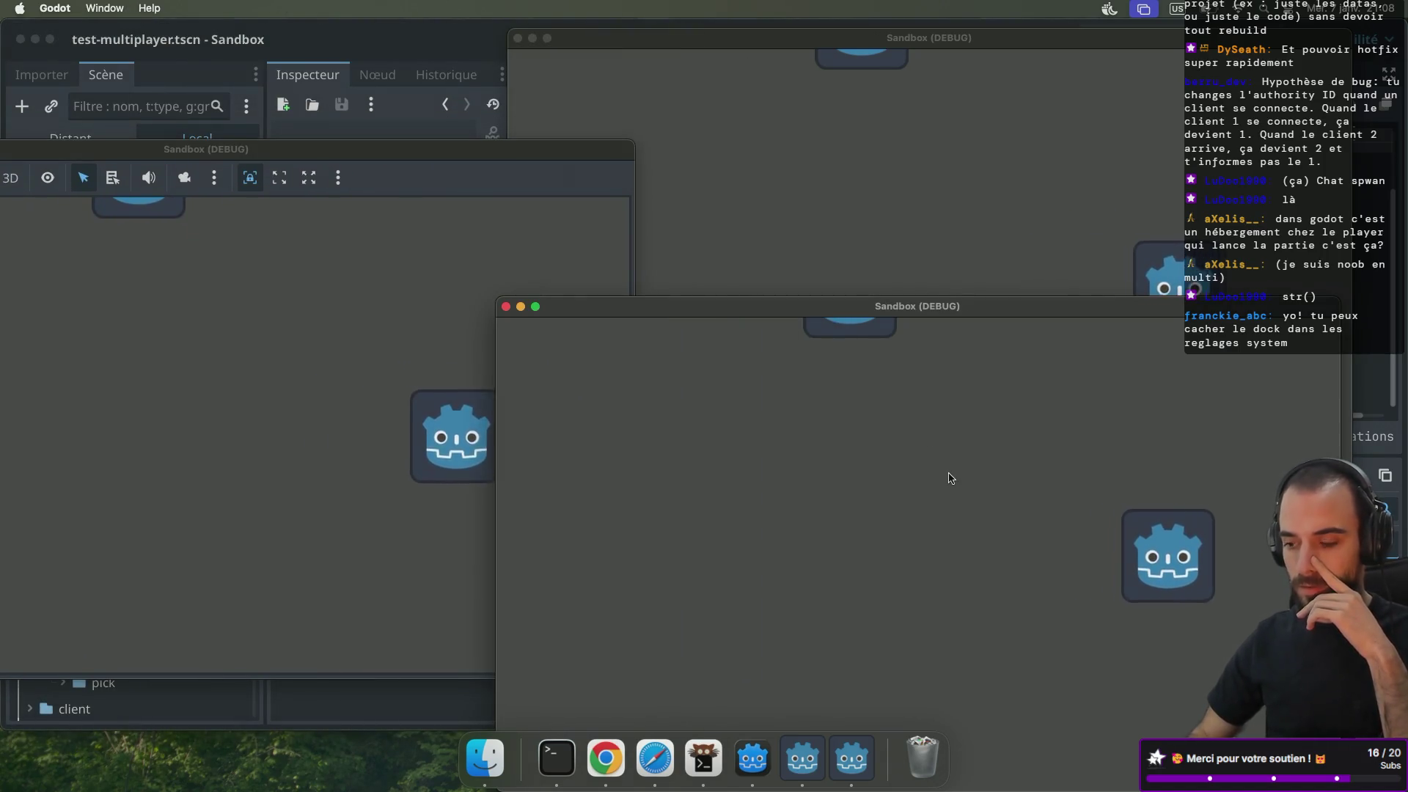
{"action": "left_click", "coordinate": [1022, 189]}
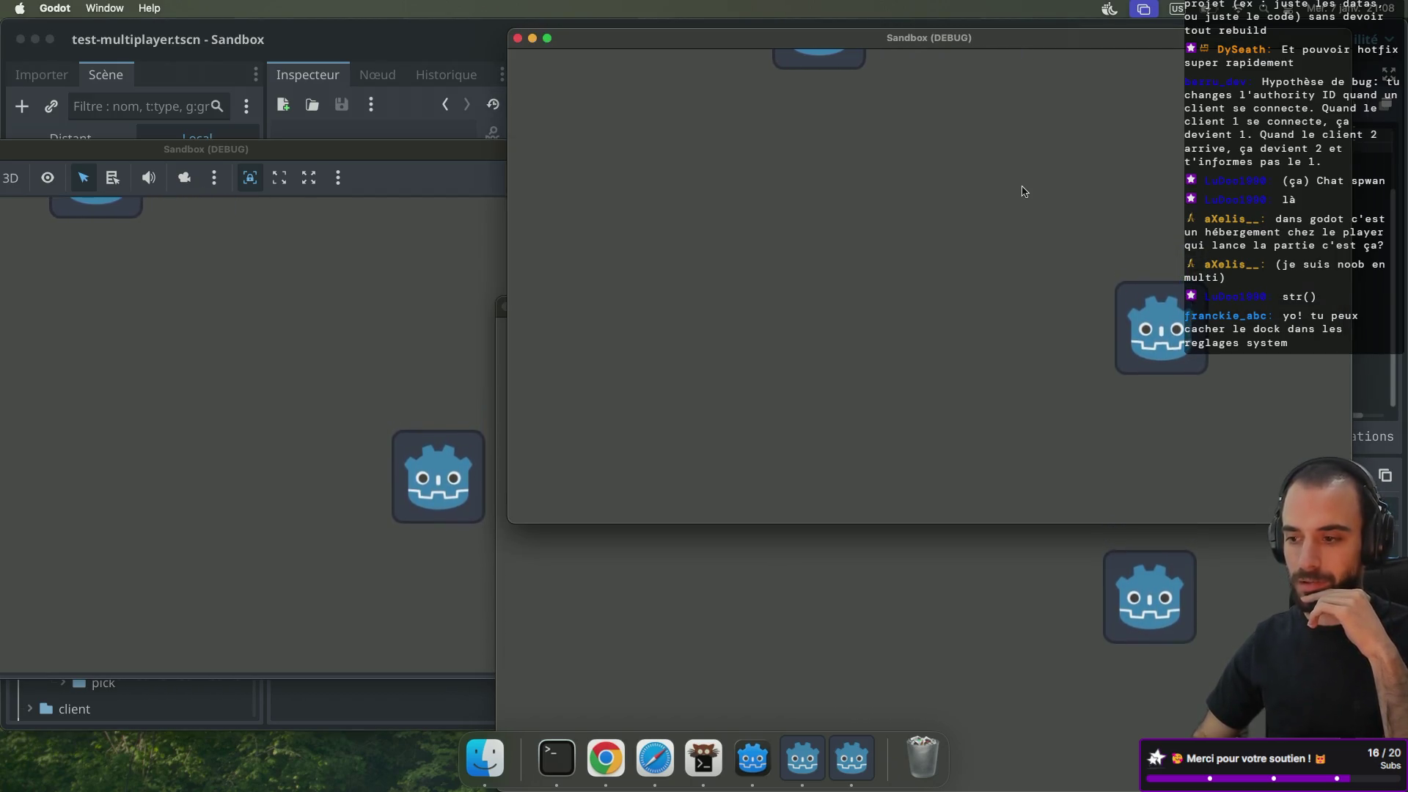
{"action": "left_click", "coordinate": [955, 547]}
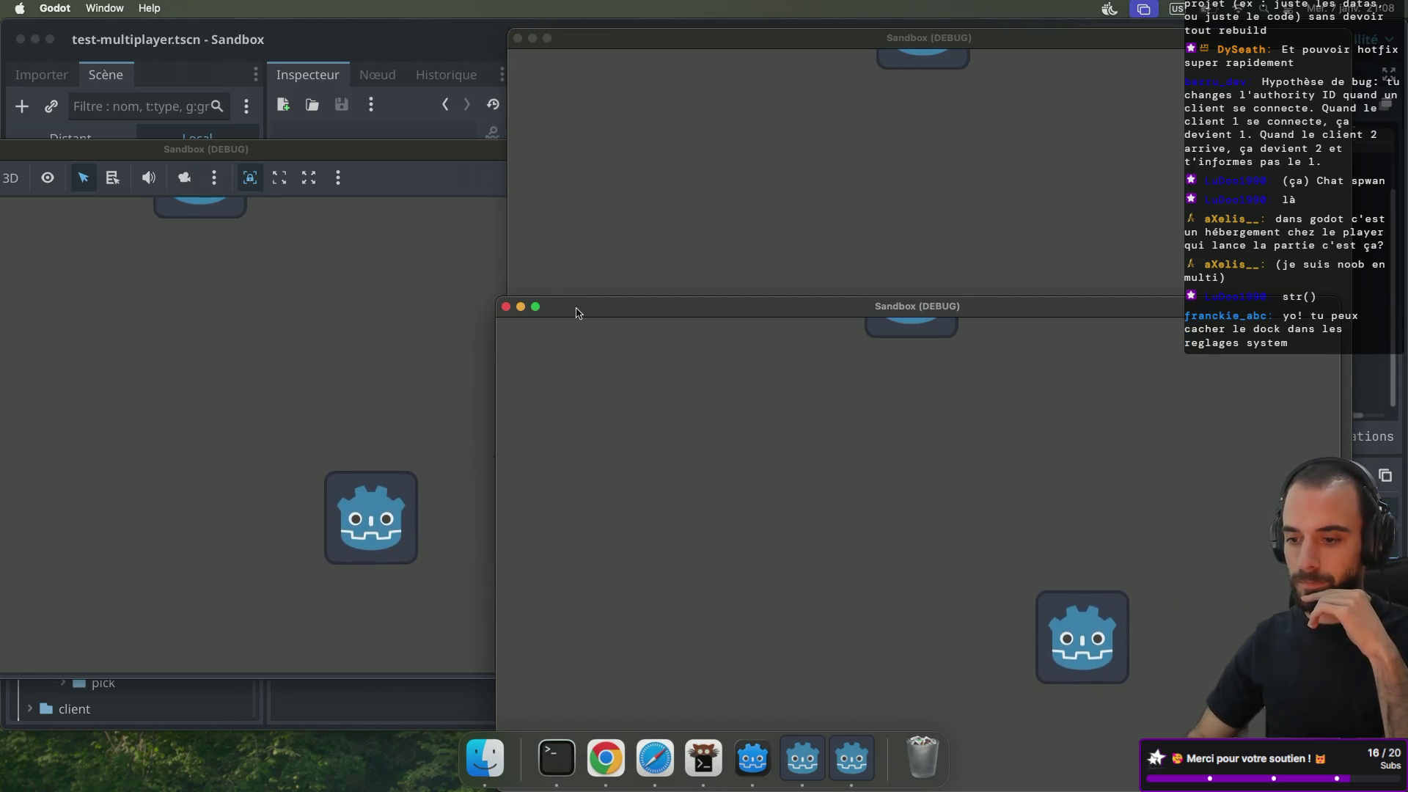
Step: Close all three game instances to stop debugging
{"action": "left_click", "coordinate": [506, 307]}
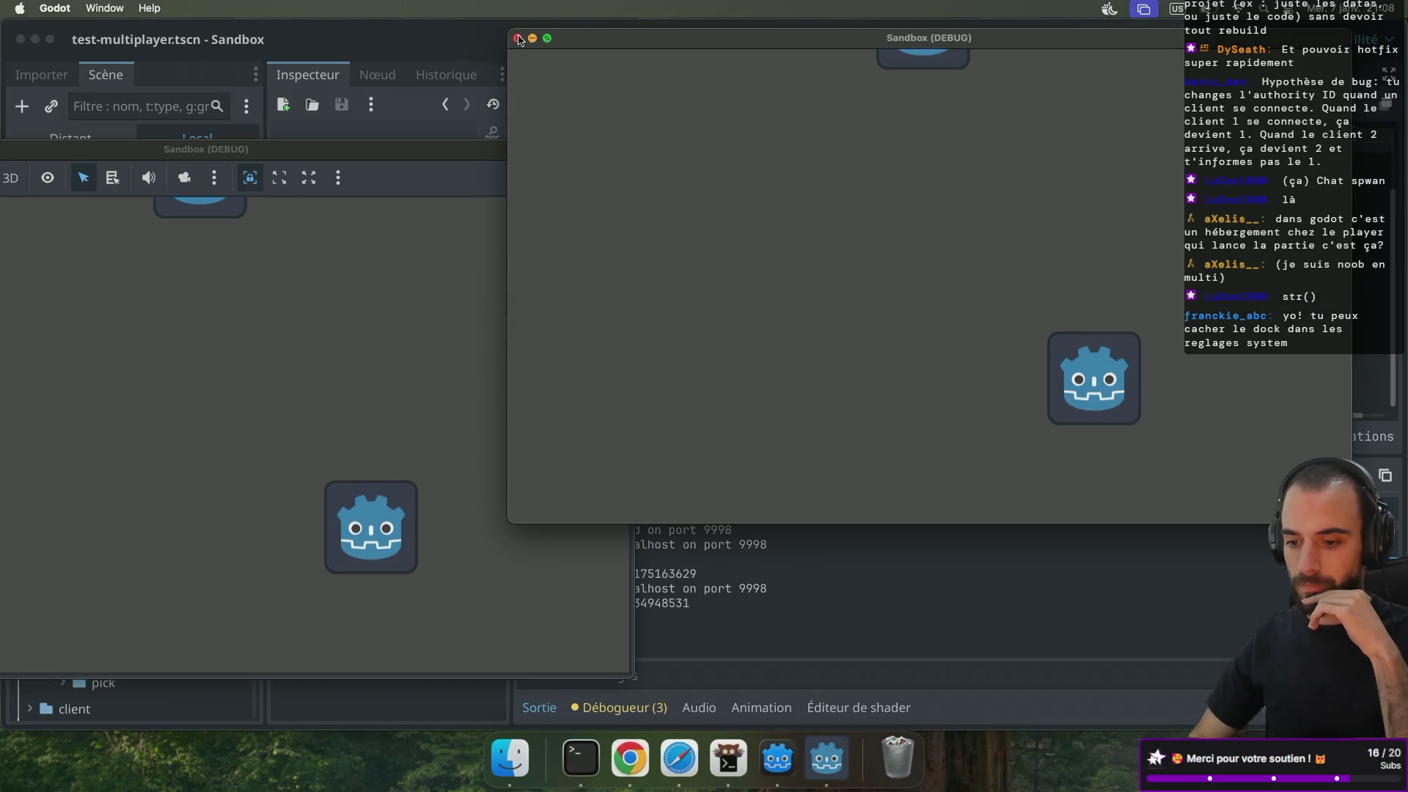
{"action": "left_click", "coordinate": [518, 38]}
{"action": "left_click", "coordinate": [275, 154]}
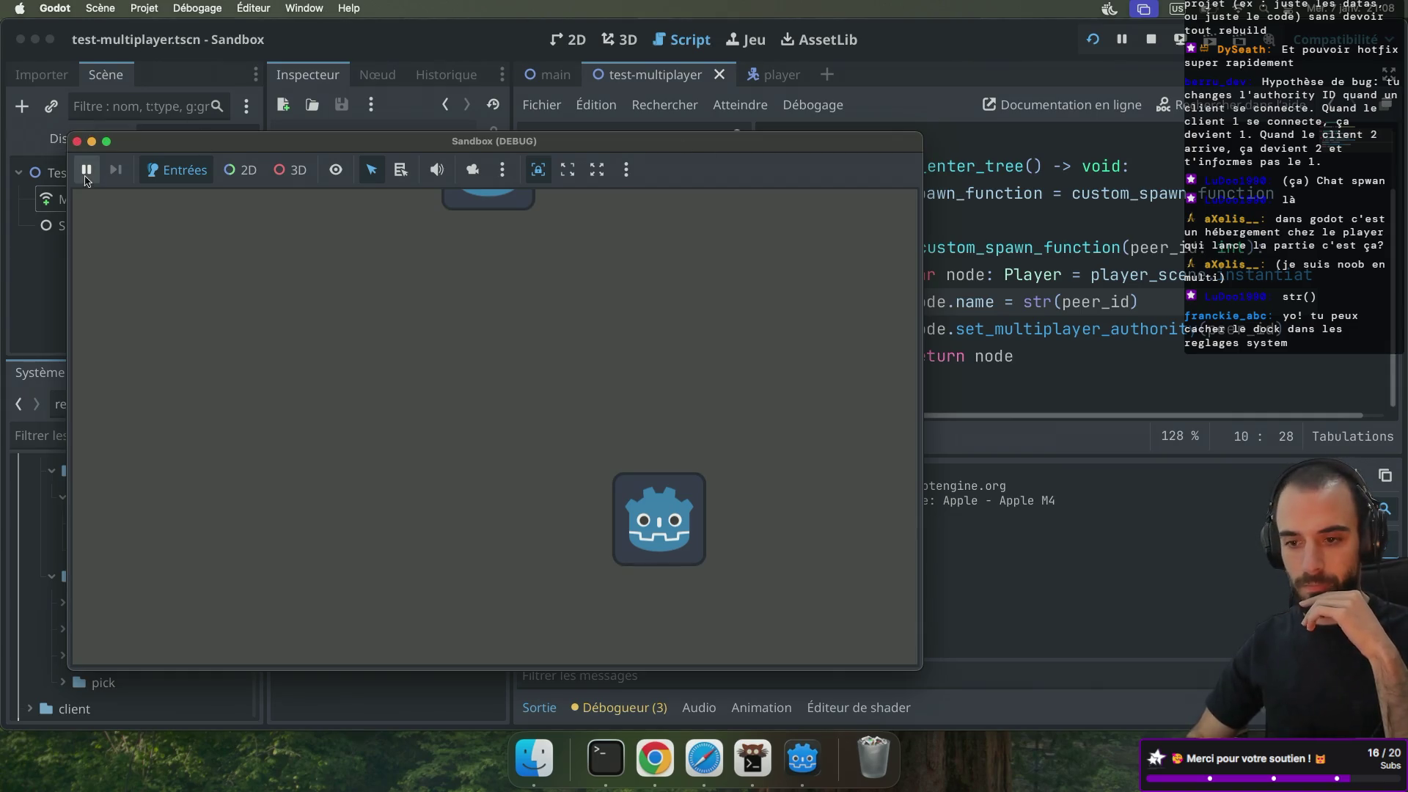
{"action": "left_click", "coordinate": [78, 142]}
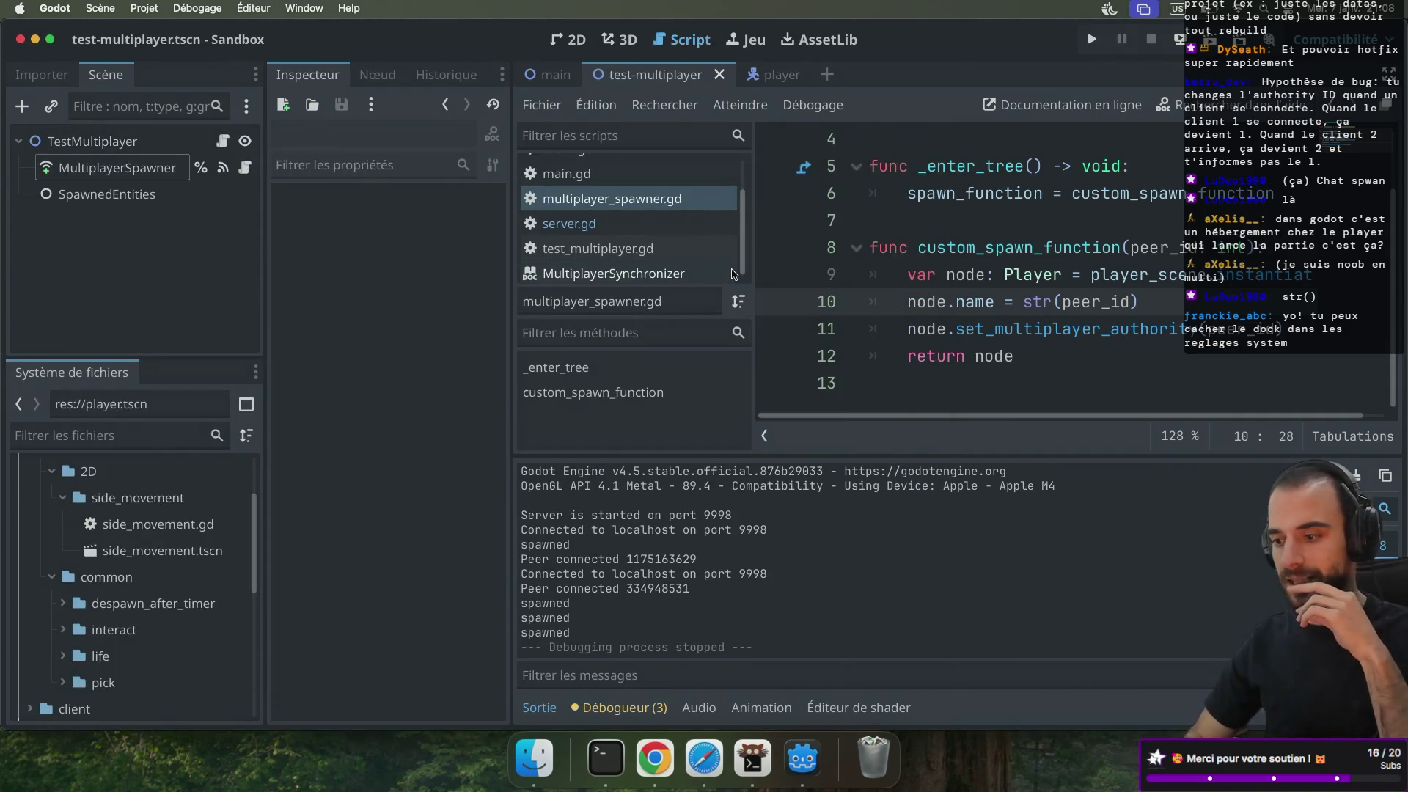
Step: Select and delete the line node.name = str(peer_id) in custom_spawn_function
{"action": "mouse_move", "coordinate": [1082, 295]}
{"action": "left_click", "coordinate": [1169, 301]}
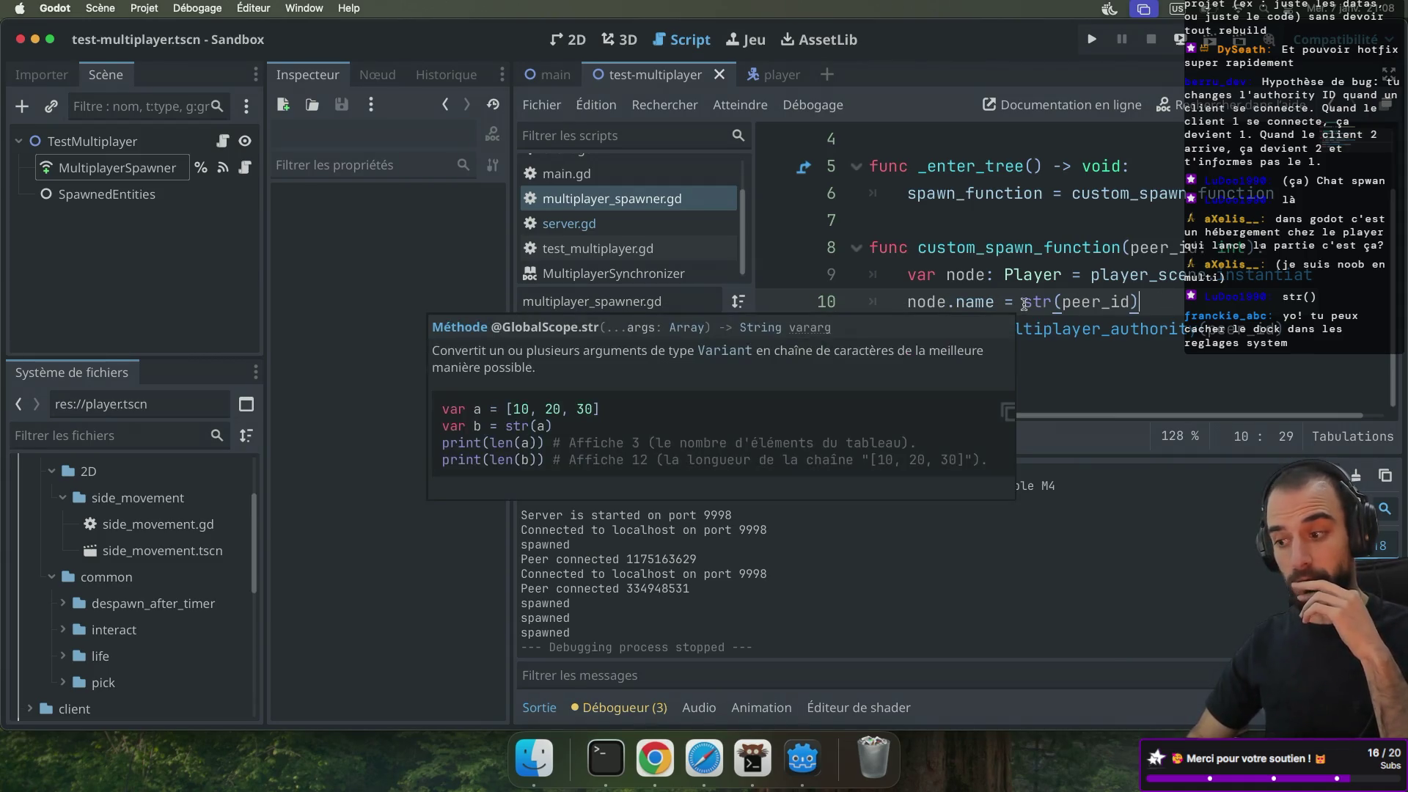
{"action": "left_click_drag", "start_coordinate": [1138, 302], "coordinate": [840, 297]}
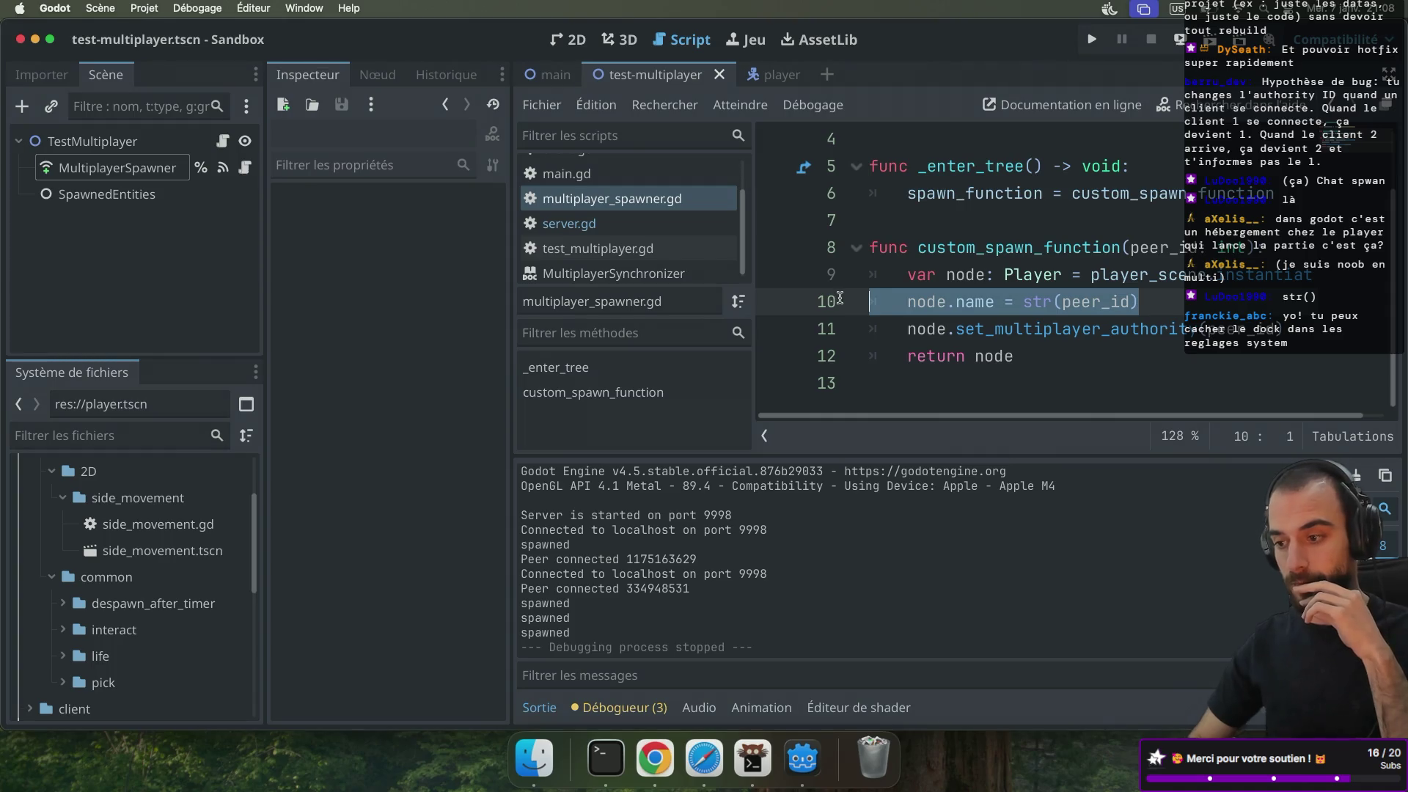
{"action": "key", "text": "BackSpace"}
{"action": "key", "text": "BackSpace"}
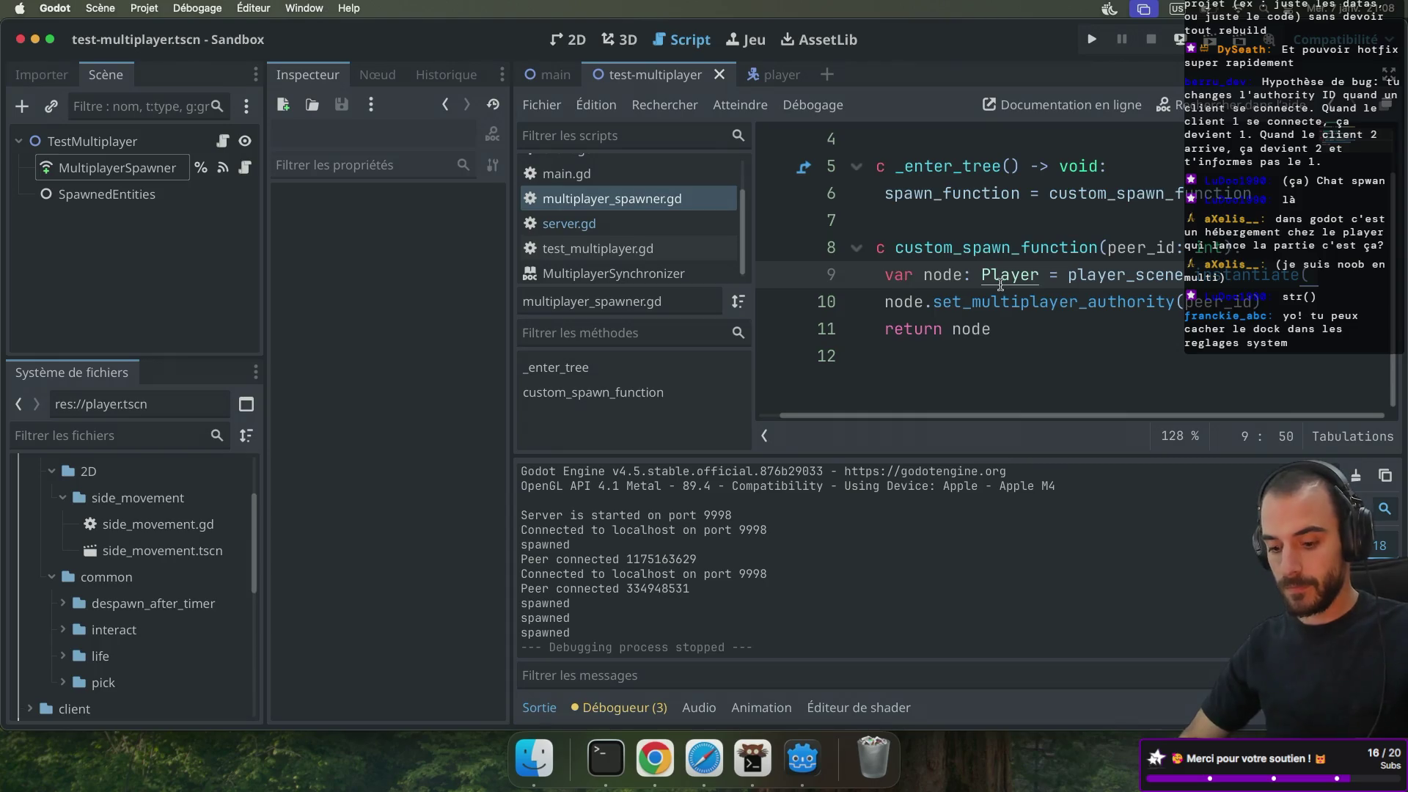
Step: In distraction-free mode, rename the variable node to player on lines 9–11
{"action": "key", "text": "ctrl+super+d"}
{"action": "double_click", "coordinate": [493, 260]}
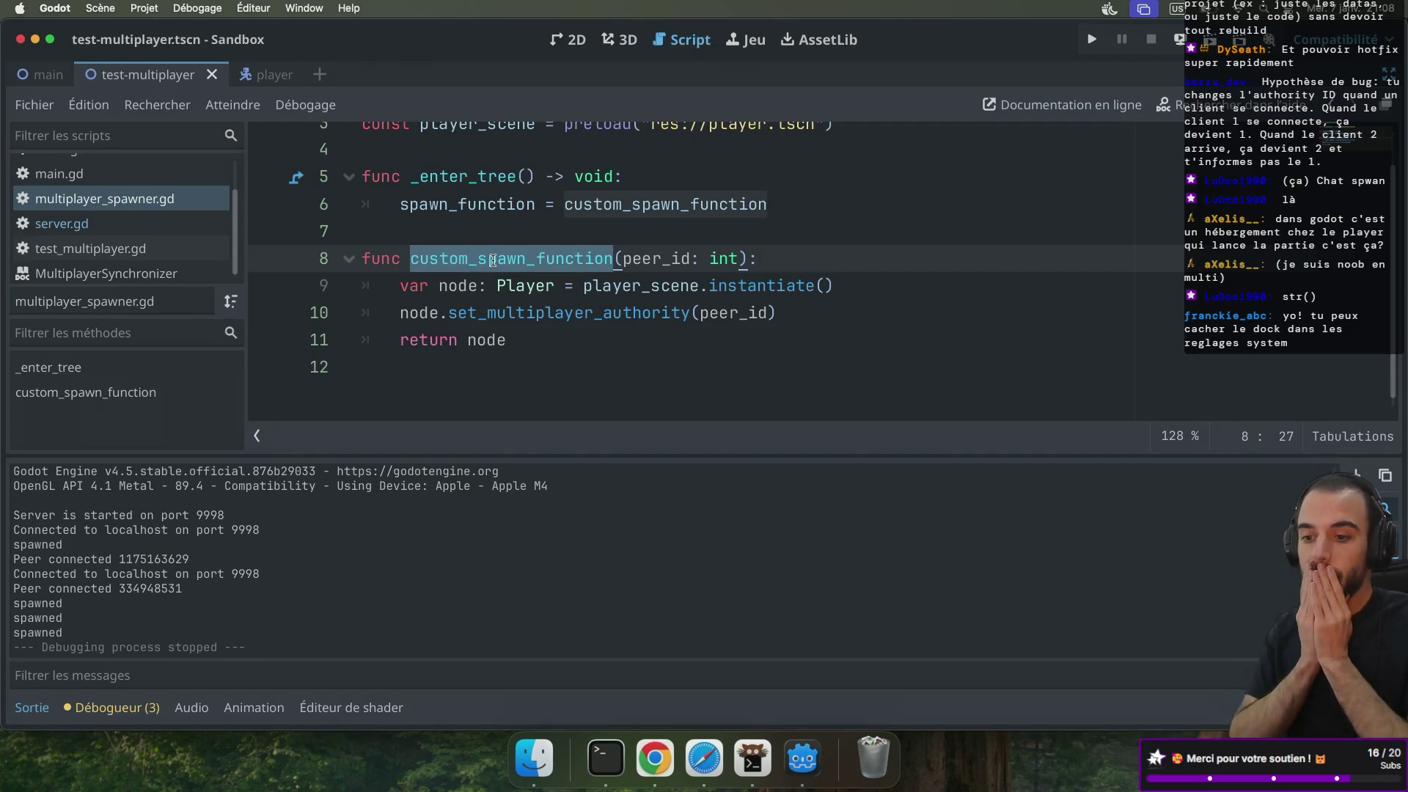
{"action": "double_click", "coordinate": [461, 286]}
{"action": "type", "text": "player"}
{"action": "double_click", "coordinate": [460, 286]}
{"action": "key", "text": "super+c"}
{"action": "double_click", "coordinate": [411, 313]}
{"action": "key", "text": "super+v"}
{"action": "double_click", "coordinate": [489, 341]}
{"action": "key", "text": "super+v"}
Step: Check the Débogueur errors list for the first debug session, then return to the output log
{"action": "scroll", "coordinate": [534, 245], "scroll_direction": "up", "scroll_amount": 1}
{"action": "left_click", "coordinate": [408, 300]}
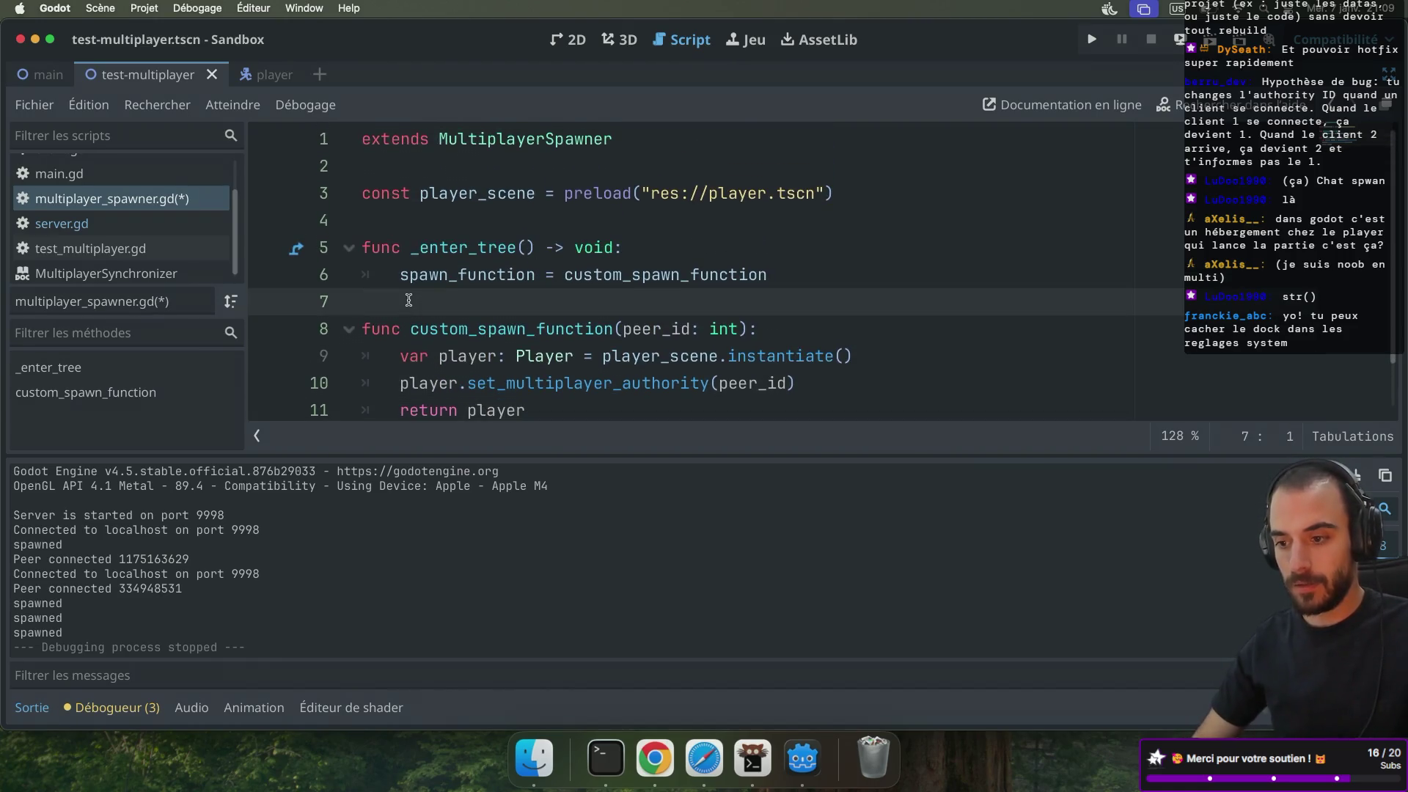
{"action": "left_click", "coordinate": [113, 706]}
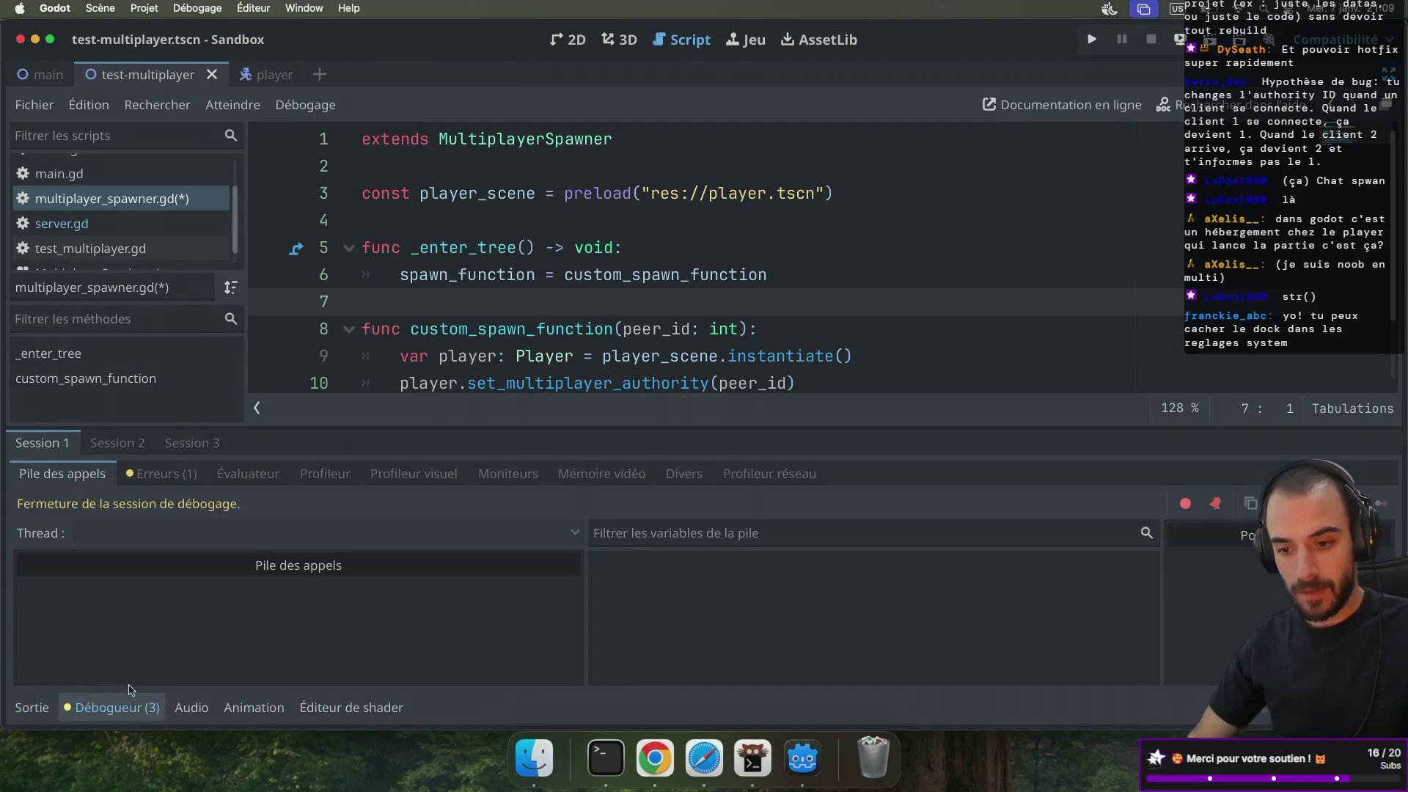
{"action": "left_click", "coordinate": [162, 473]}
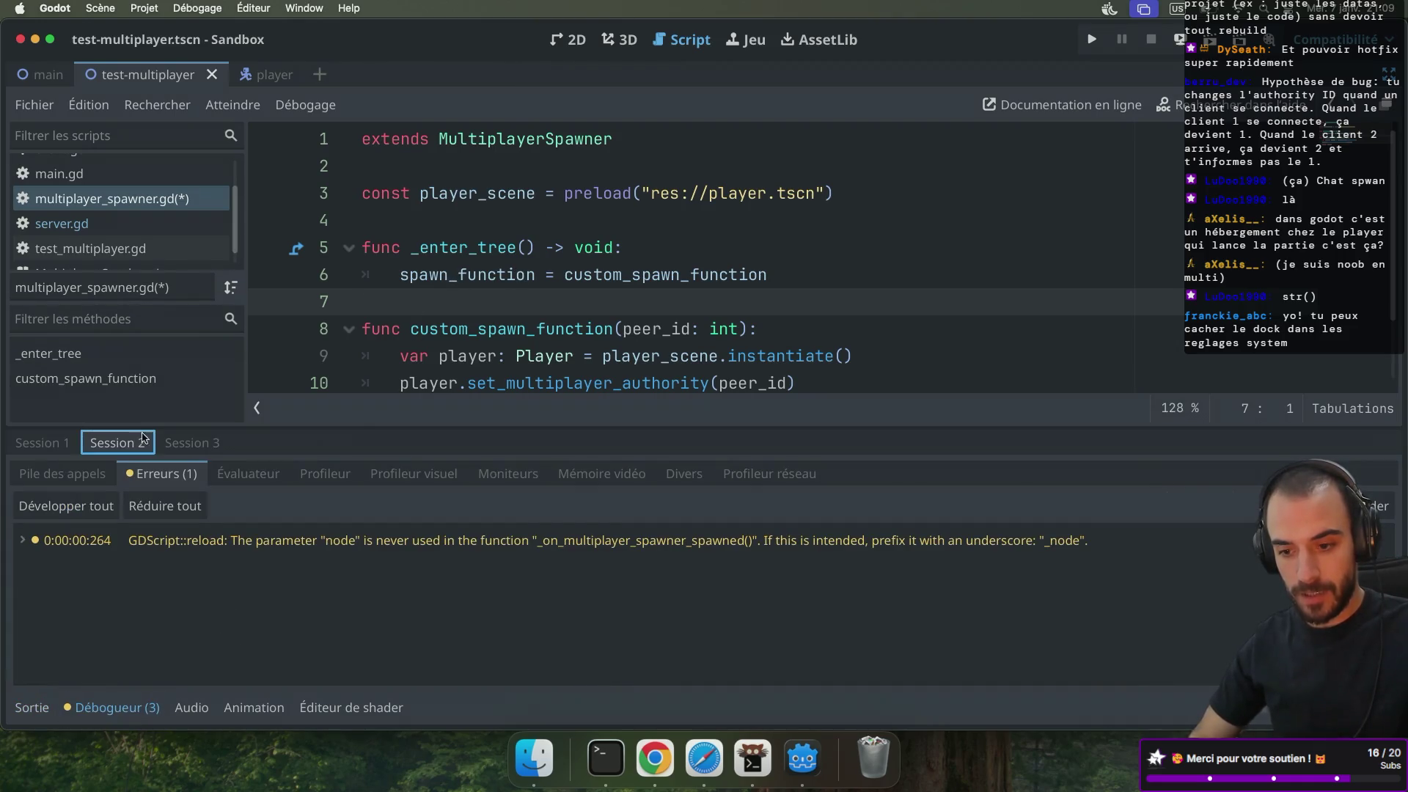
{"action": "left_click", "coordinate": [44, 443]}
{"action": "left_click", "coordinate": [32, 707]}
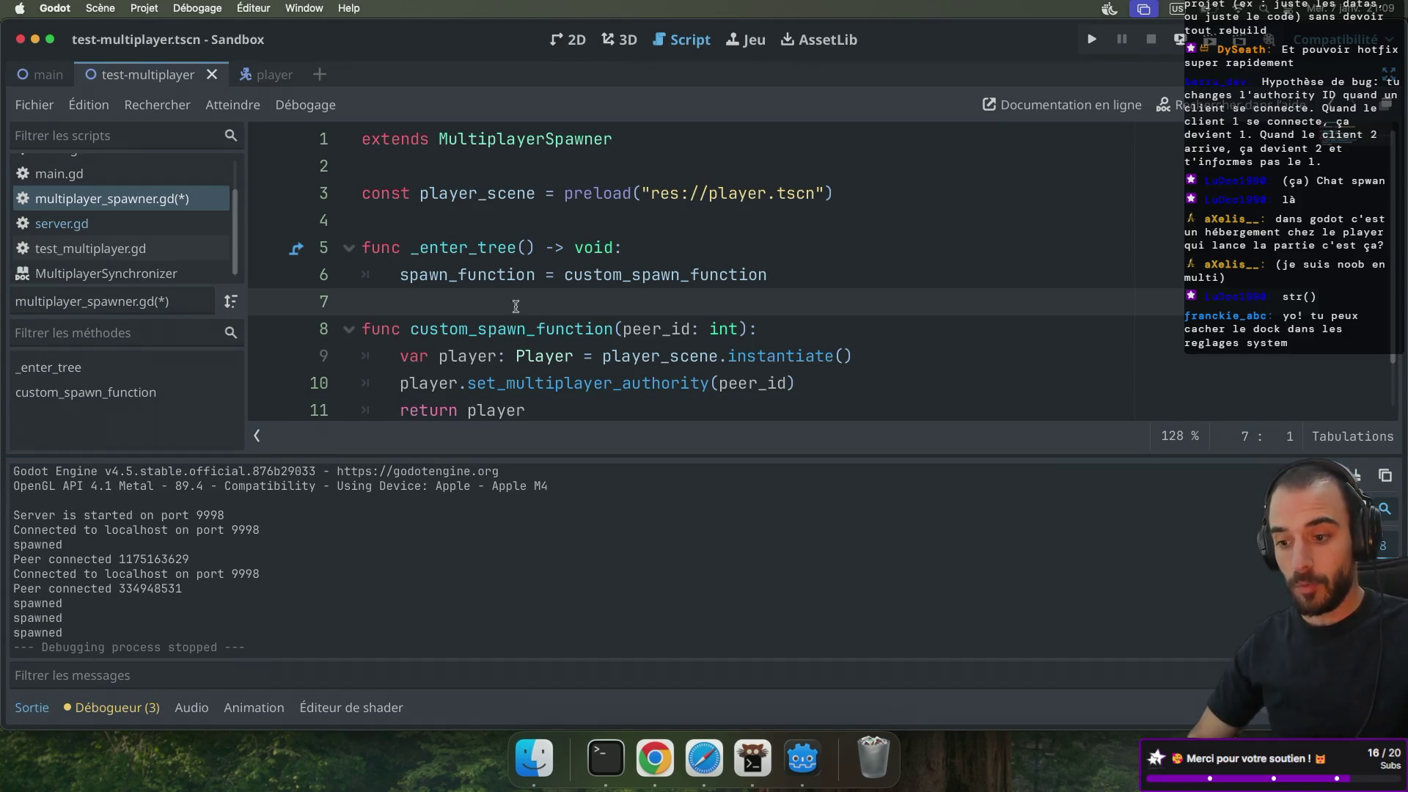
Step: Review the spawner script and switch to server.gd from the script list
{"action": "left_click", "coordinate": [571, 280]}
{"action": "scroll", "coordinate": [571, 281], "scroll_direction": "down", "scroll_amount": 2}
{"action": "scroll", "coordinate": [571, 281], "scroll_direction": "up", "scroll_amount": 2}
{"action": "scroll", "coordinate": [571, 281], "scroll_direction": "down", "scroll_amount": 2}
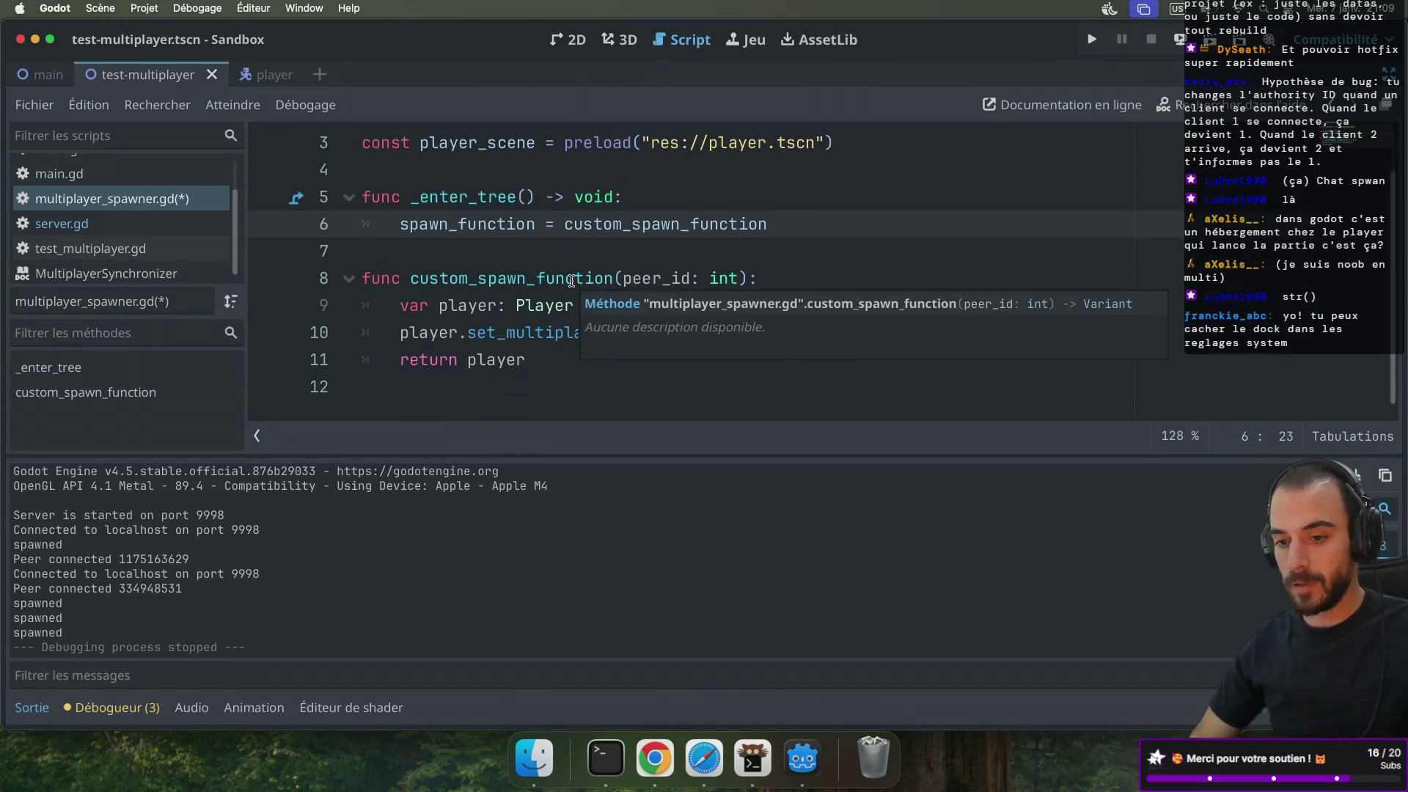
{"action": "left_click", "coordinate": [146, 224]}
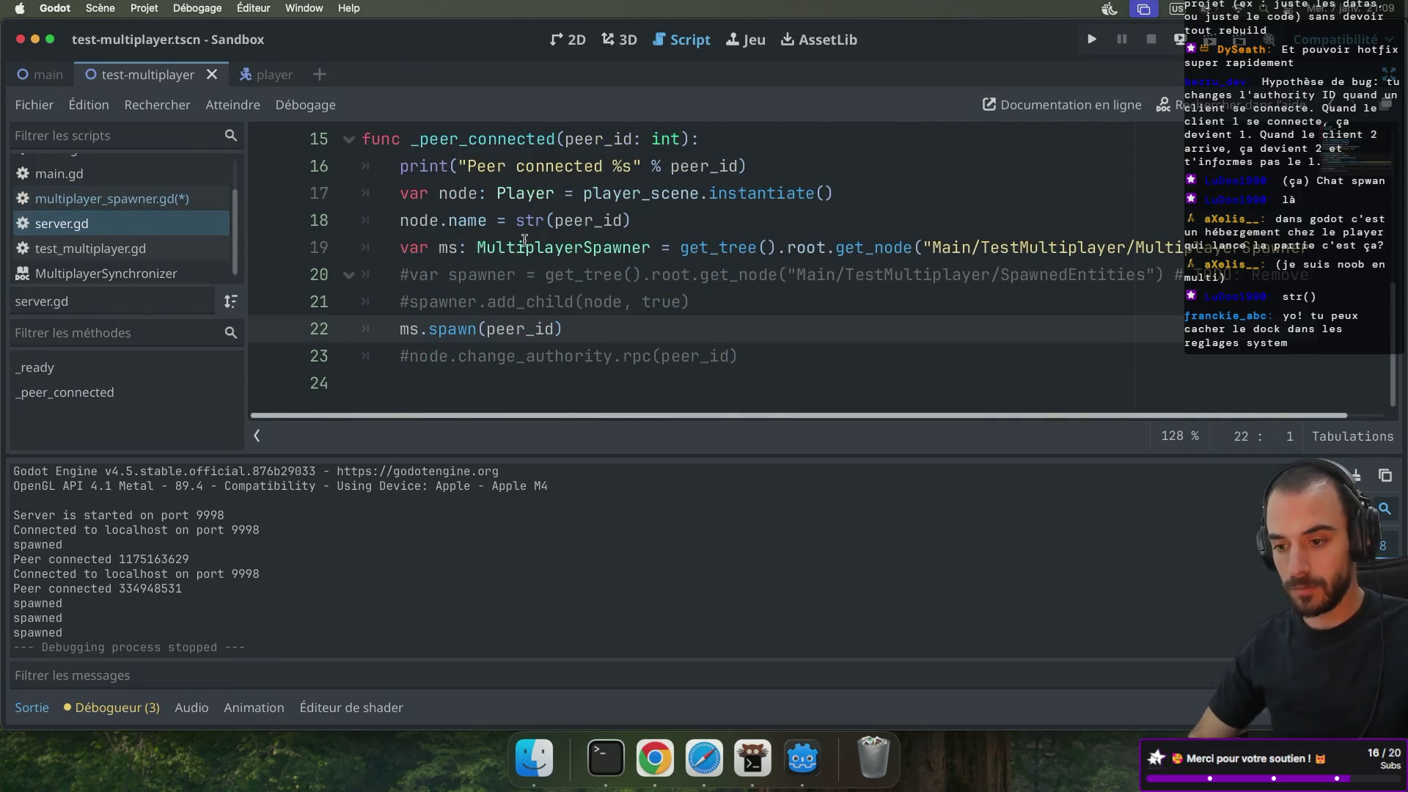
Step: Delete the commented-out spawner lines and the commented change_authority line from _peer_connected
{"action": "mouse_move", "coordinate": [713, 298]}
{"action": "left_mouse_down"}
{"action": "mouse_move", "coordinate": [305, 302]}
{"action": "mouse_move", "coordinate": [297, 283]}
{"action": "left_mouse_up"}
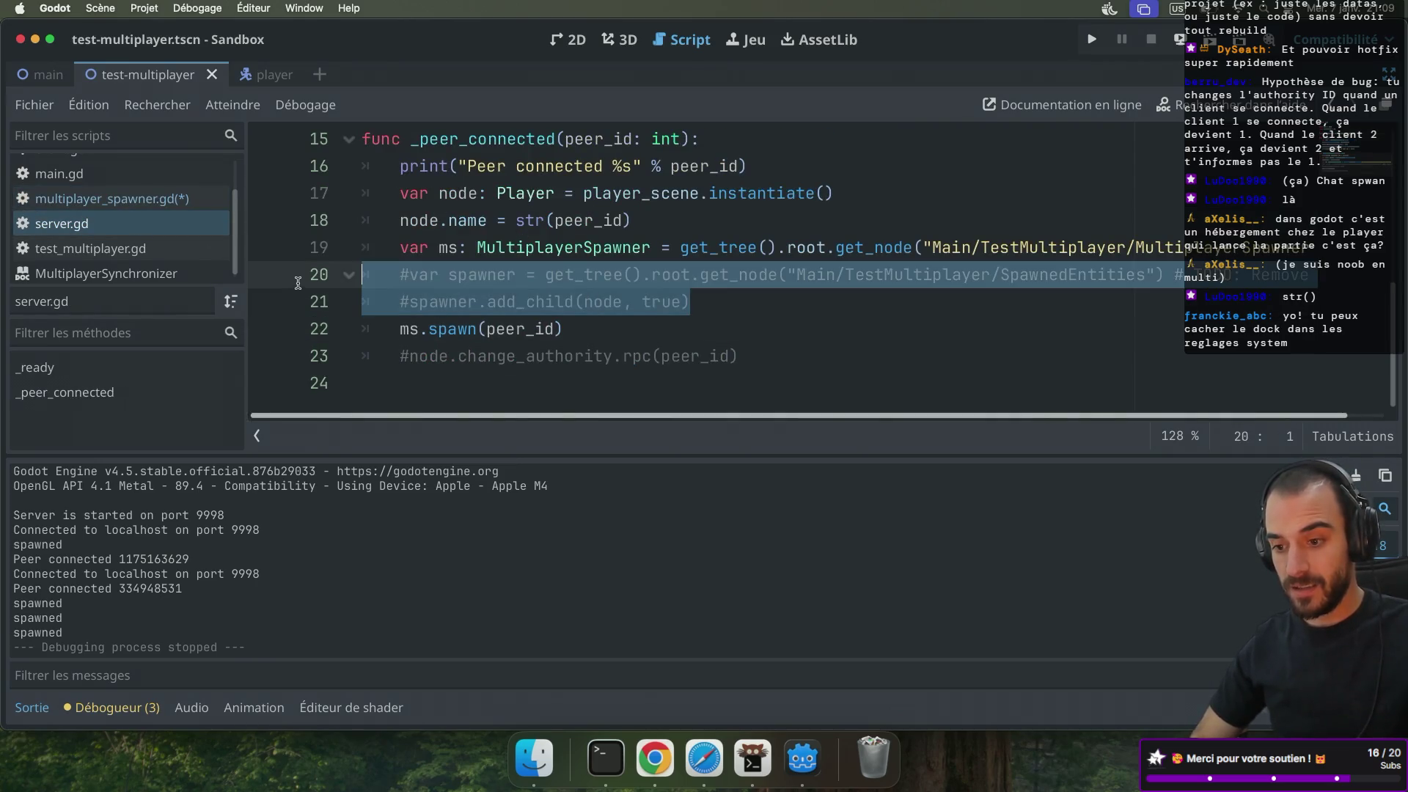
{"action": "key", "text": "BackSpace"}
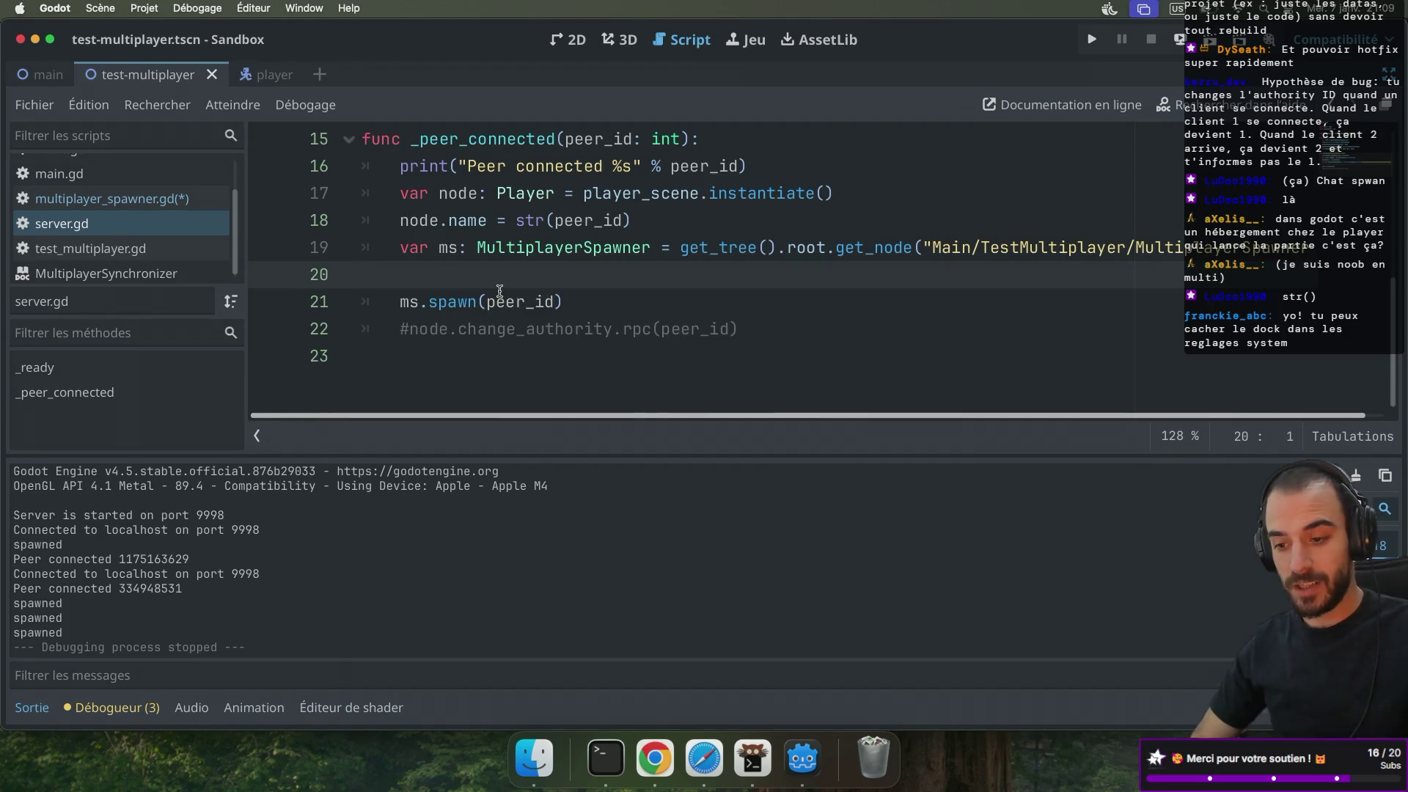
{"action": "key", "text": "BackSpace"}
{"action": "left_click_drag", "start_coordinate": [753, 323], "coordinate": [749, 306]}
{"action": "key", "text": "BackSpace"}
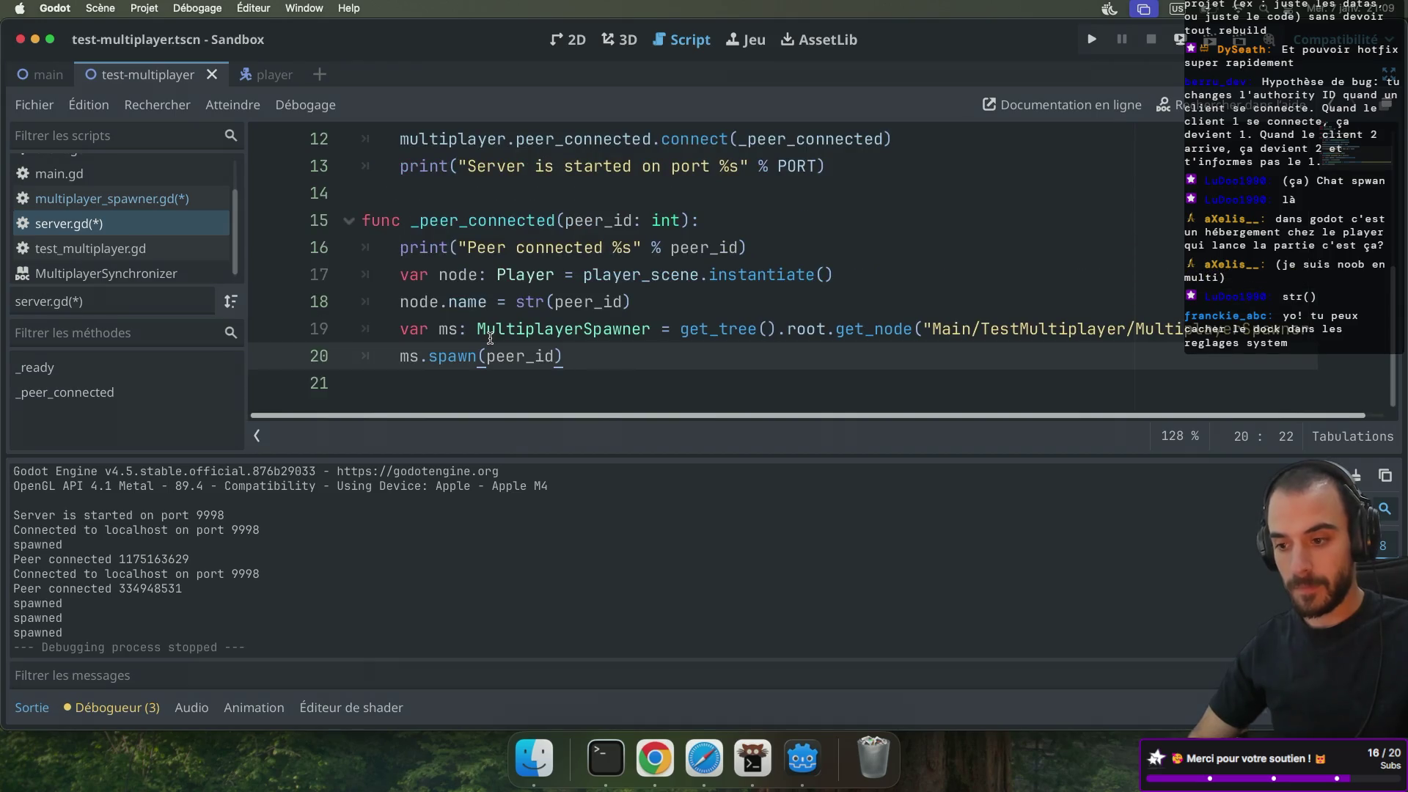
Step: Save the edited scripts
{"action": "left_click", "coordinate": [546, 283]}
{"action": "key", "text": "super+s"}
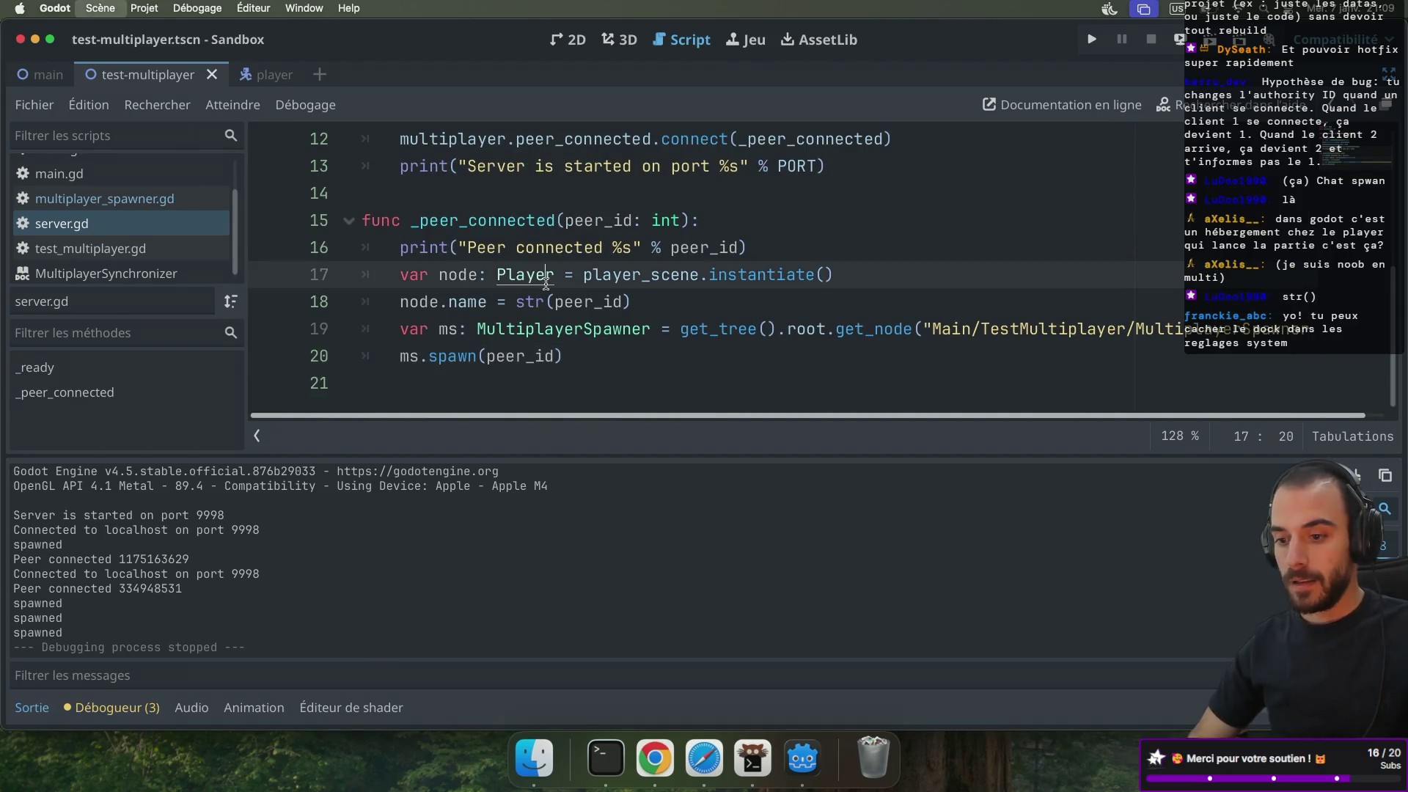
{"action": "right_click", "coordinate": [389, 775]}
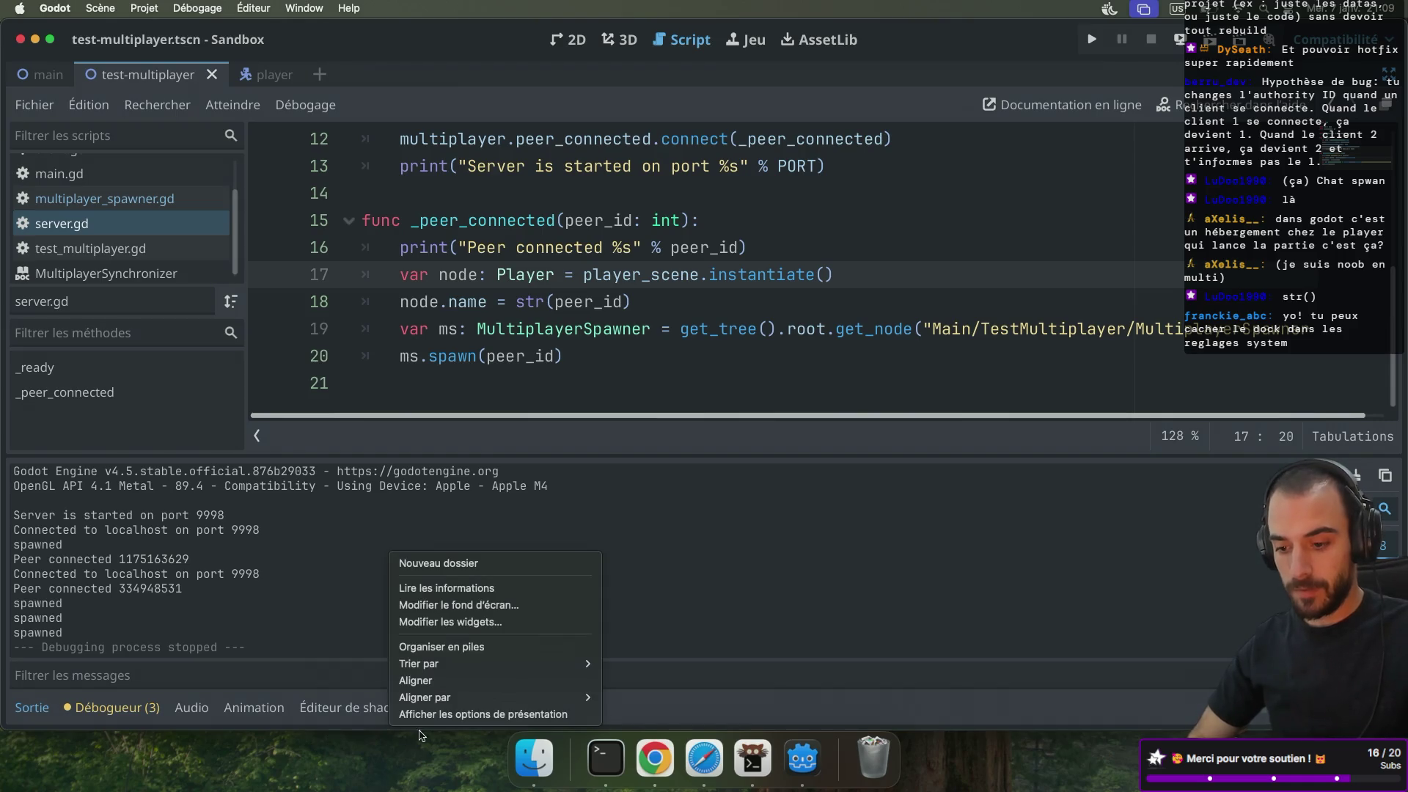
Step: Turn on automatic Dock hiding in Bureau et Dock settings, then relaunch the Godot game instances
{"action": "left_click", "coordinate": [388, 753]}
{"action": "key", "text": "super+space"}
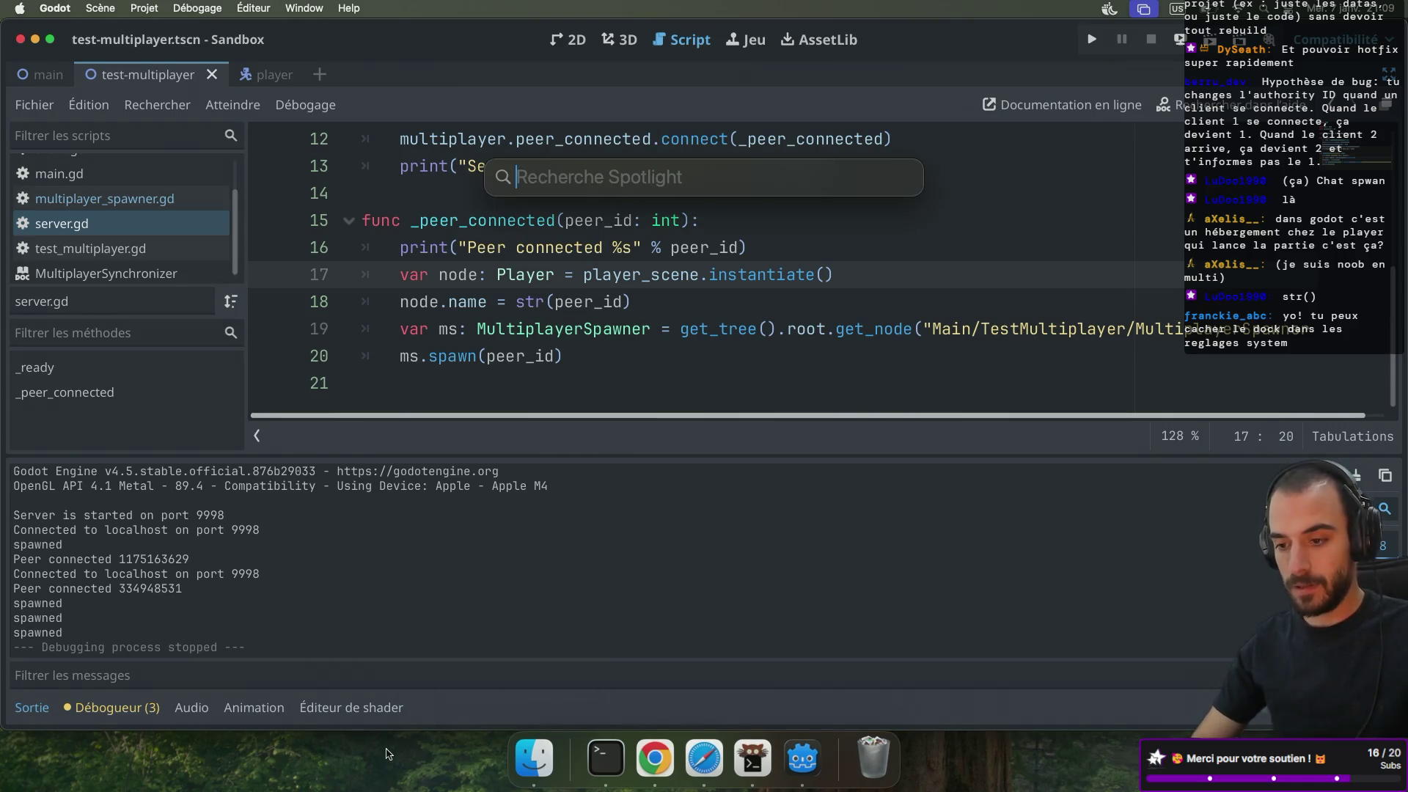
{"action": "type", "text": "dock"}
{"action": "key", "text": "Return"}
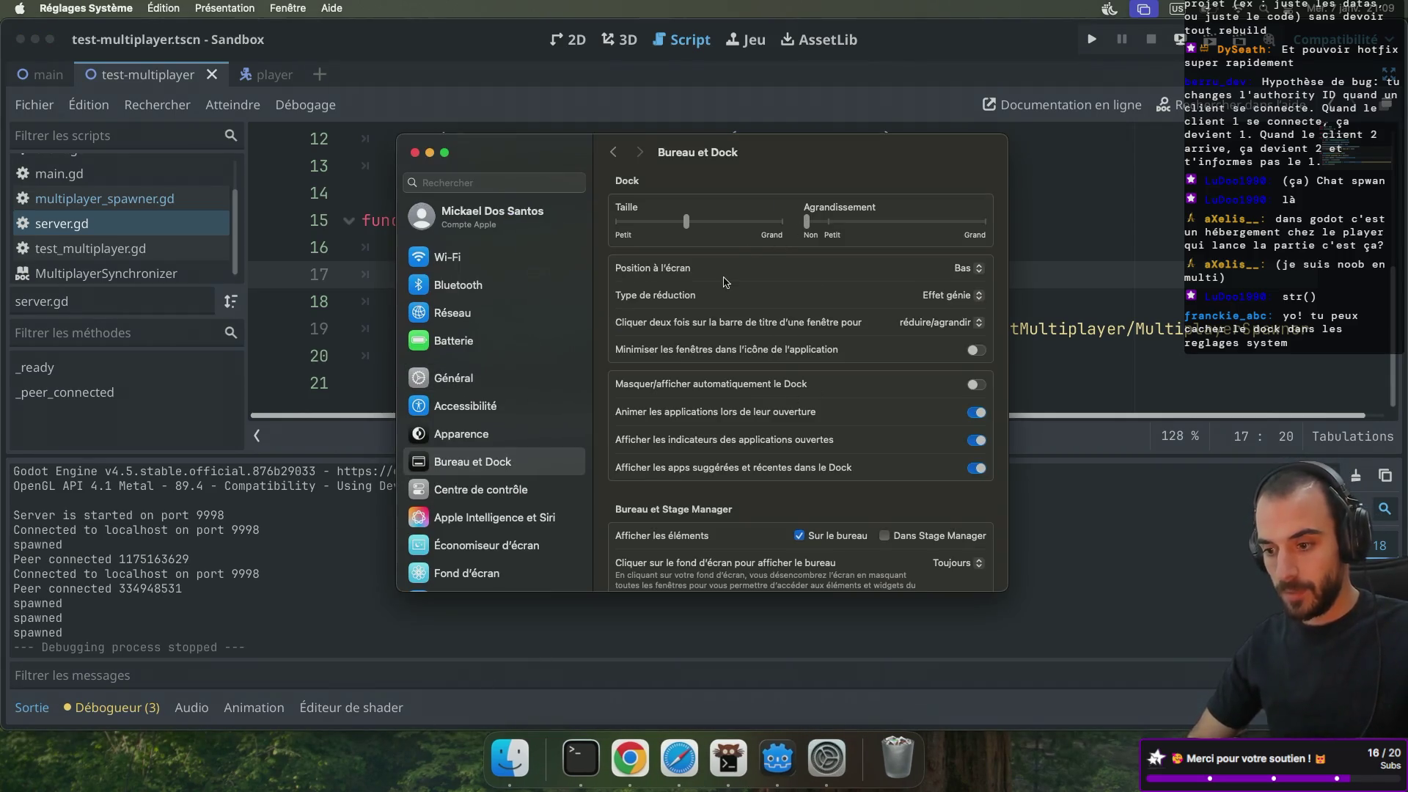
{"action": "scroll", "coordinate": [725, 309], "scroll_direction": "down", "scroll_amount": 1}
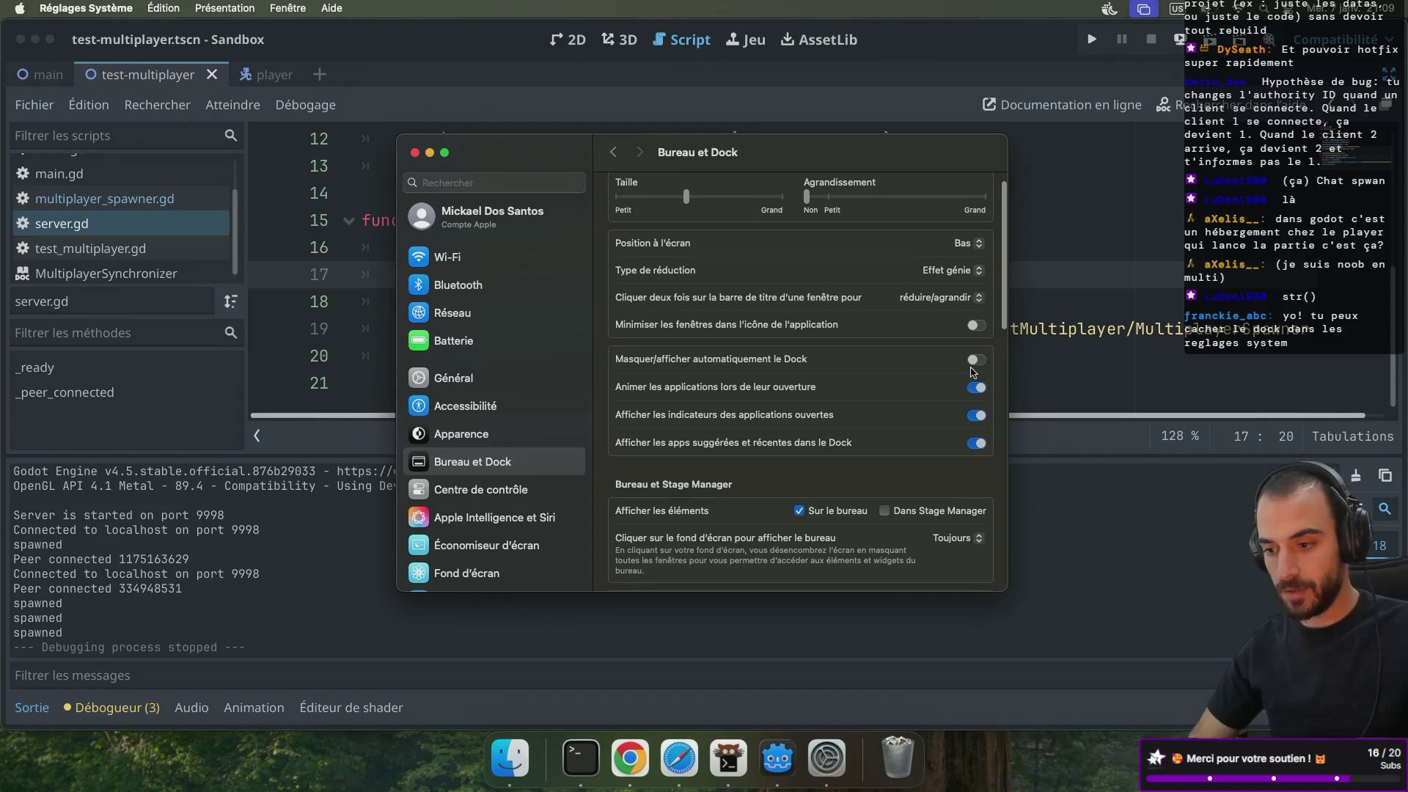
{"action": "left_click", "coordinate": [982, 362]}
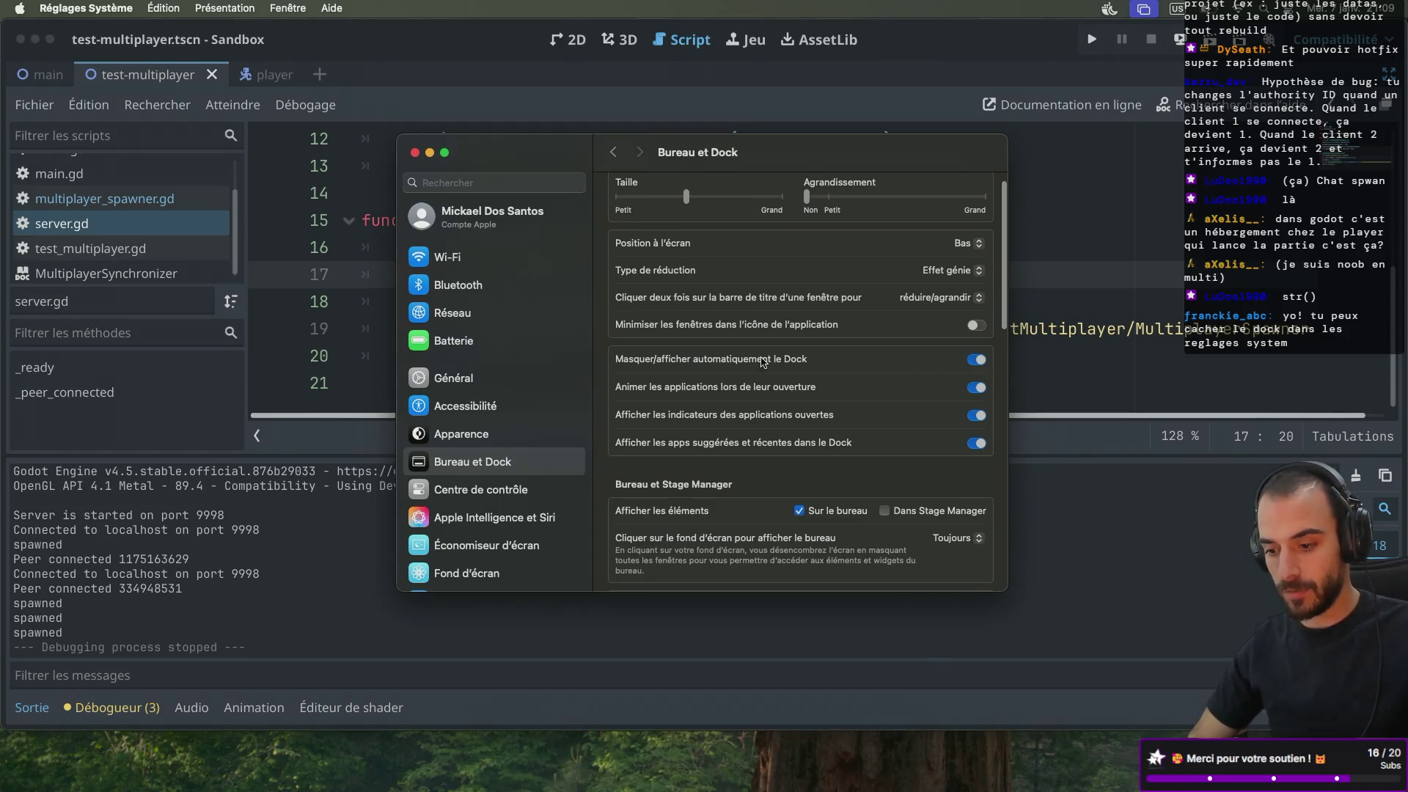
{"action": "left_click", "coordinate": [415, 154]}
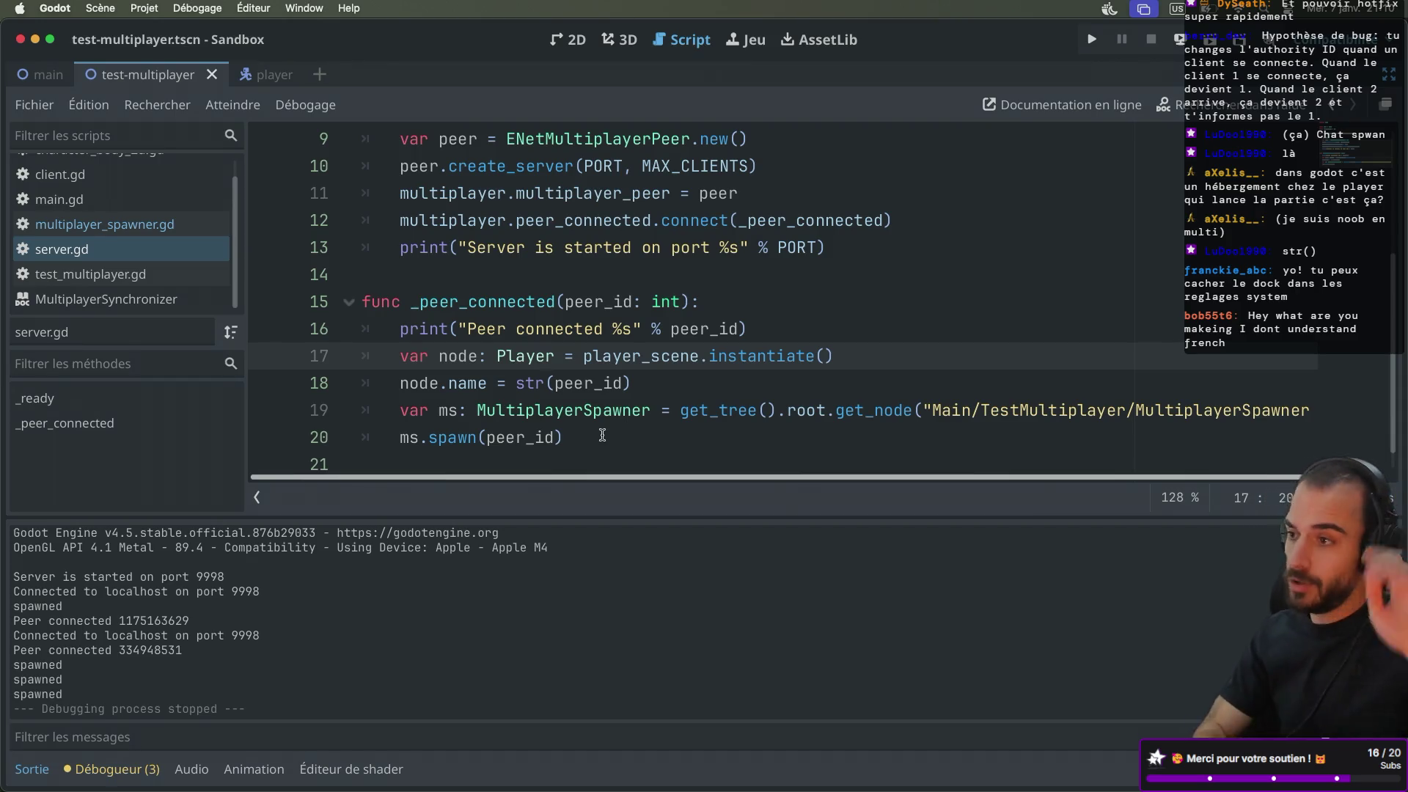
{"action": "left_click", "coordinate": [1091, 39]}
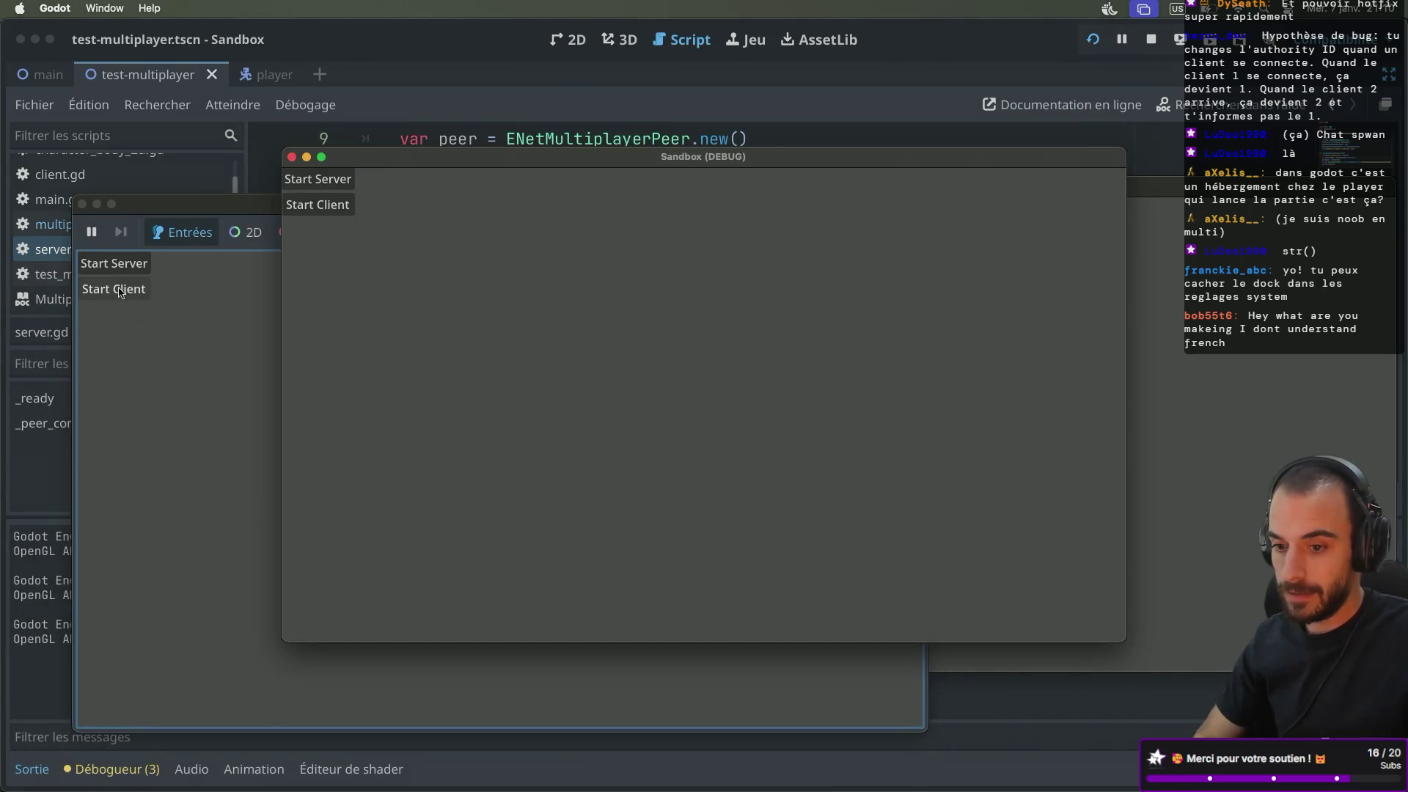
Step: Start the server in one instance and connect the other two as clients
{"action": "left_click", "coordinate": [130, 266]}
{"action": "left_click", "coordinate": [526, 183]}
{"action": "left_click", "coordinate": [330, 212]}
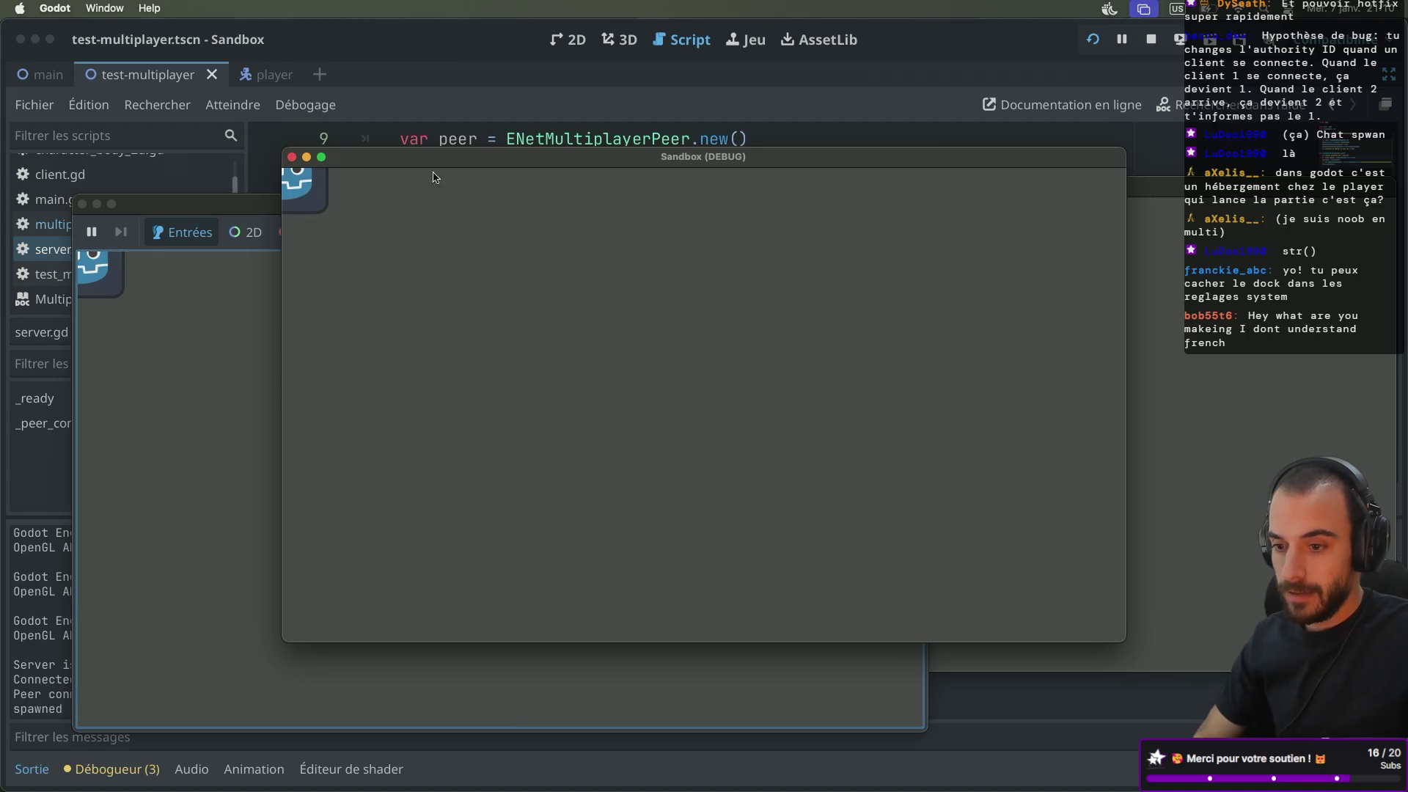
{"action": "mouse_move", "coordinate": [459, 157]}
{"action": "left_mouse_down"}
{"action": "mouse_move", "coordinate": [439, 70]}
{"action": "mouse_move", "coordinate": [697, 60]}
{"action": "mouse_move", "coordinate": [684, 45]}
{"action": "left_mouse_up"}
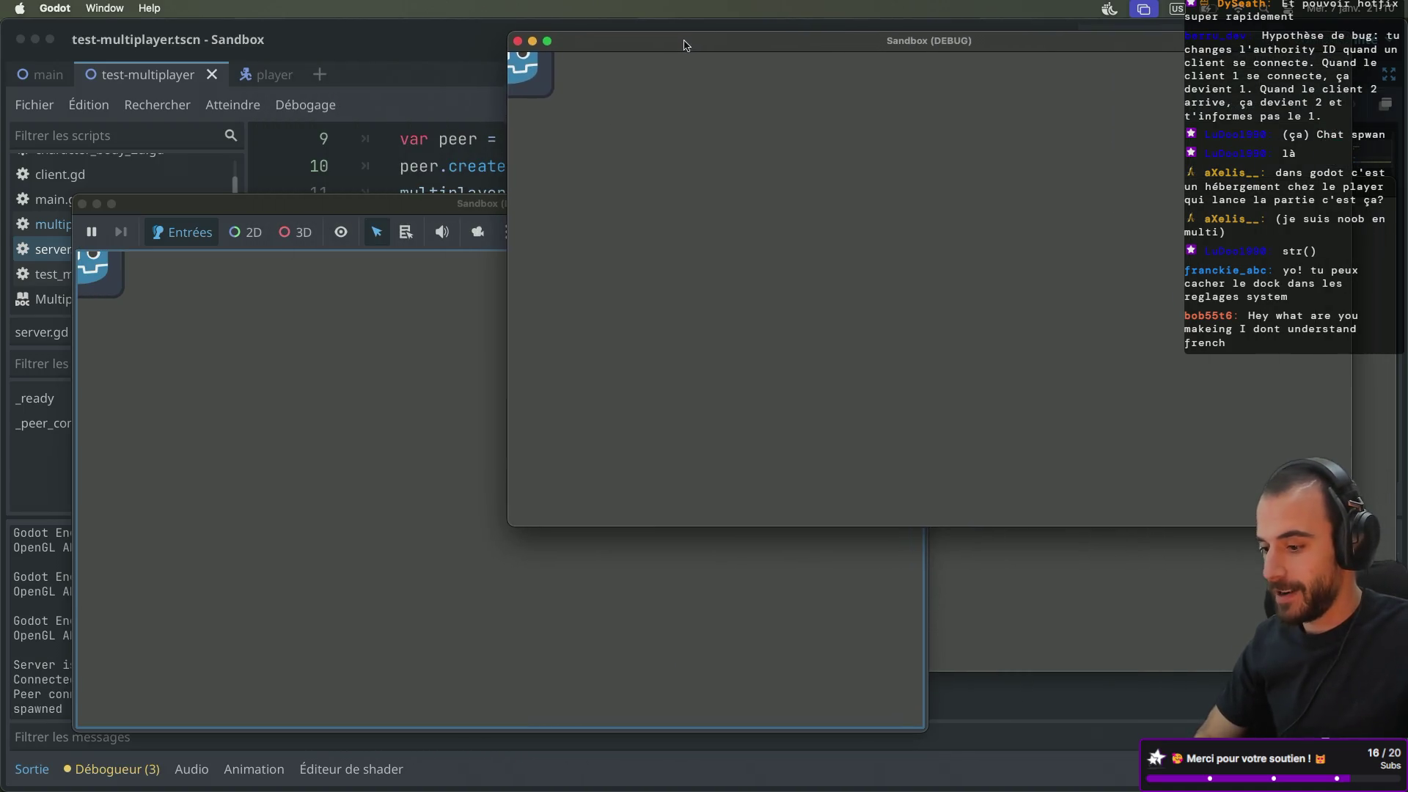
{"action": "mouse_move", "coordinate": [755, 200]}
{"action": "left_mouse_down"}
{"action": "mouse_move", "coordinate": [748, 192]}
{"action": "mouse_move", "coordinate": [708, 253]}
{"action": "left_mouse_up"}
{"action": "left_click", "coordinate": [572, 292]}
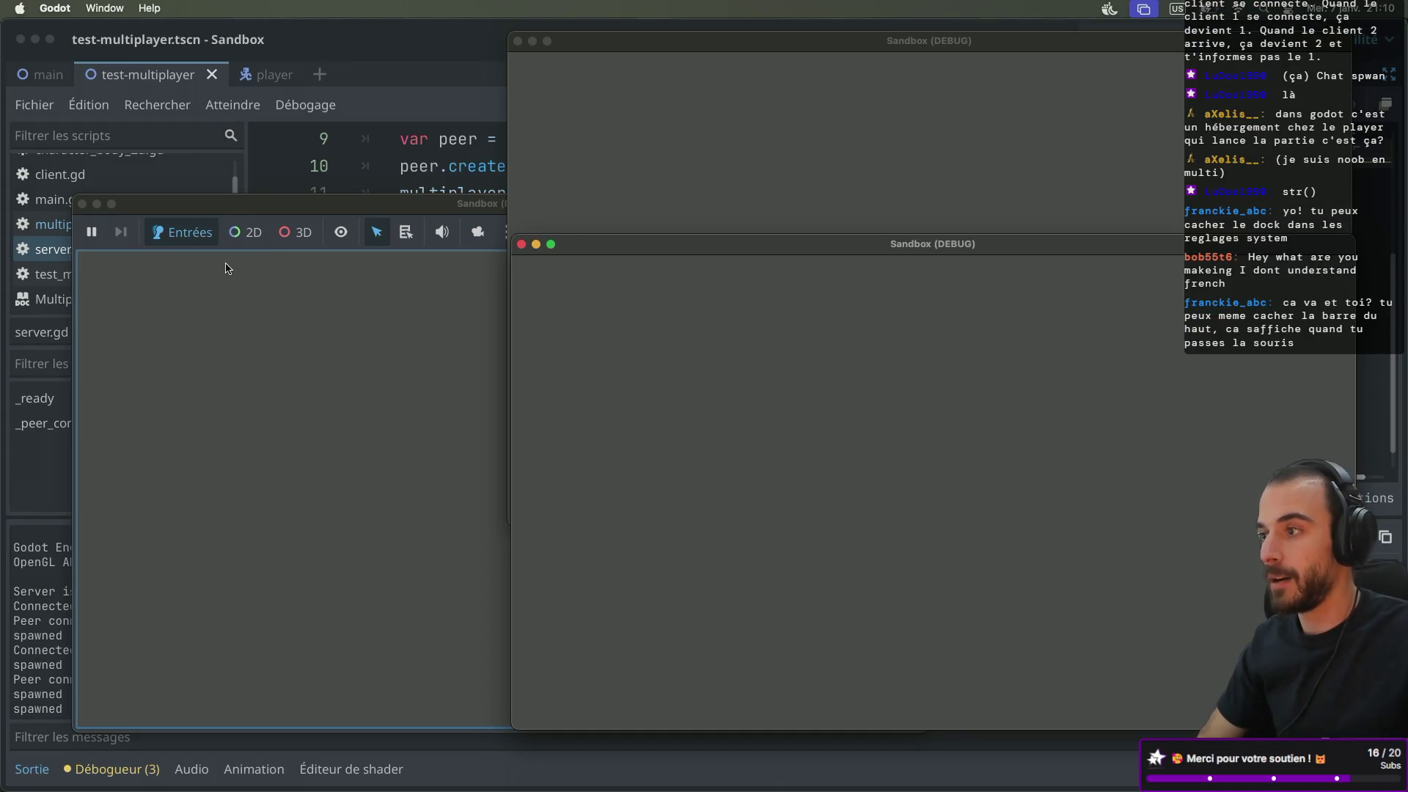
Step: Close all three Sandbox (DEBUG) windows to stop the test
{"action": "left_click", "coordinate": [81, 204]}
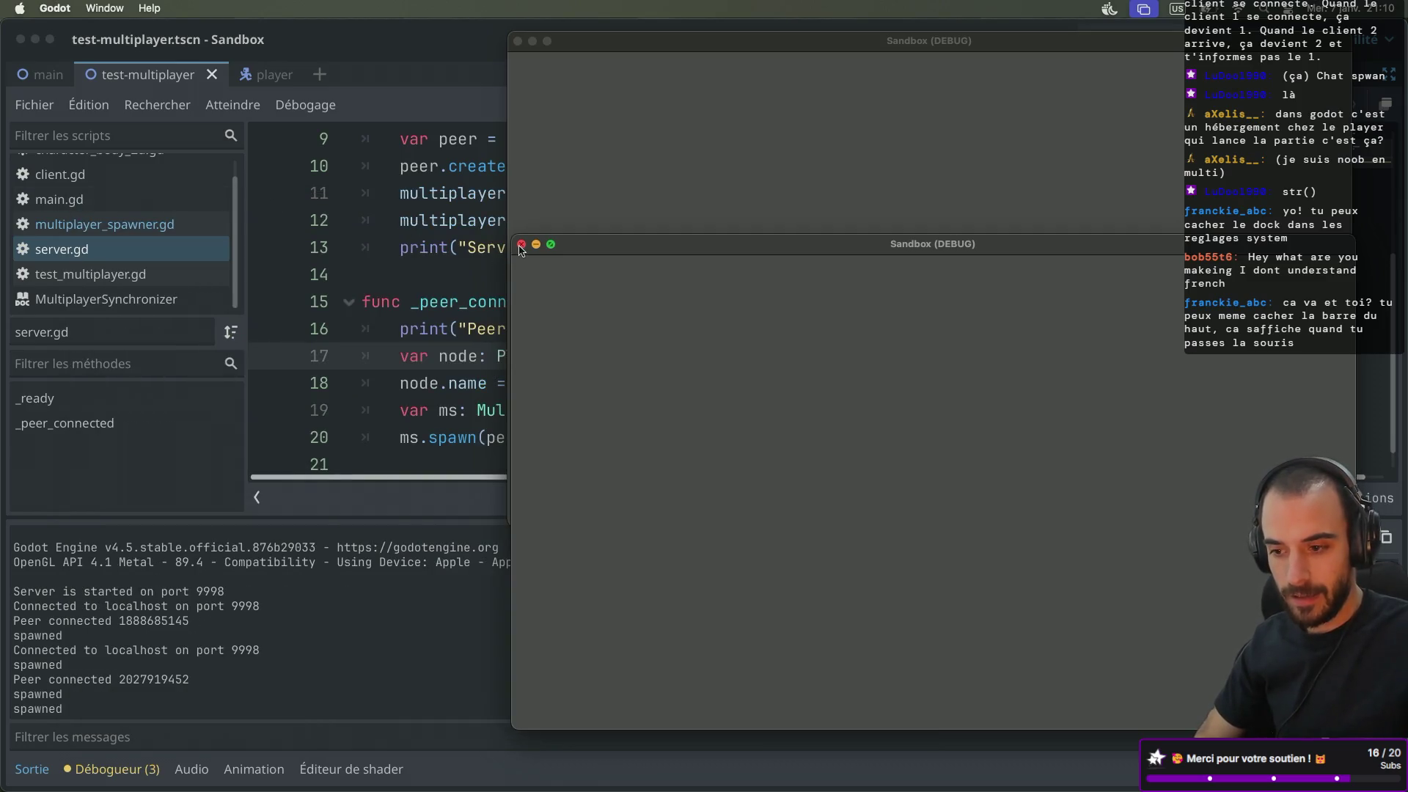
{"action": "left_click", "coordinate": [520, 245]}
{"action": "left_click", "coordinate": [517, 41]}
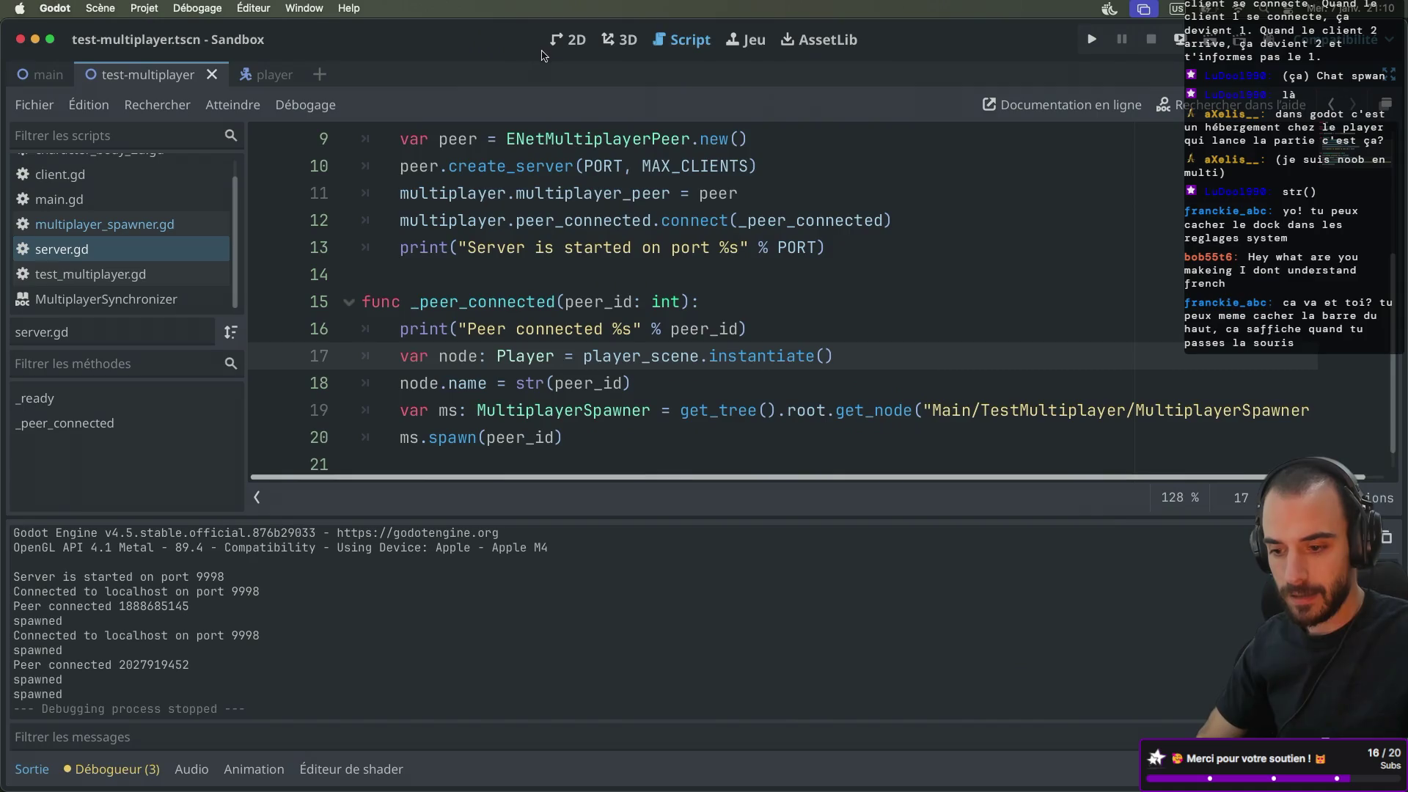
Step: Rerun the project, arrange the three game windows, and start one server and two clients
{"action": "left_click", "coordinate": [1091, 39]}
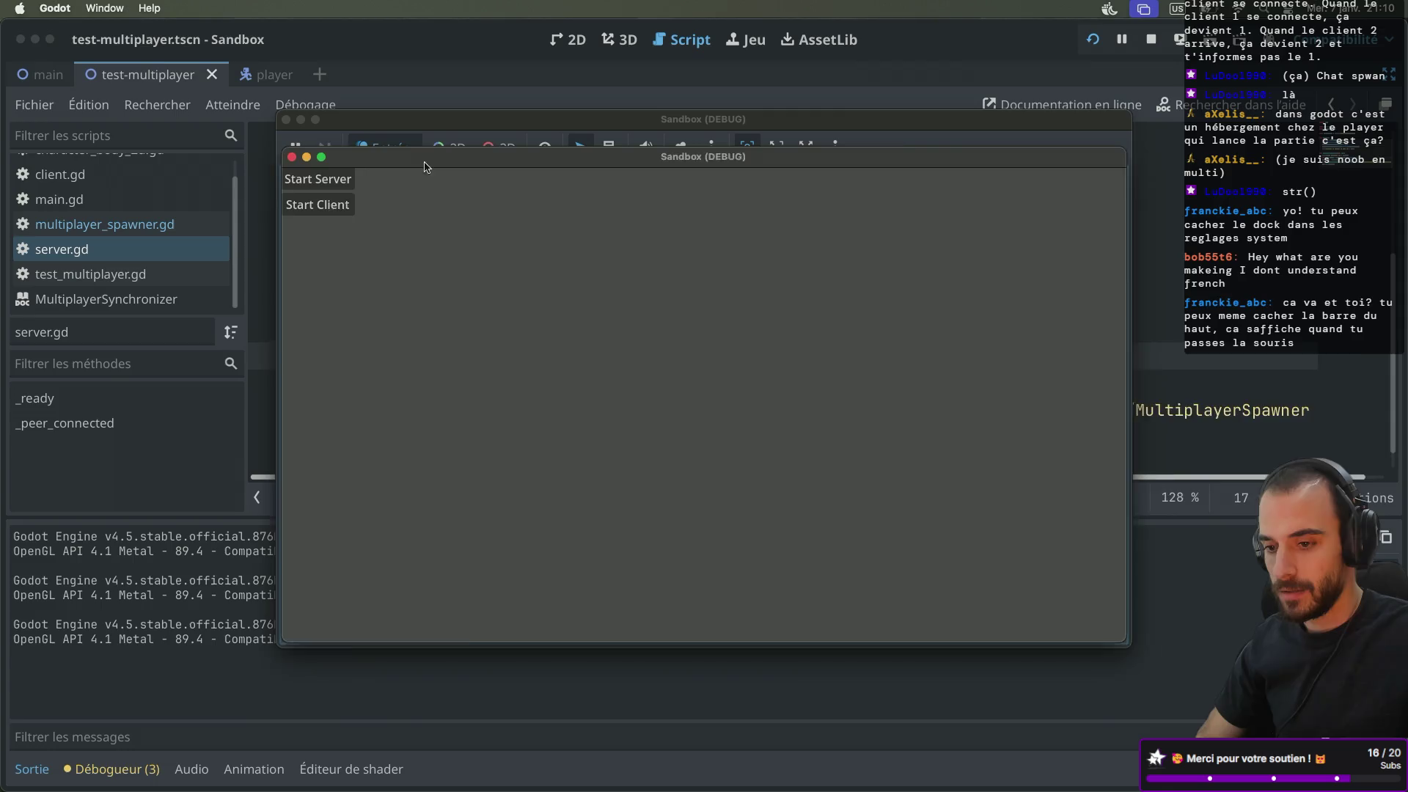
{"action": "left_click_drag", "start_coordinate": [554, 126], "coordinate": [397, 165]}
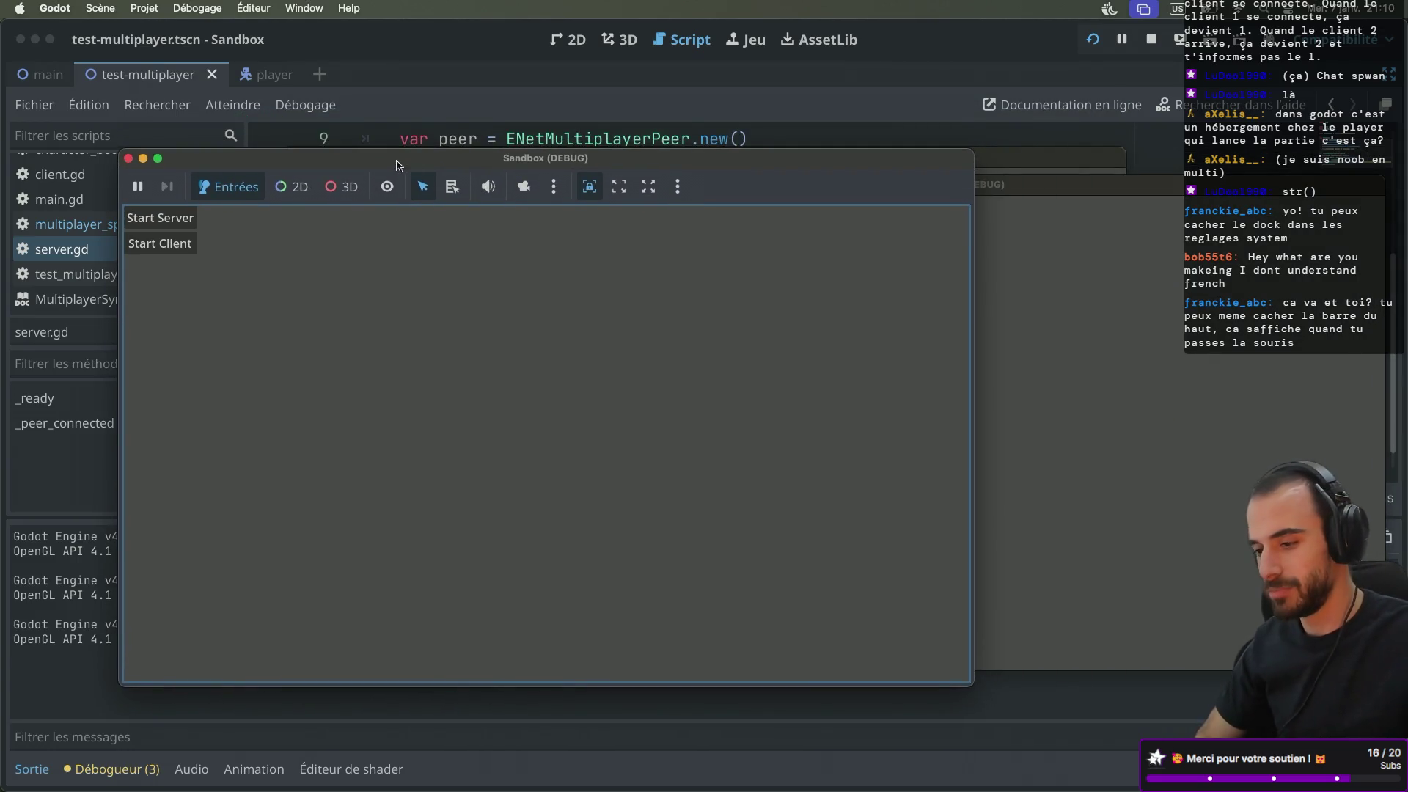
{"action": "left_click_drag", "start_coordinate": [1049, 154], "coordinate": [1256, 26]}
{"action": "left_click", "coordinate": [1085, 555]}
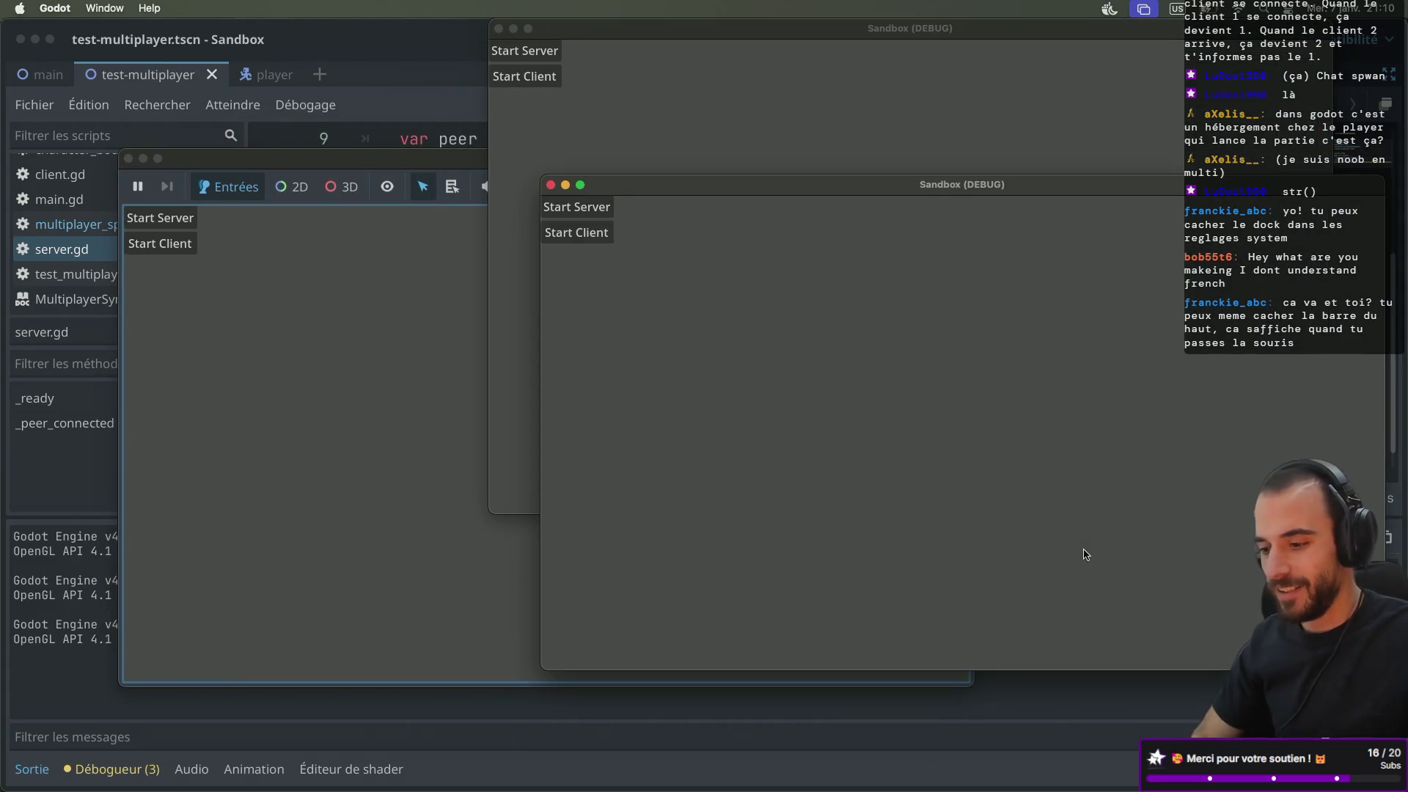
{"action": "left_click", "coordinate": [158, 220]}
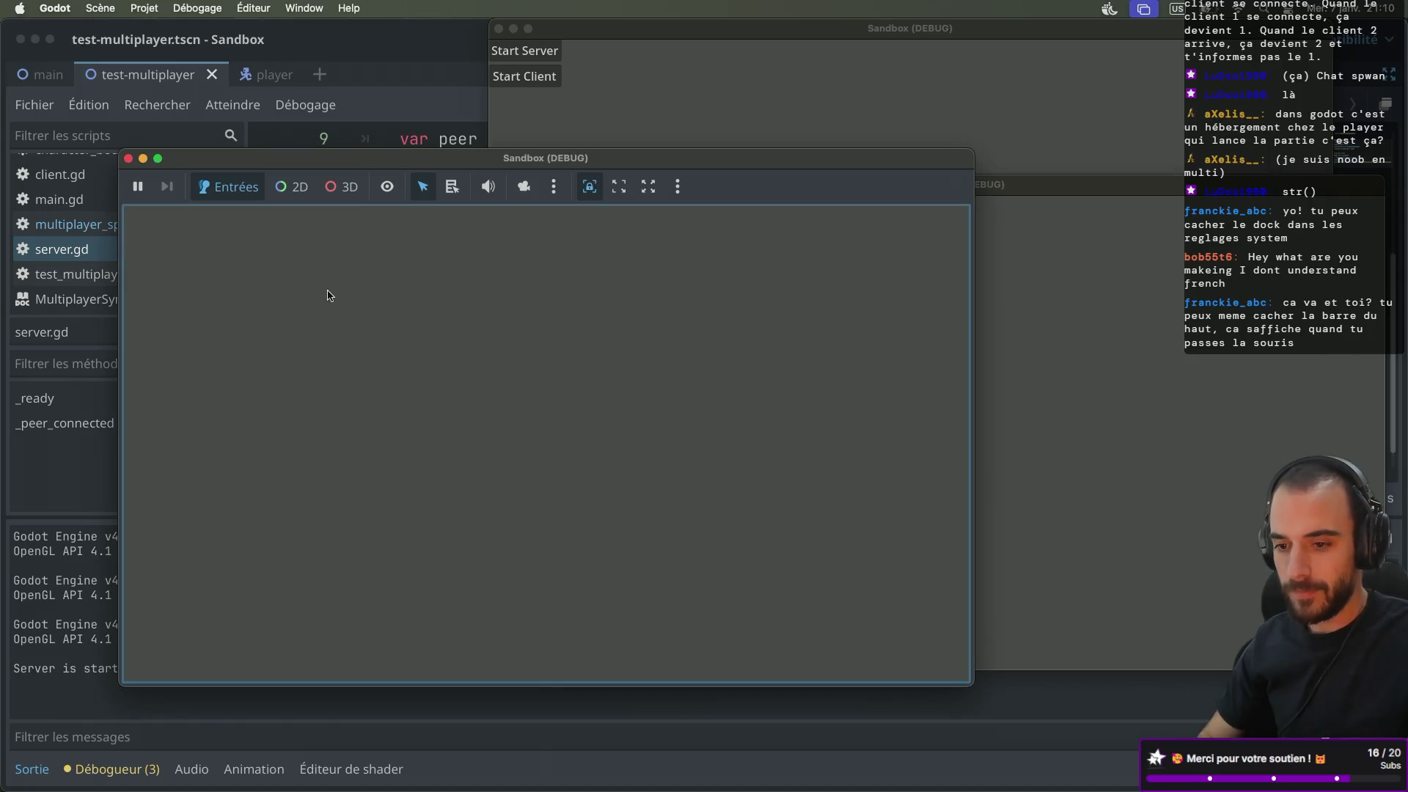
{"action": "left_click", "coordinate": [680, 109]}
{"action": "left_click", "coordinate": [525, 77]}
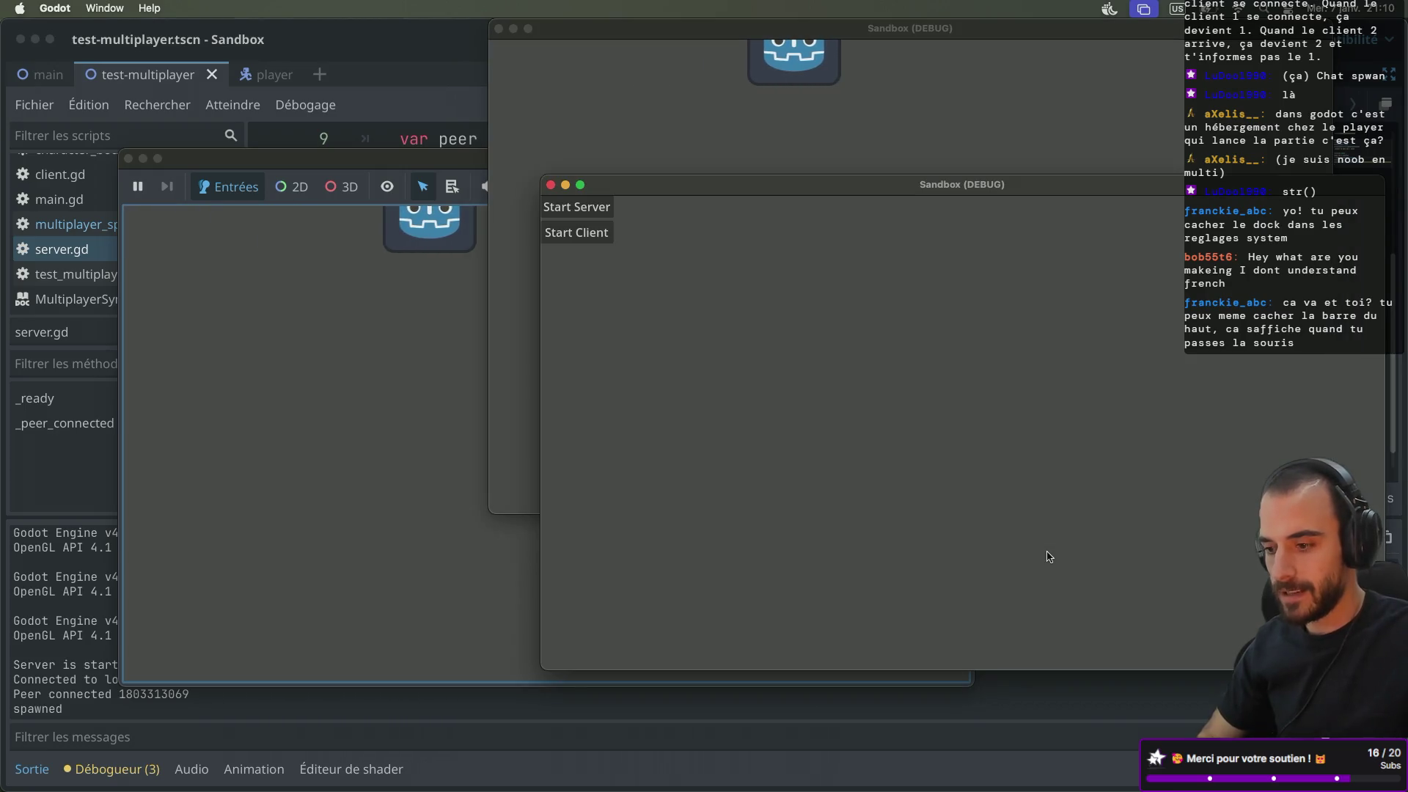
{"action": "left_click", "coordinate": [594, 238]}
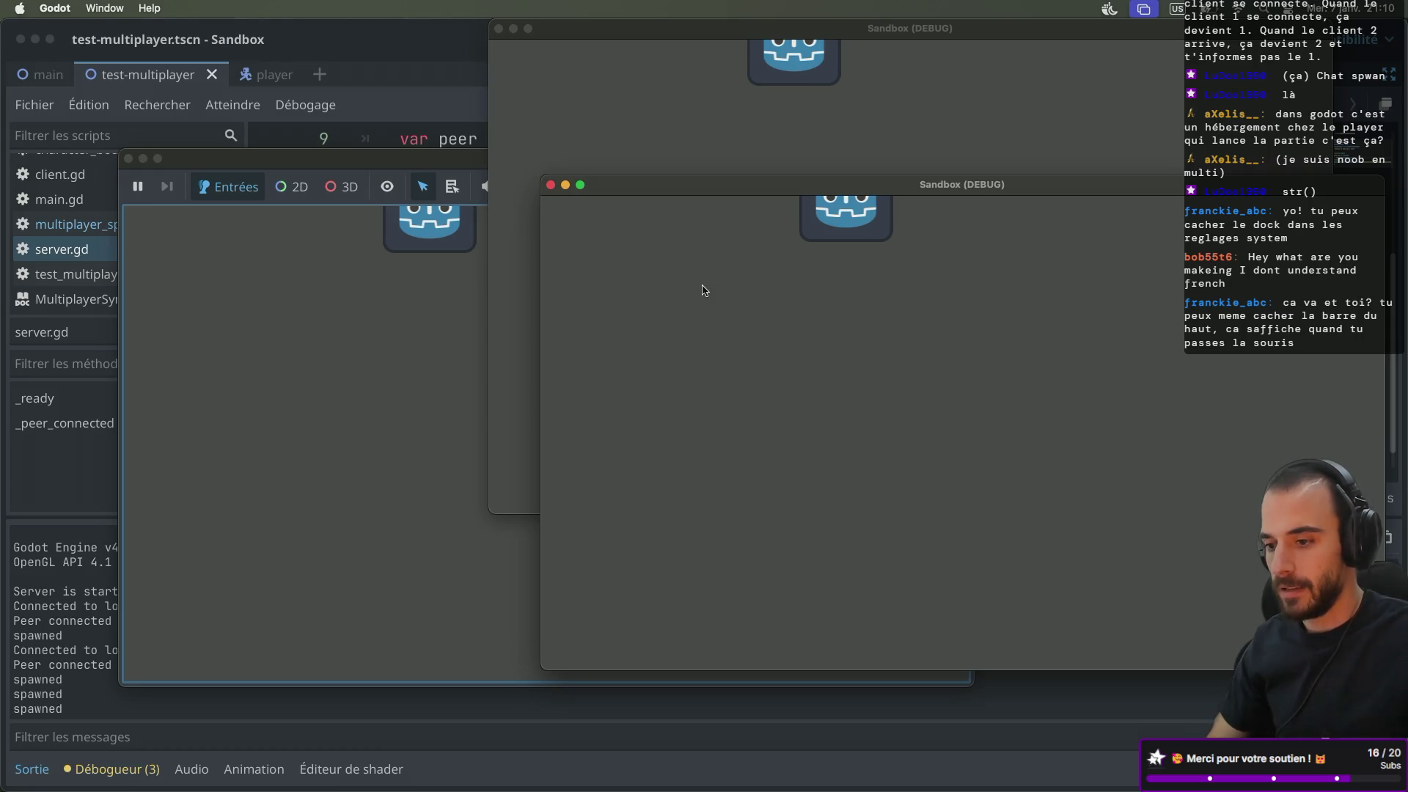
Step: Compare the spawned players across the windows, then close all three game instances
{"action": "left_click", "coordinate": [829, 49]}
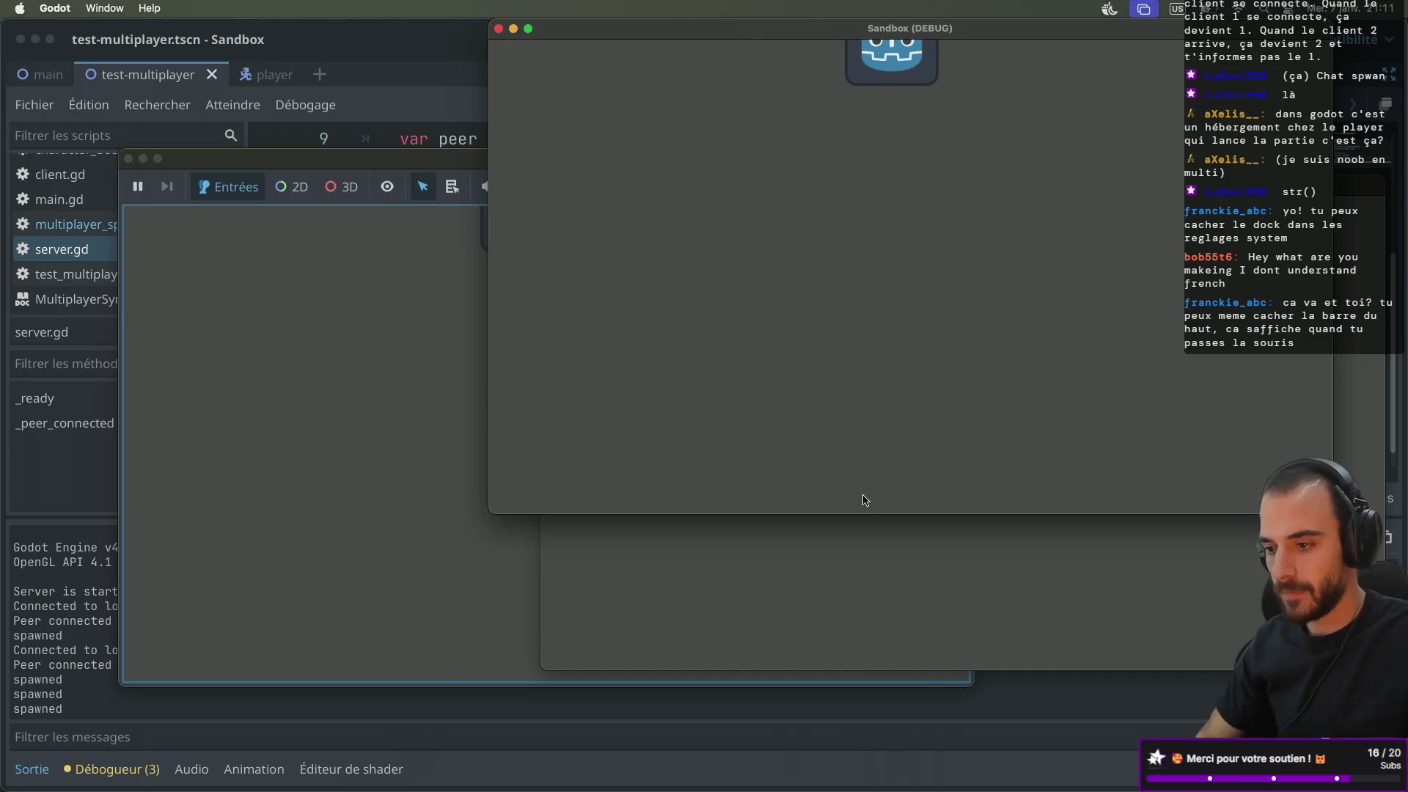
{"action": "left_click", "coordinate": [834, 556]}
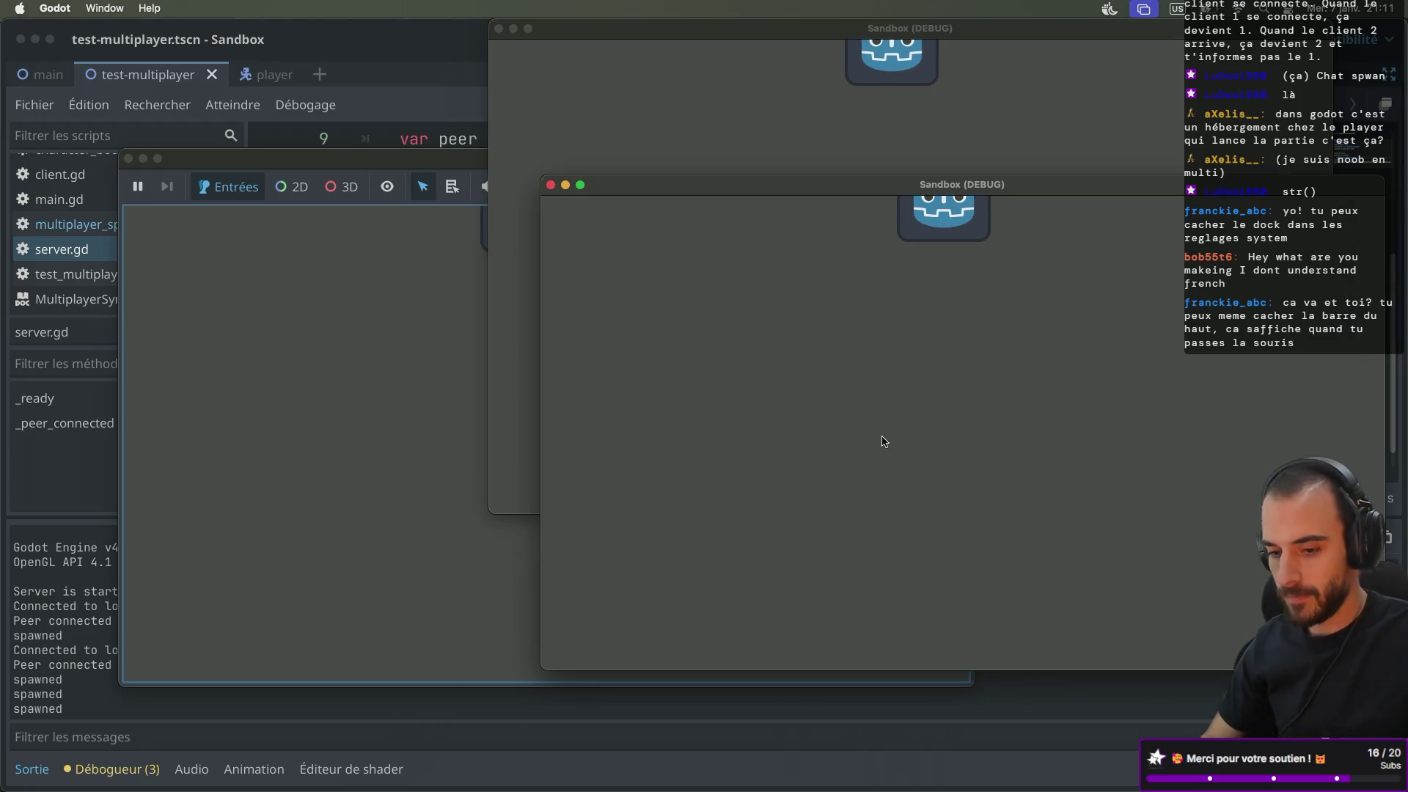
{"action": "left_click", "coordinate": [551, 185]}
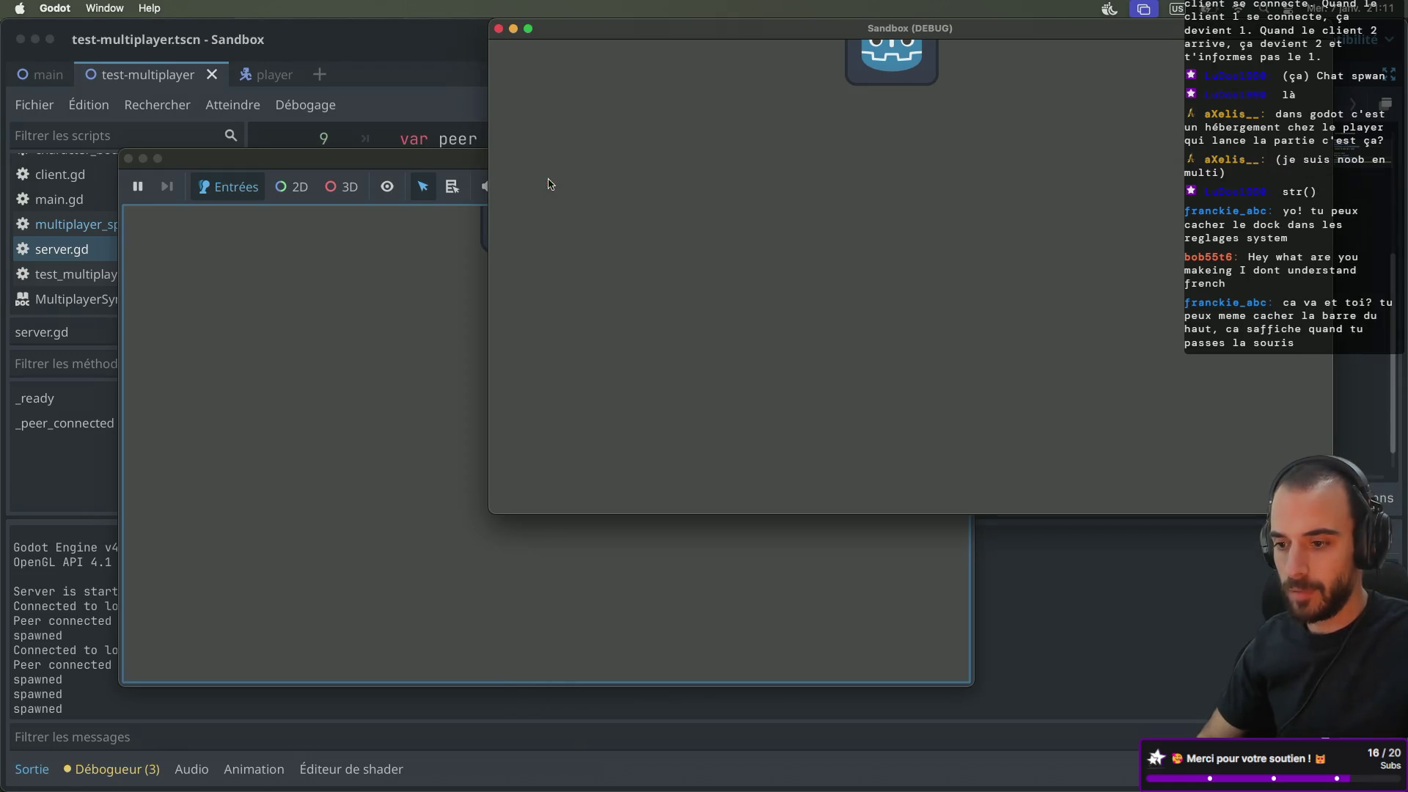
{"action": "left_click", "coordinate": [498, 29]}
{"action": "left_click", "coordinate": [128, 158]}
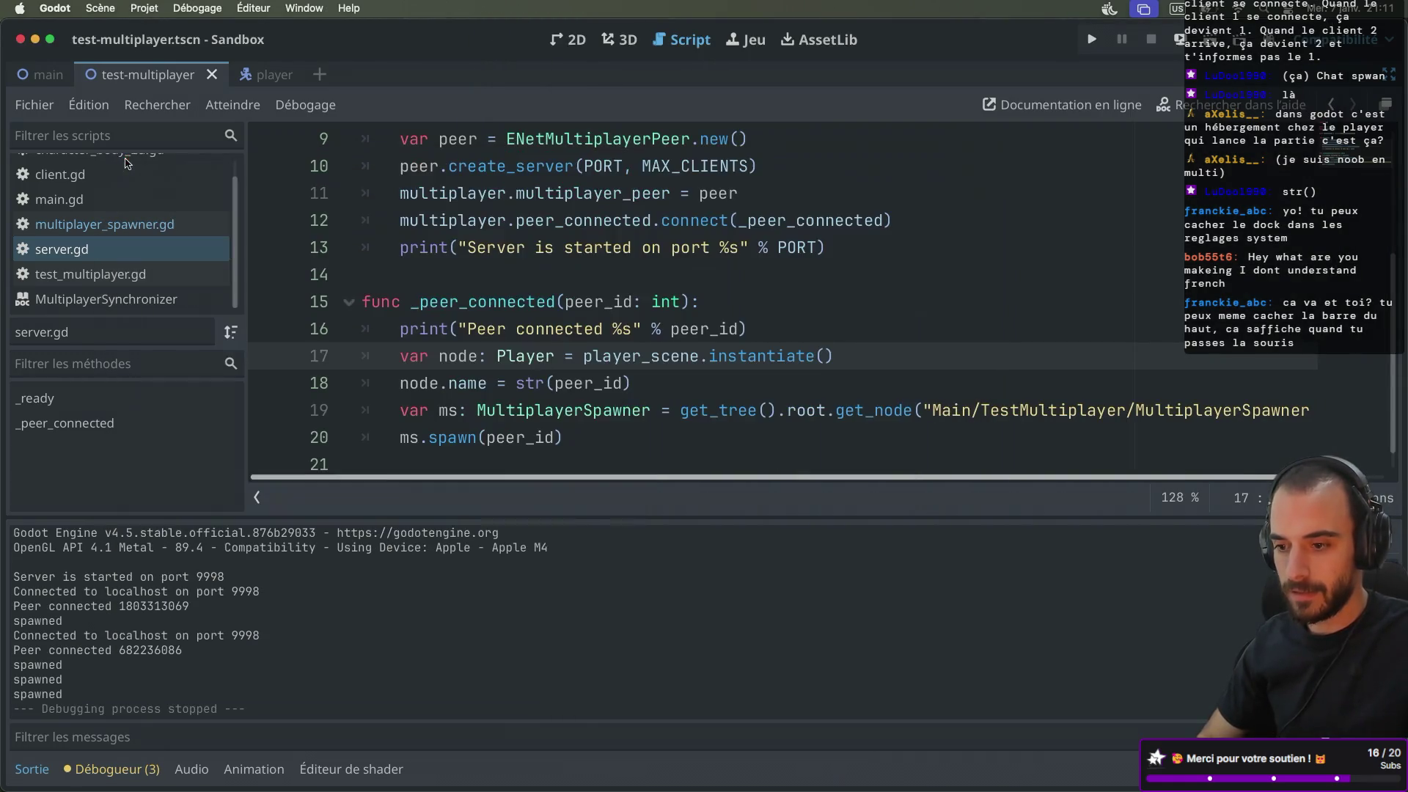
{"action": "scroll", "coordinate": [627, 297], "scroll_direction": "down", "scroll_amount": 1}
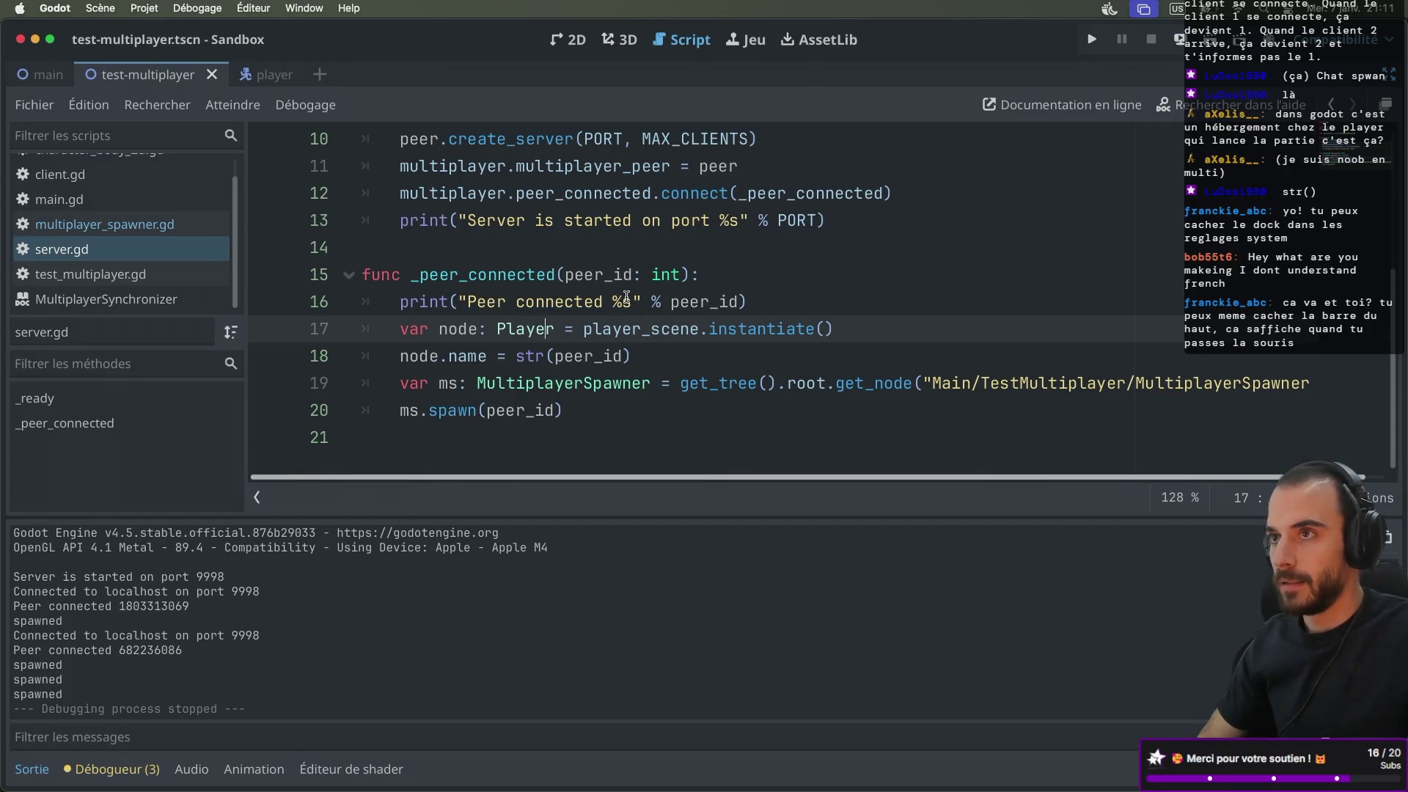
Step: Restore the side docks and open player.tscn to show its Player node tree
{"action": "key", "text": "ctrl+super+d"}
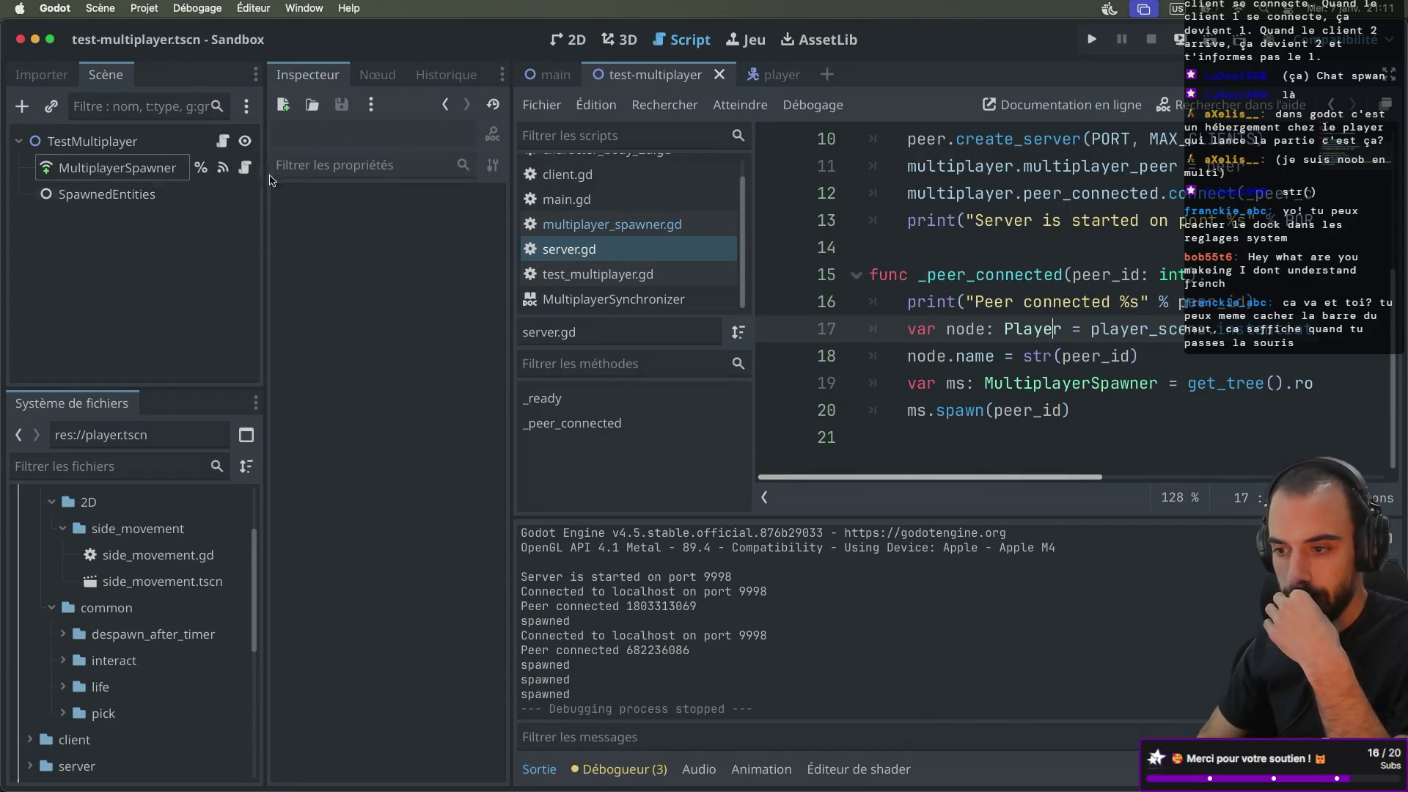
{"action": "left_click", "coordinate": [767, 74]}
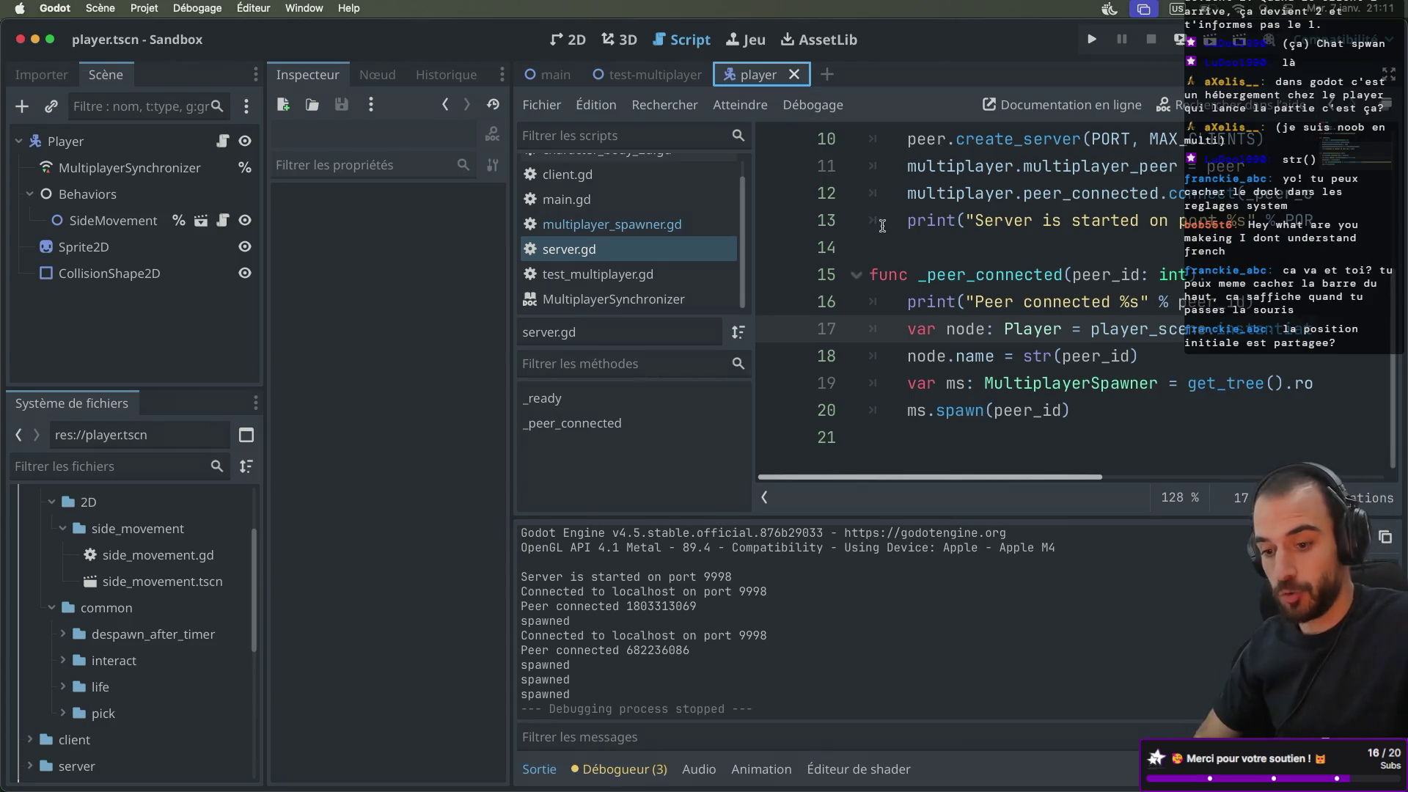
Step: Delete the change_authority function (lines 9–12) from character_body_2d.gd, save, and relaunch the game
{"action": "left_click", "coordinate": [557, 154]}
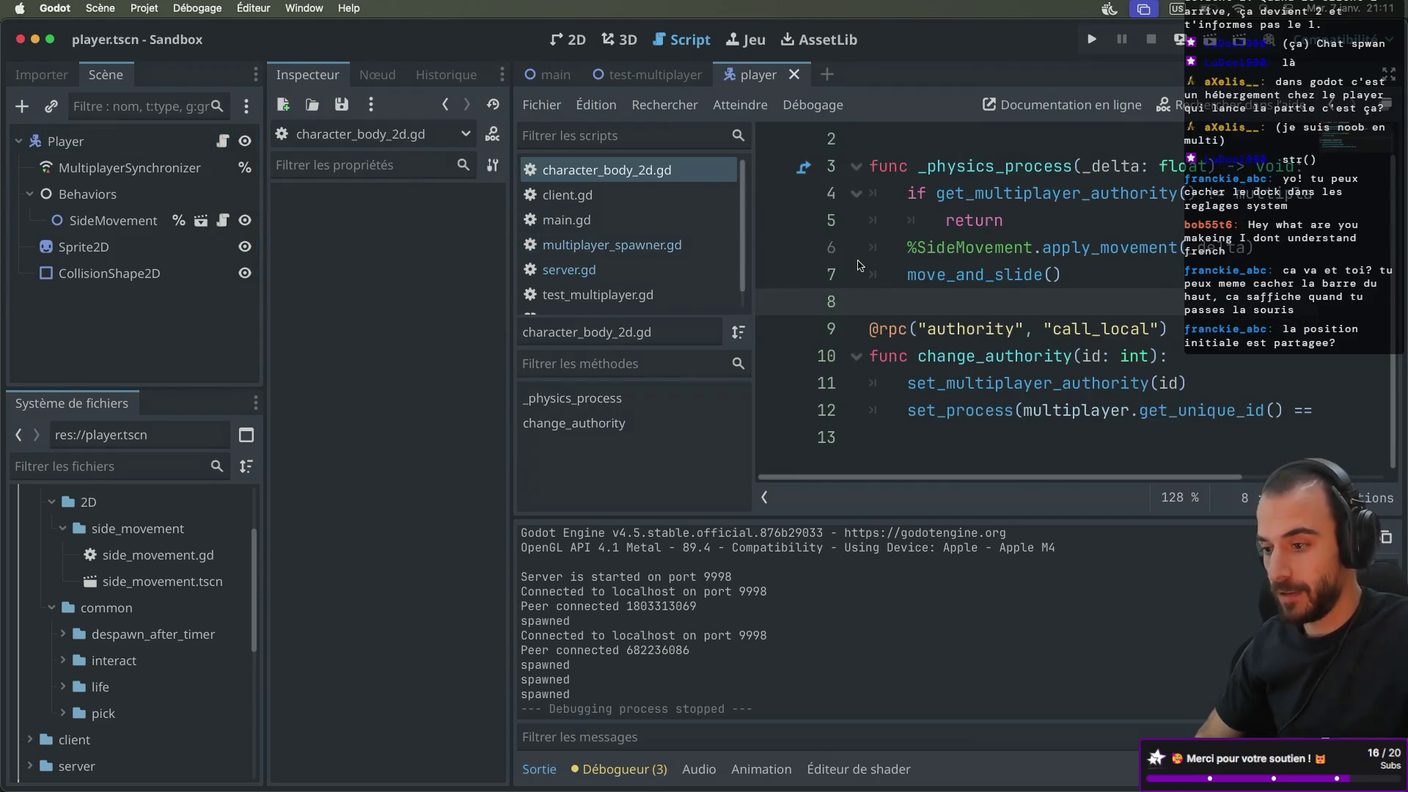
{"action": "key", "text": "super+ctrl+d"}
{"action": "scroll", "coordinate": [571, 236], "scroll_direction": "up", "scroll_amount": 2}
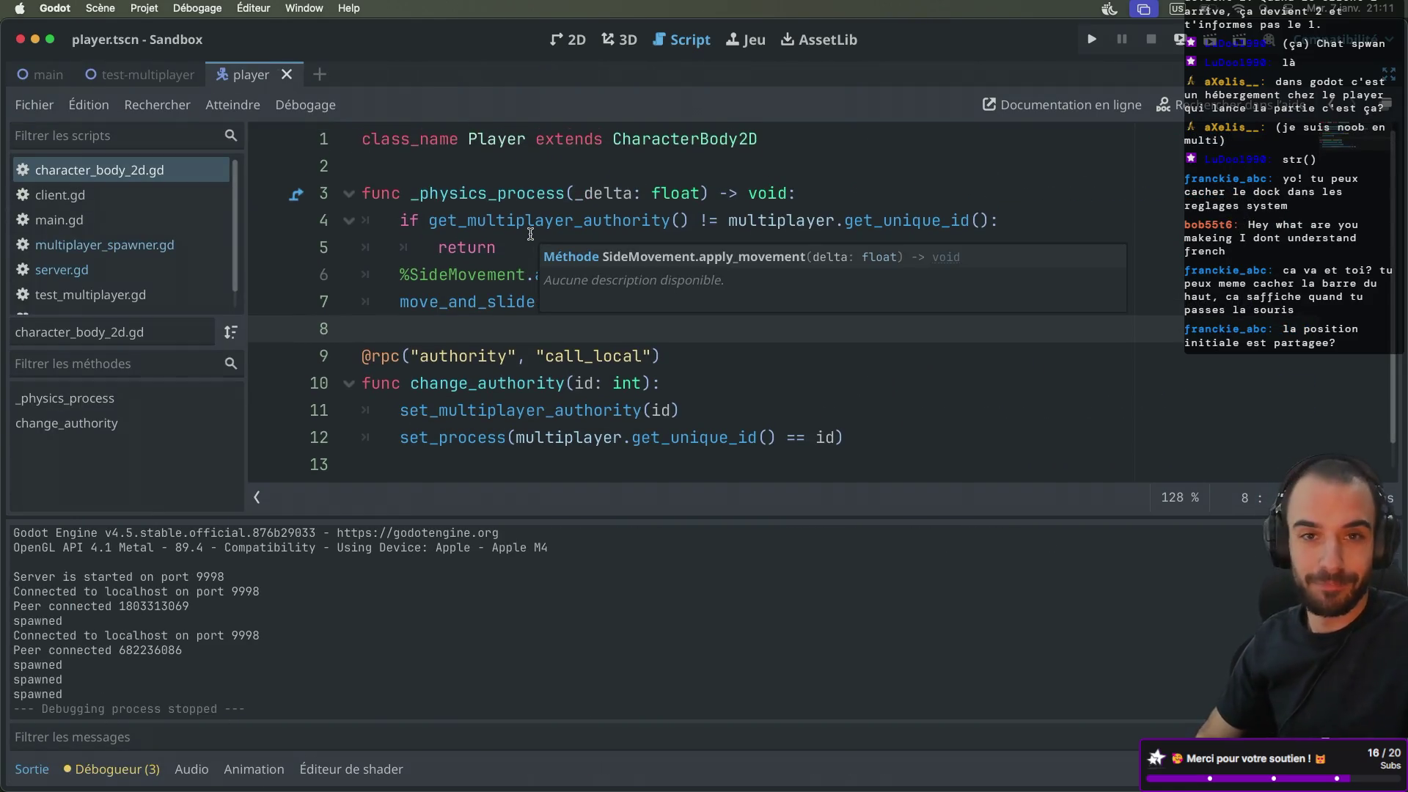
{"action": "scroll", "coordinate": [514, 346], "scroll_direction": "down", "scroll_amount": 1}
{"action": "left_click_drag", "start_coordinate": [401, 436], "coordinate": [355, 327]}
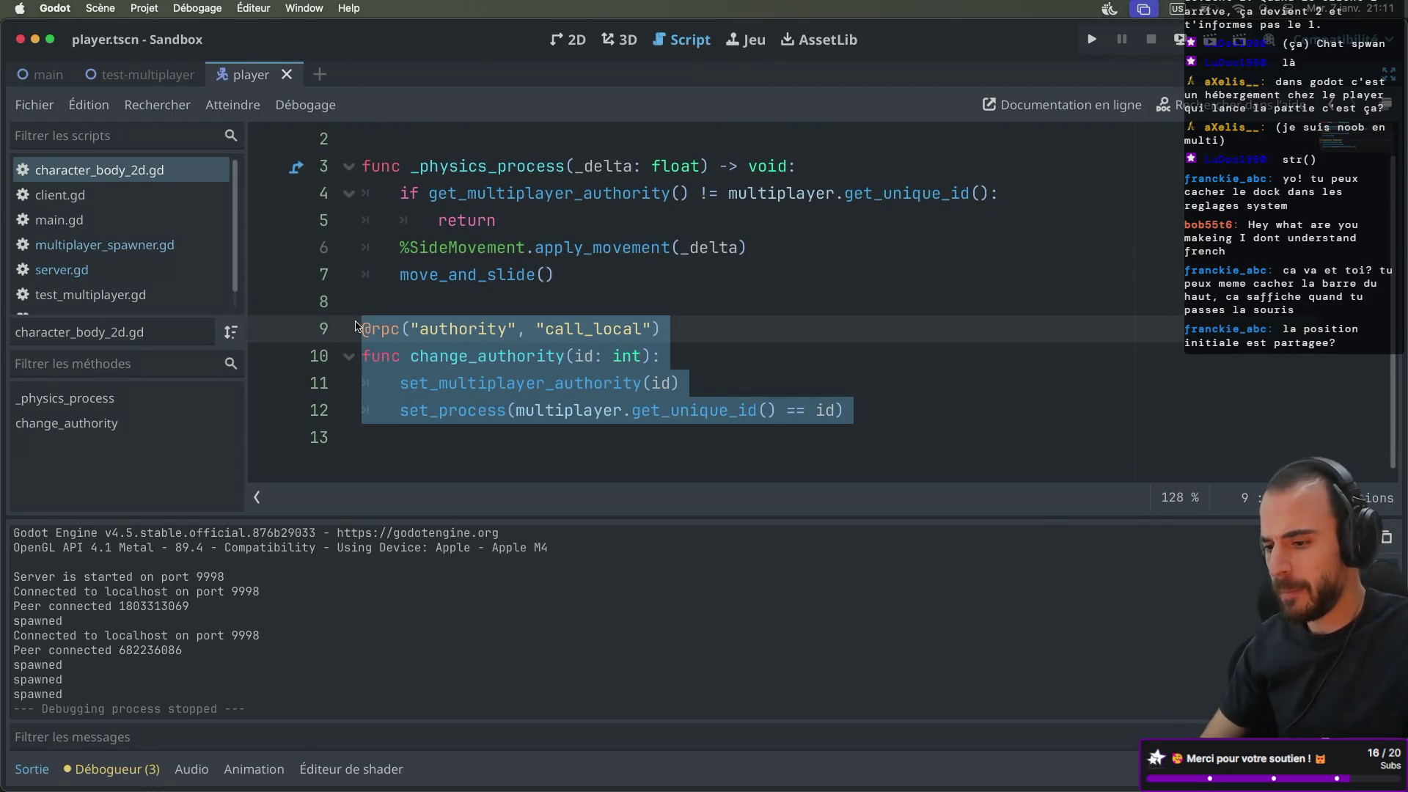
{"action": "key", "text": "BackSpace"}
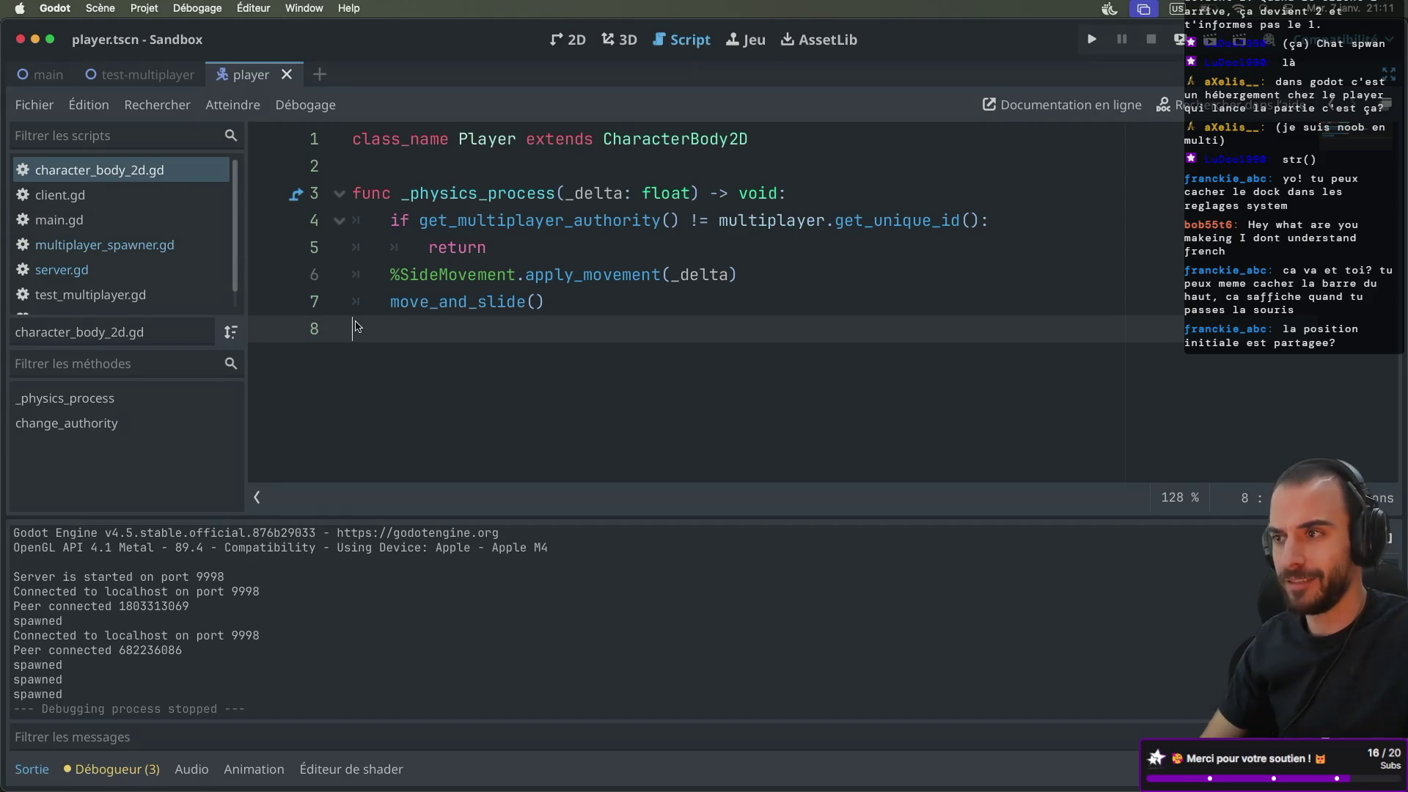
{"action": "key", "text": "ctrl+s"}
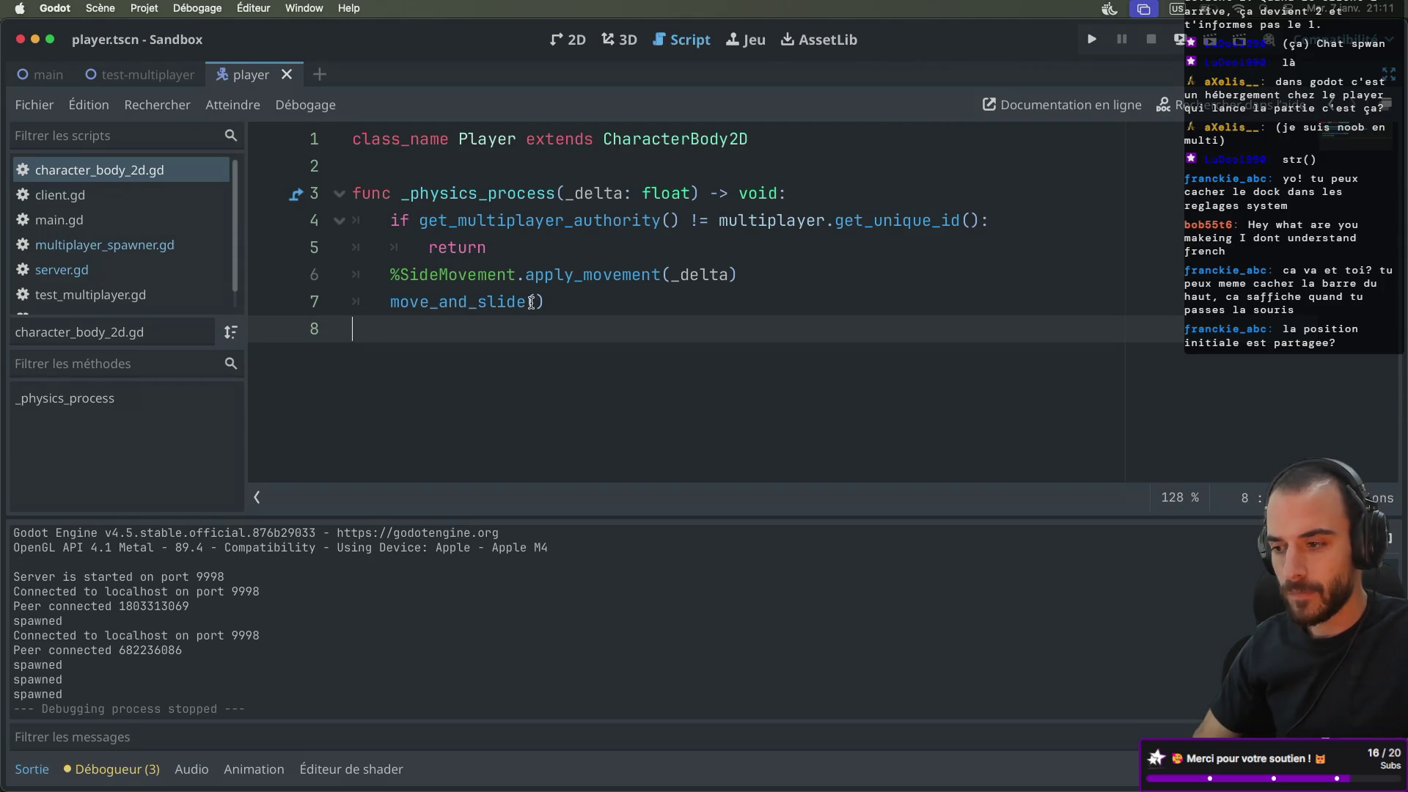
{"action": "left_click", "coordinate": [1091, 39]}
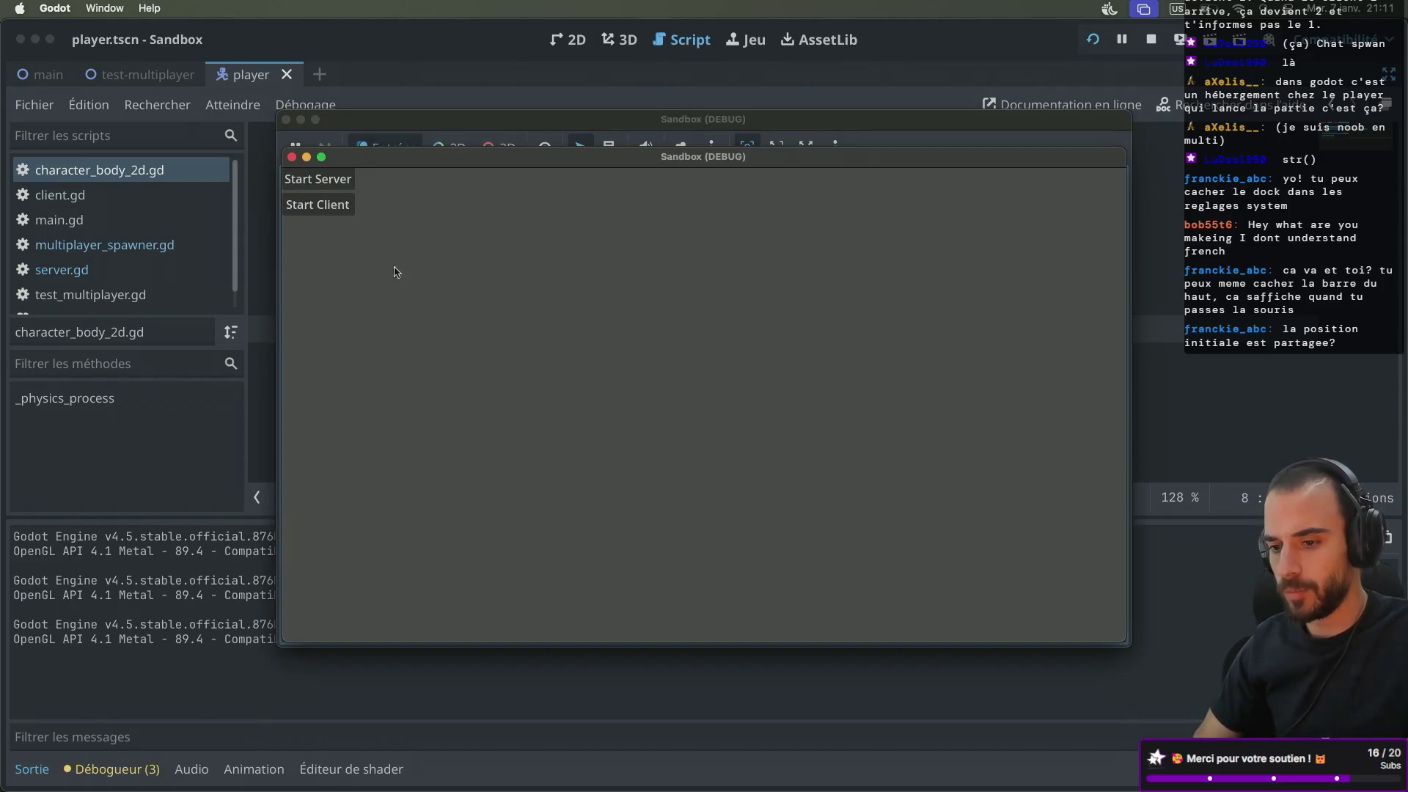
Step: Start the server and connect two clients in the open game windows, then close all three
{"action": "mouse_move", "coordinate": [498, 132]}
{"action": "left_mouse_down"}
{"action": "mouse_move", "coordinate": [325, 134]}
{"action": "mouse_move", "coordinate": [315, 151]}
{"action": "left_mouse_up"}
{"action": "left_click", "coordinate": [159, 208]}
{"action": "left_click_drag", "start_coordinate": [997, 164], "coordinate": [1084, 90]}
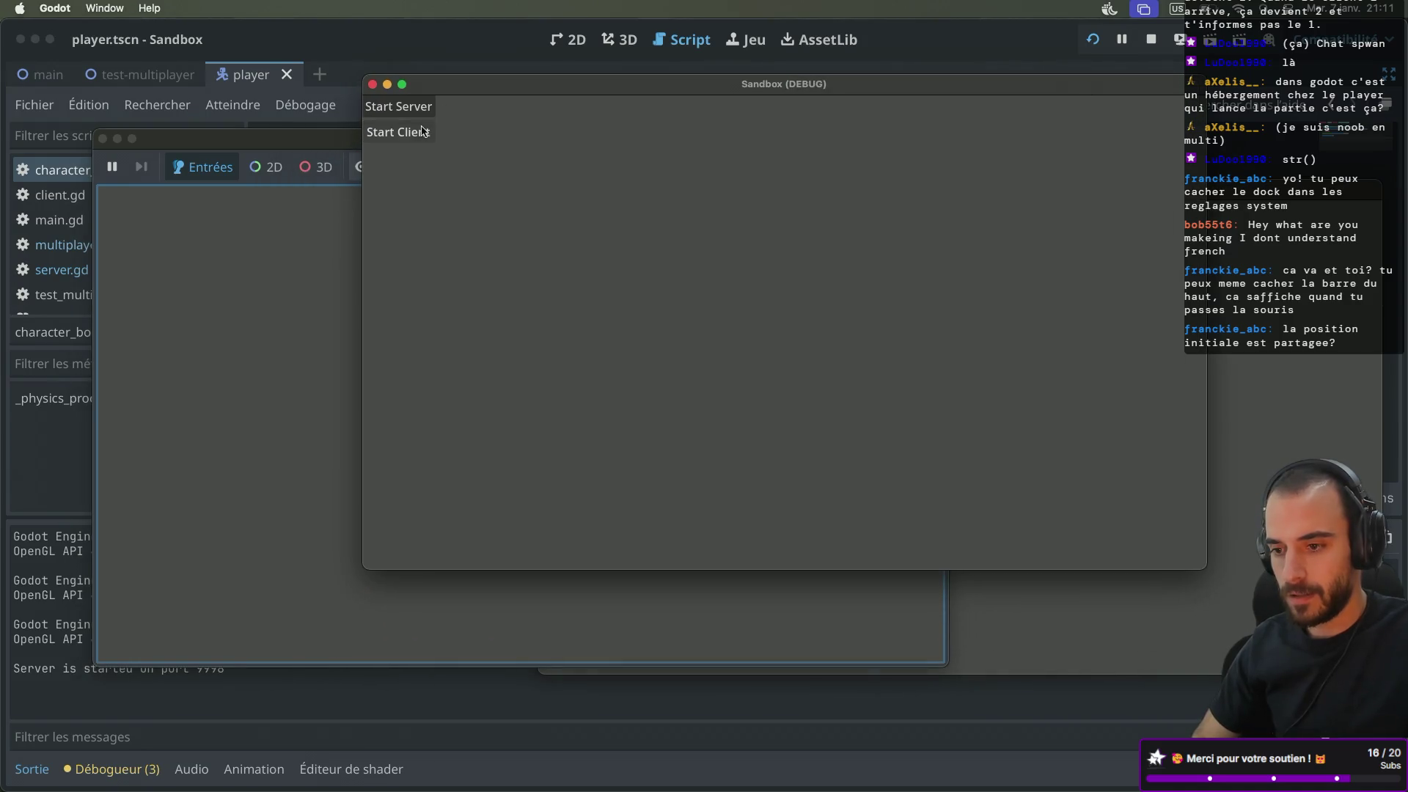
{"action": "left_click", "coordinate": [399, 132]}
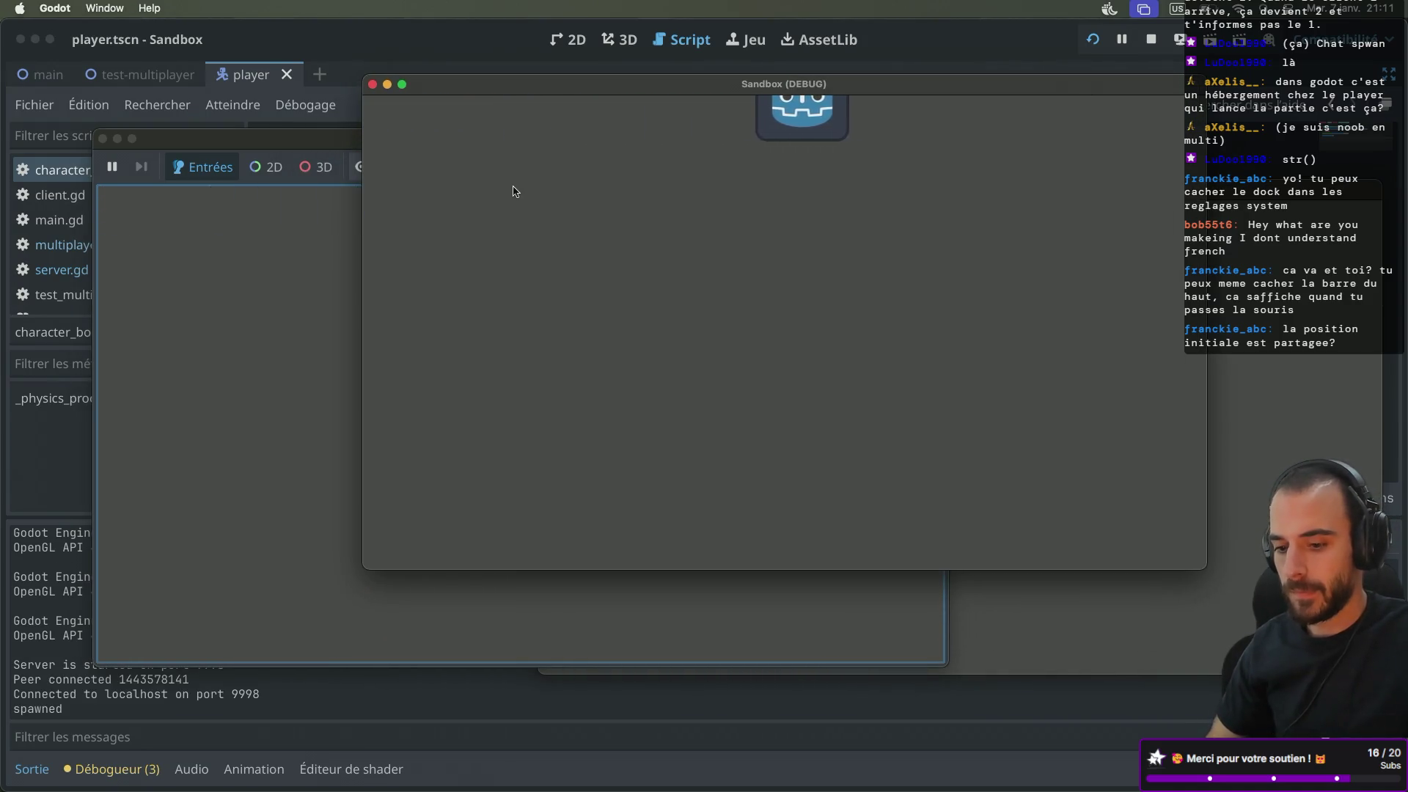
{"action": "left_click", "coordinate": [1282, 327]}
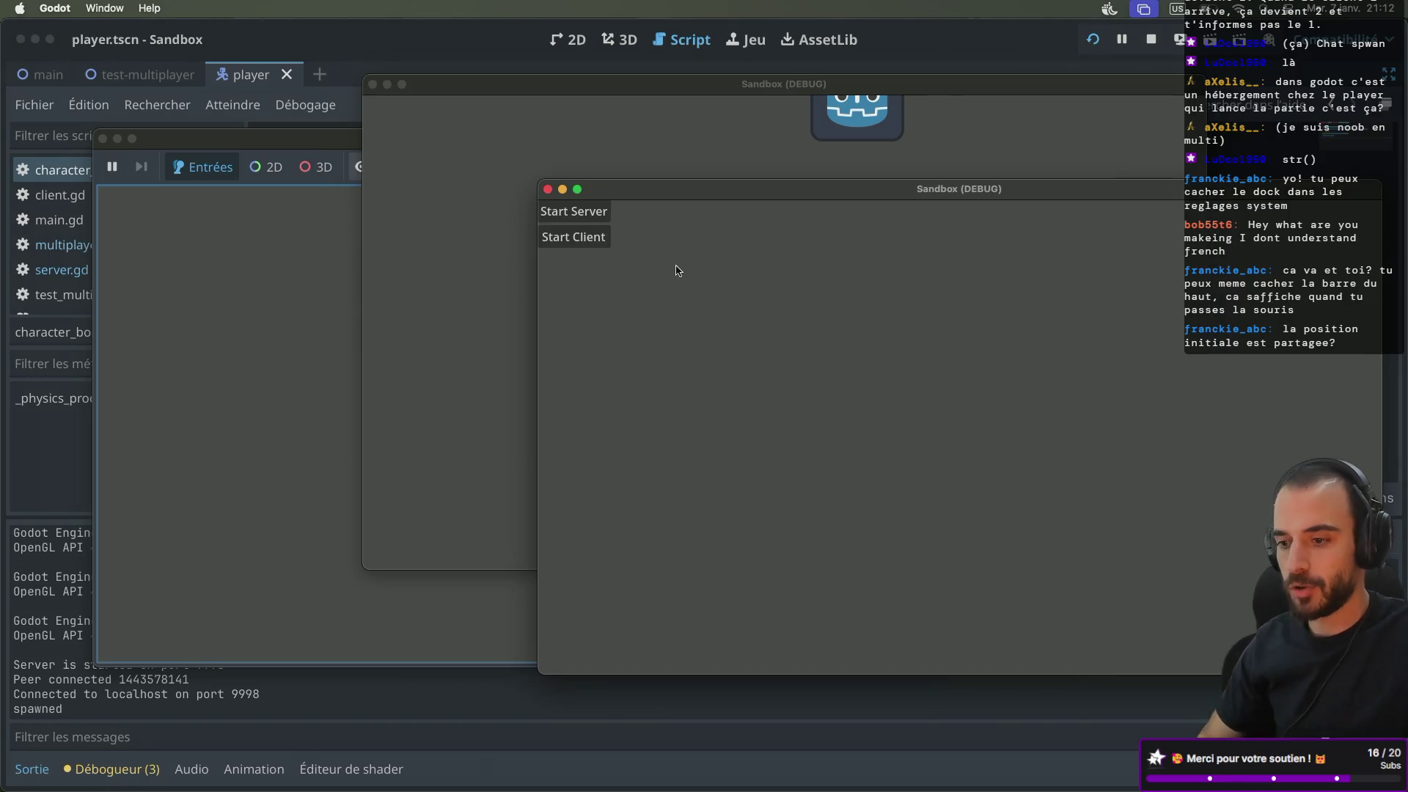
{"action": "left_click", "coordinate": [592, 240]}
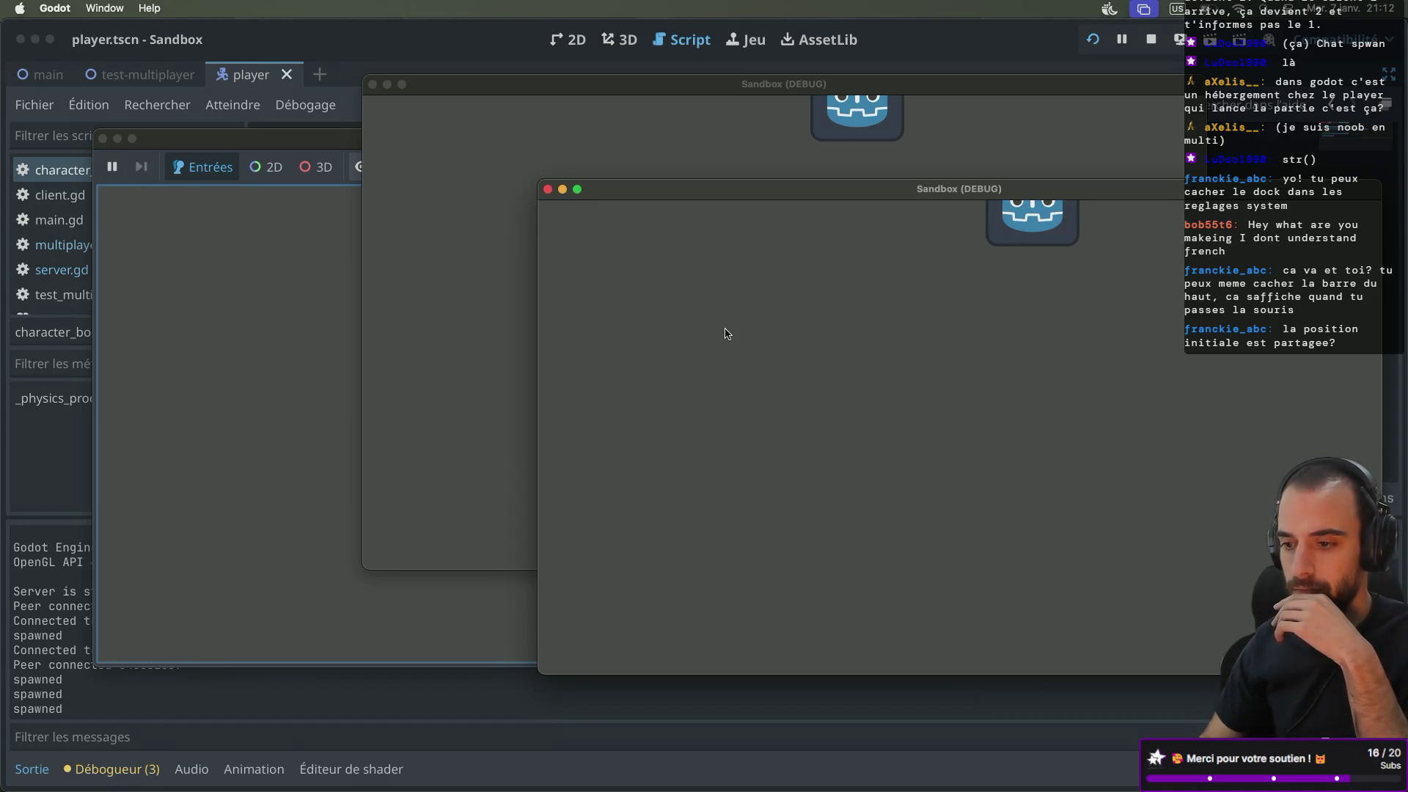
{"action": "left_click", "coordinate": [549, 190]}
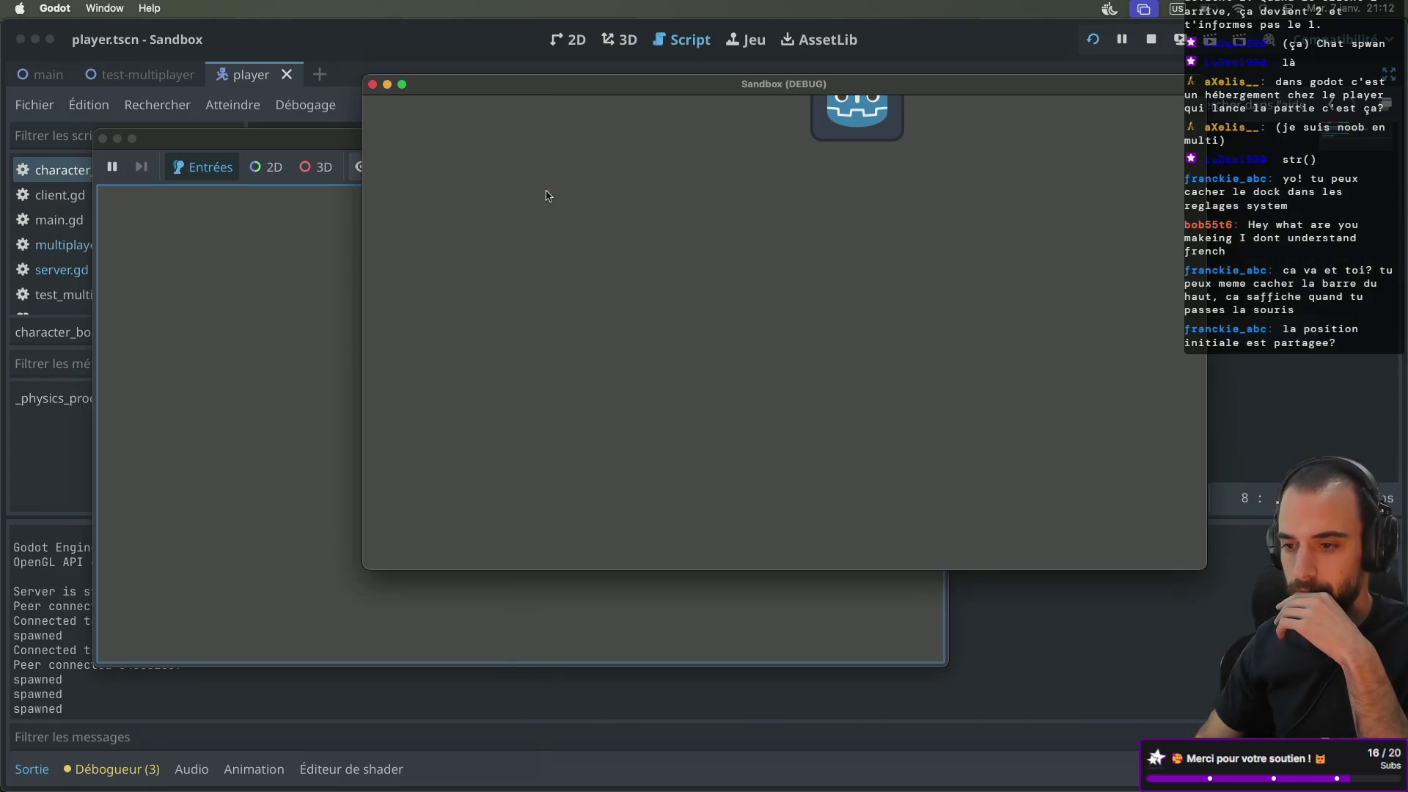
{"action": "left_click", "coordinate": [373, 85]}
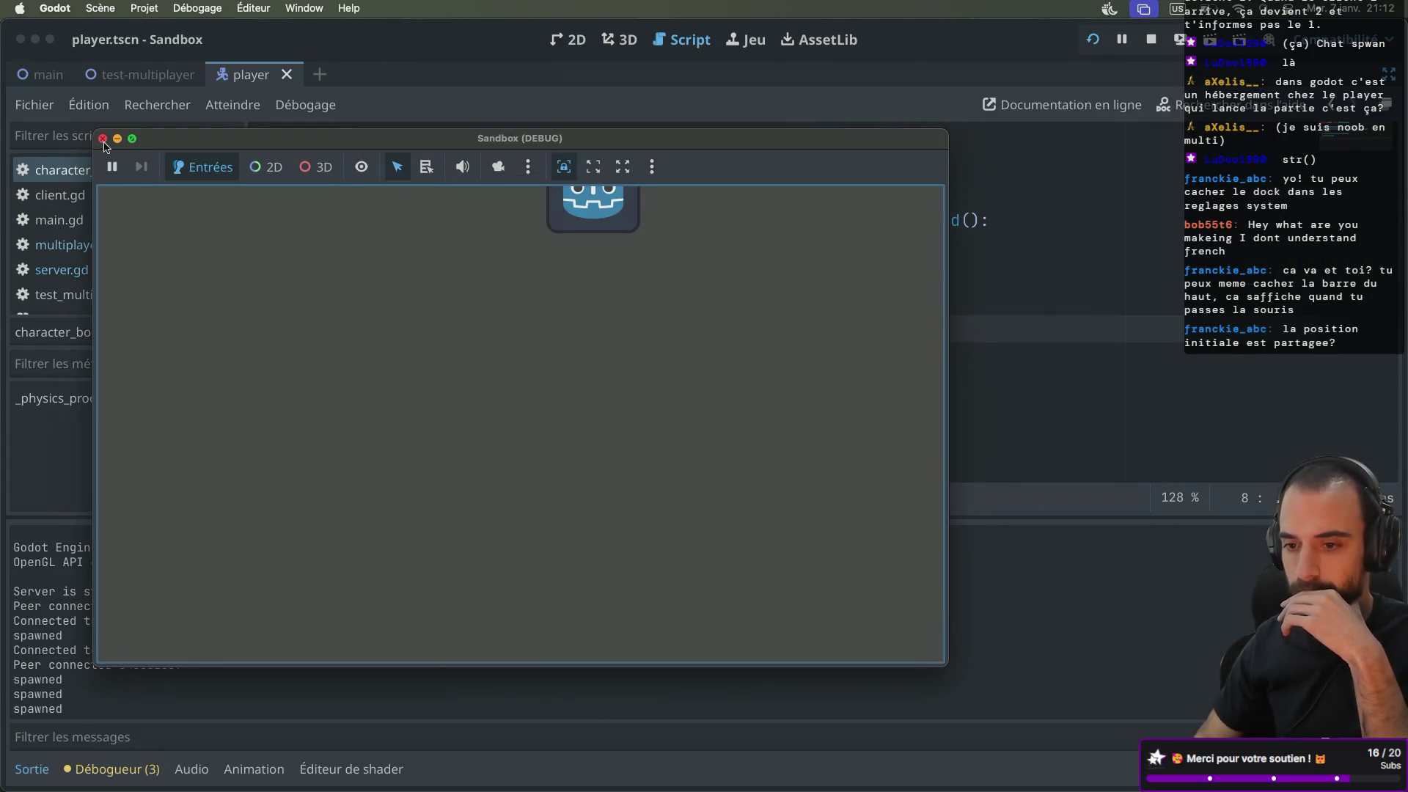
{"action": "left_click", "coordinate": [103, 139]}
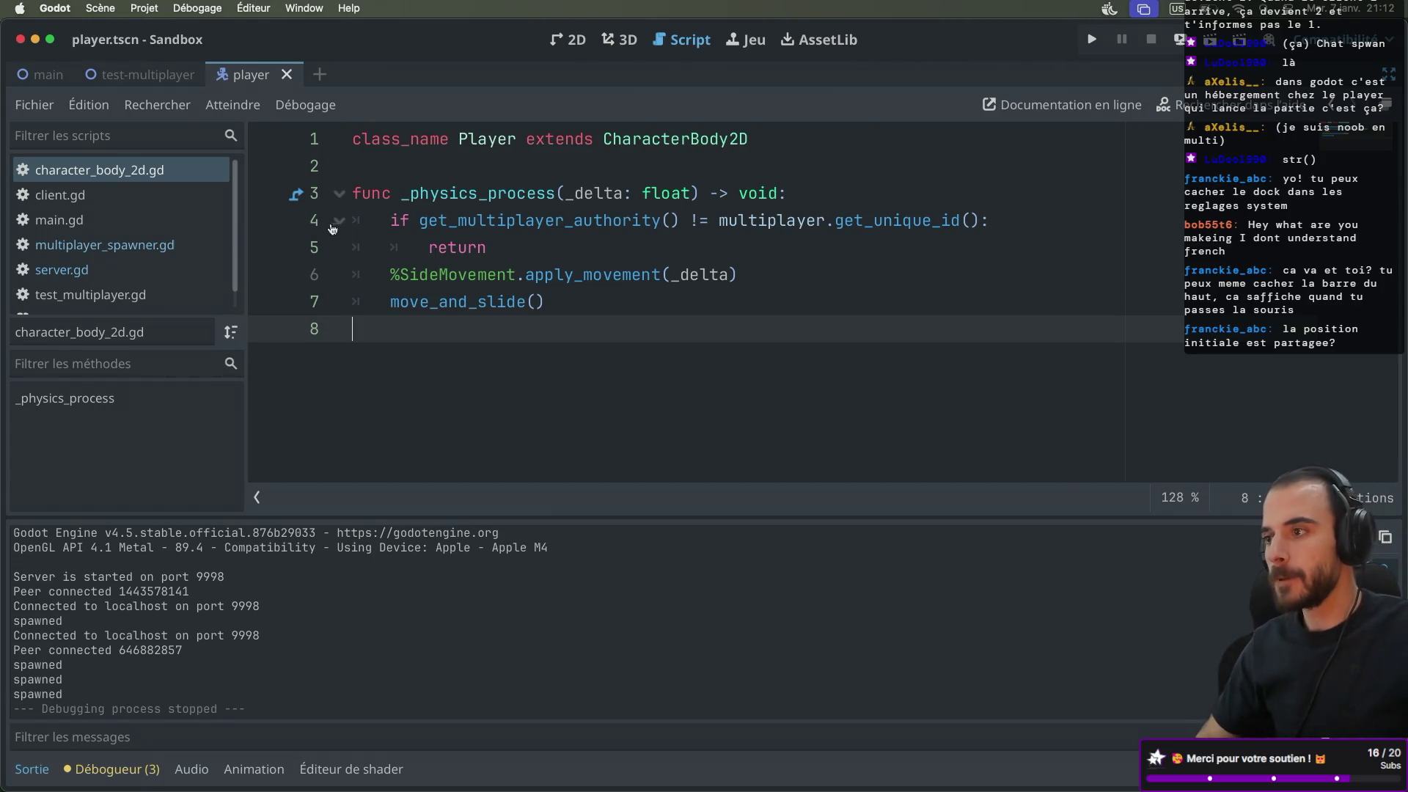
Step: Run the project again, start the server, connect the clients, and show the remote scene tree
{"action": "left_click", "coordinate": [1091, 39]}
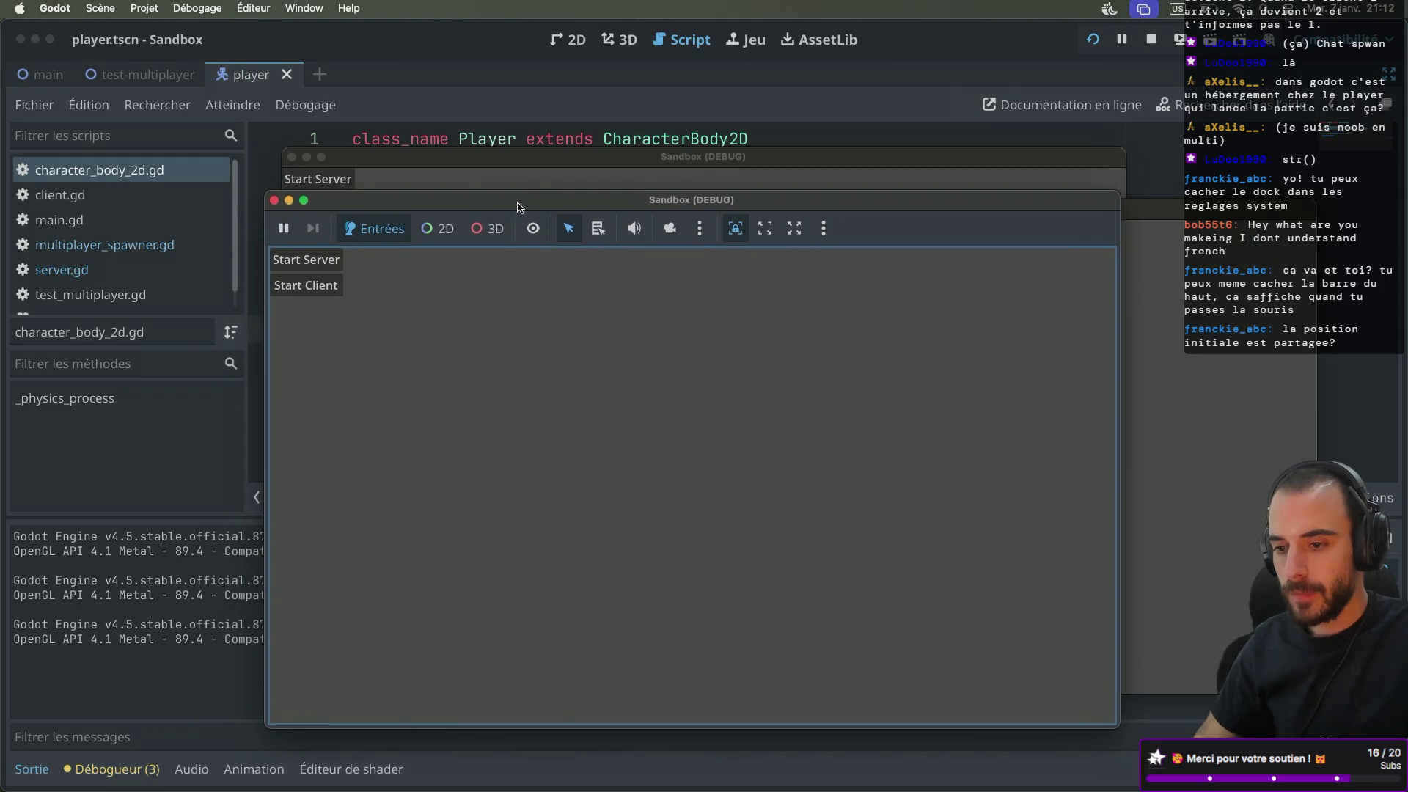
{"action": "left_click", "coordinate": [308, 260]}
{"action": "left_click", "coordinate": [323, 205]}
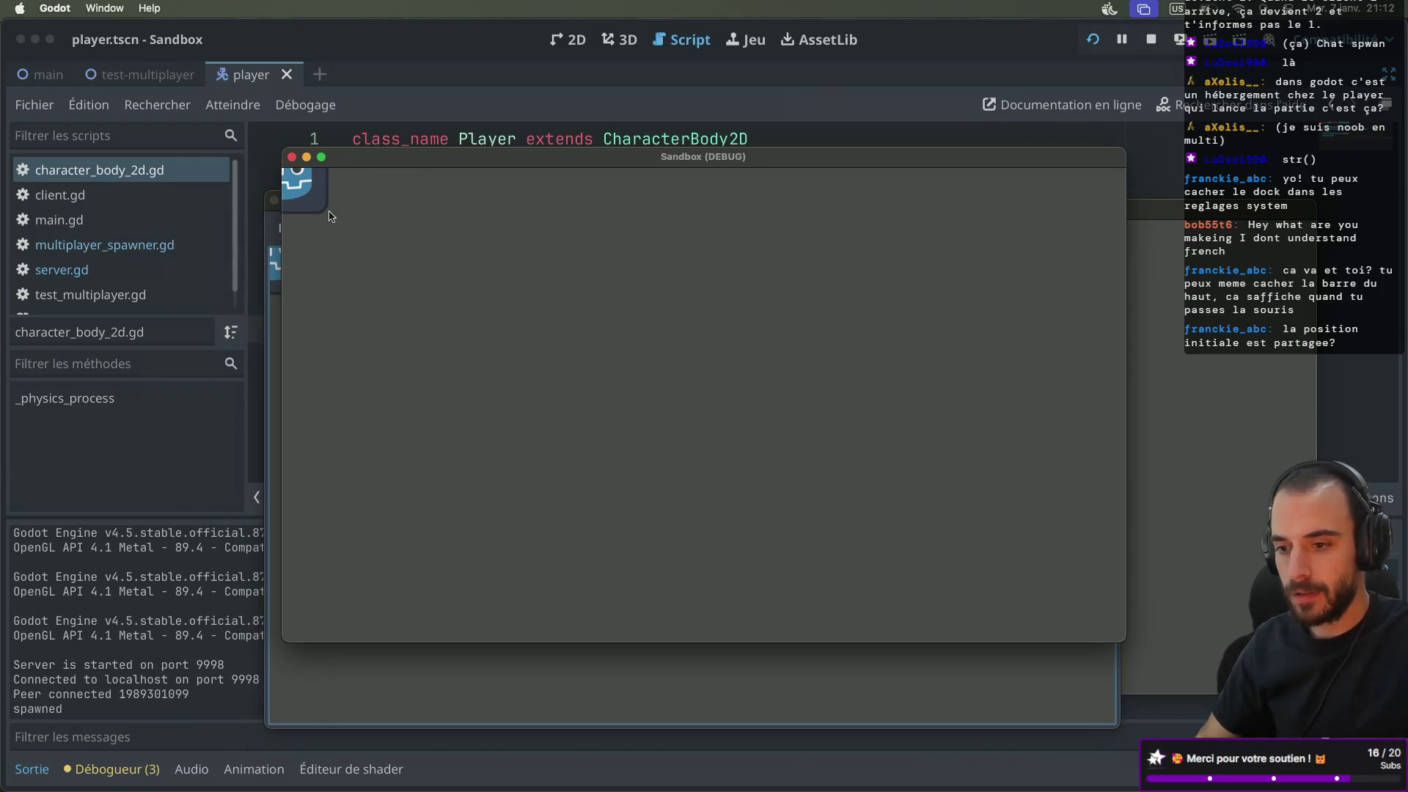
{"action": "left_click", "coordinate": [1157, 342]}
{"action": "left_click", "coordinate": [528, 260]}
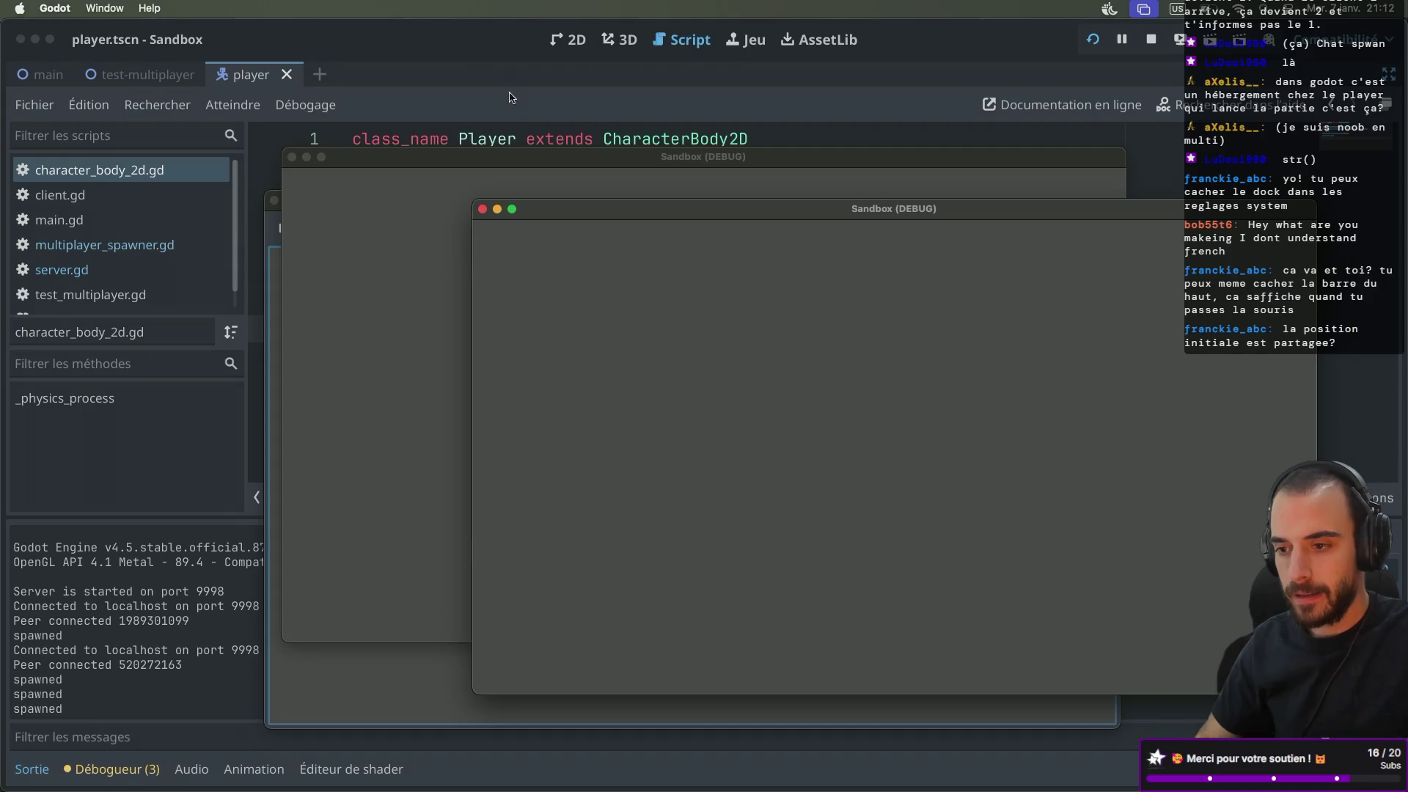
{"action": "left_click", "coordinate": [40, 138]}
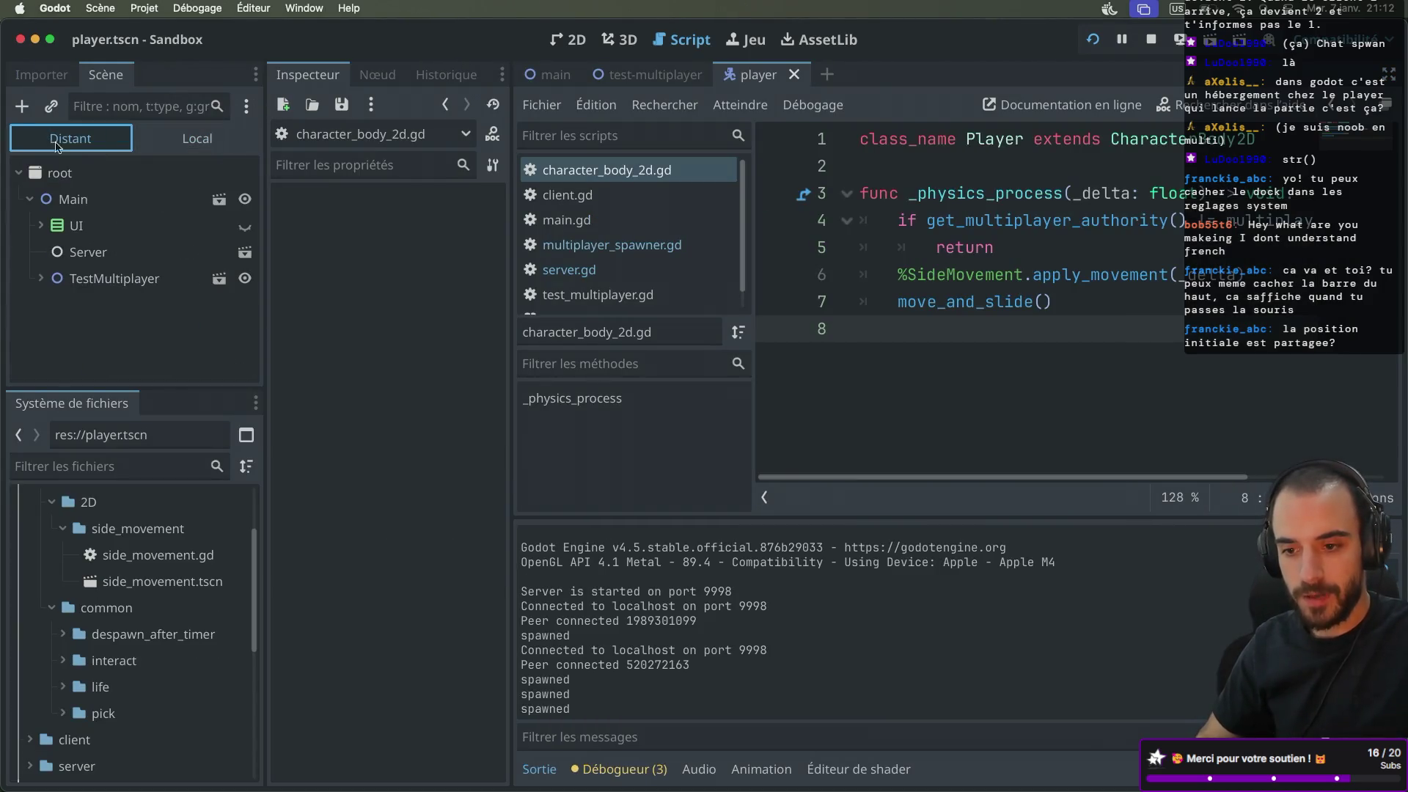
Step: Expand TestMultiplayer > SpawnedEntities remotely, inspect Player and Player2, then return to test-multiplayer
{"action": "left_click", "coordinate": [41, 279]}
{"action": "left_click", "coordinate": [52, 333]}
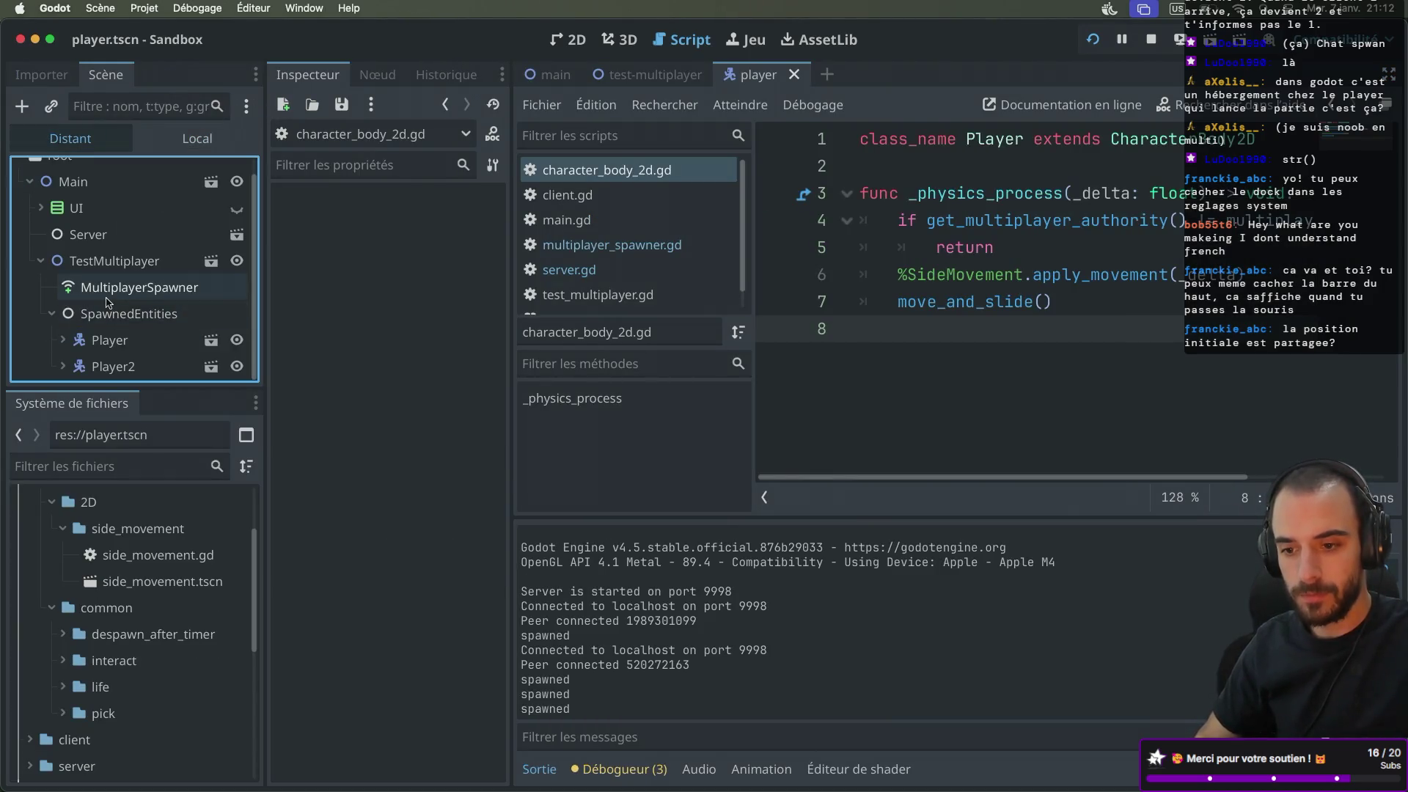
{"action": "left_click", "coordinate": [126, 334]}
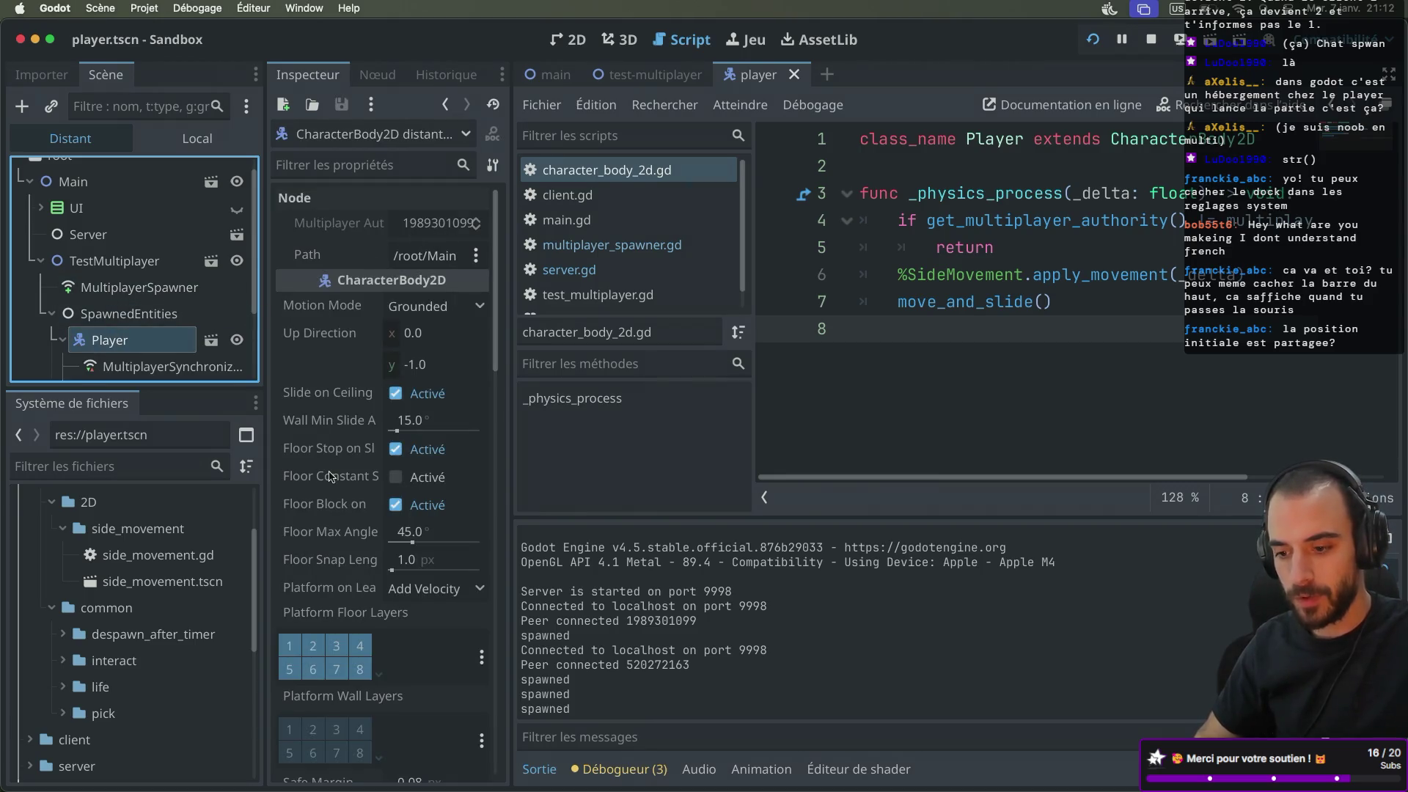
{"action": "scroll", "coordinate": [330, 477], "scroll_direction": "down", "scroll_amount": 10}
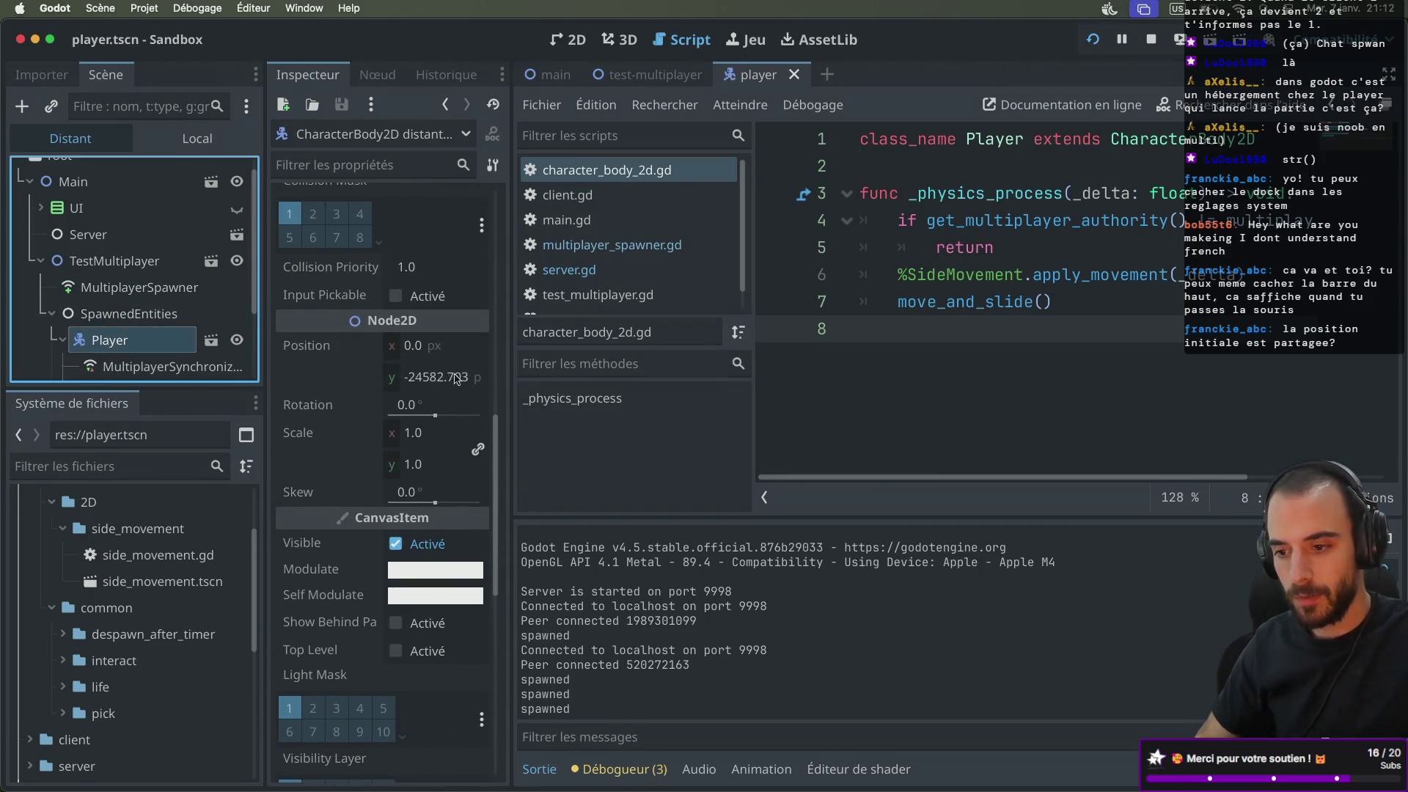
{"action": "scroll", "coordinate": [139, 352], "scroll_direction": "down", "scroll_amount": 3}
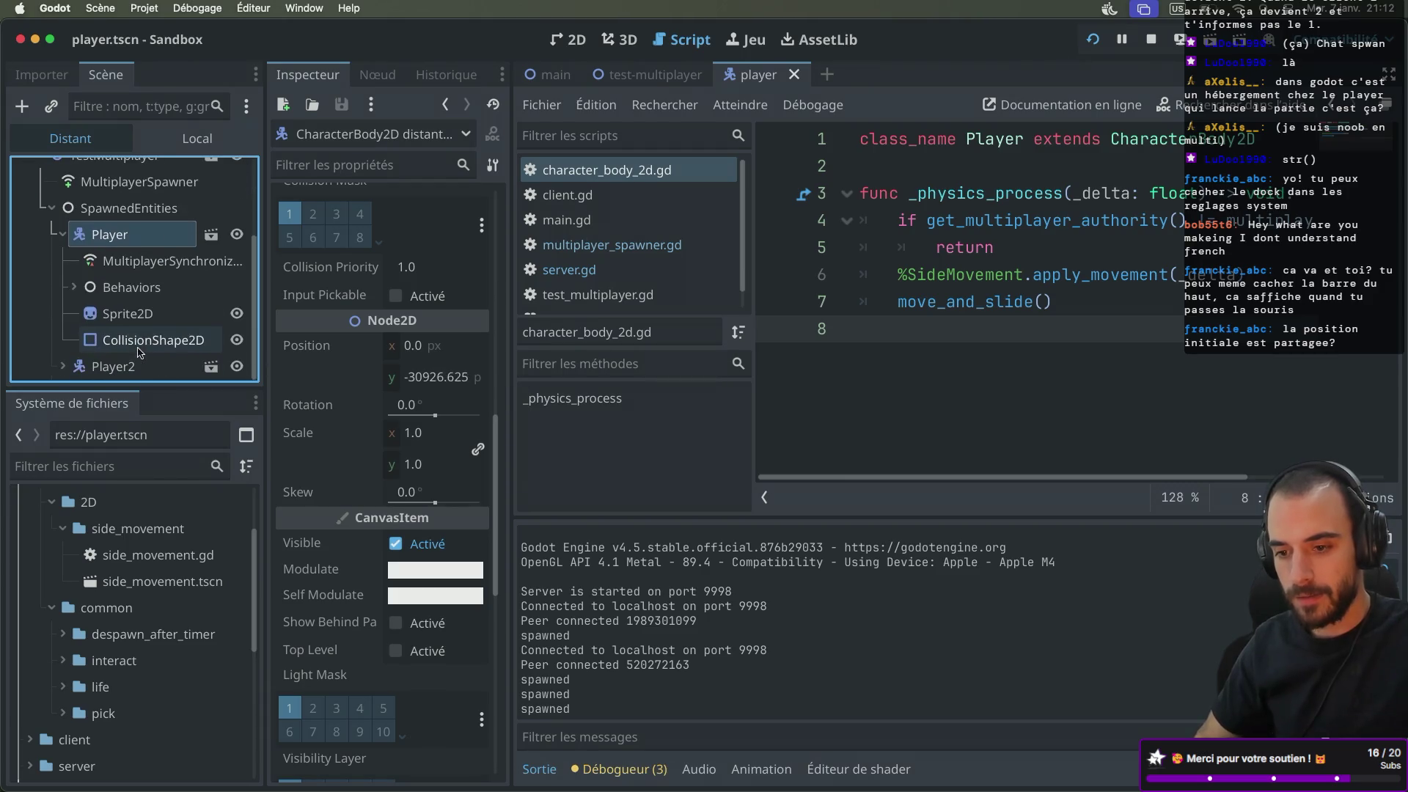
{"action": "left_click", "coordinate": [114, 366]}
{"action": "scroll", "coordinate": [327, 346], "scroll_direction": "down", "scroll_amount": 10}
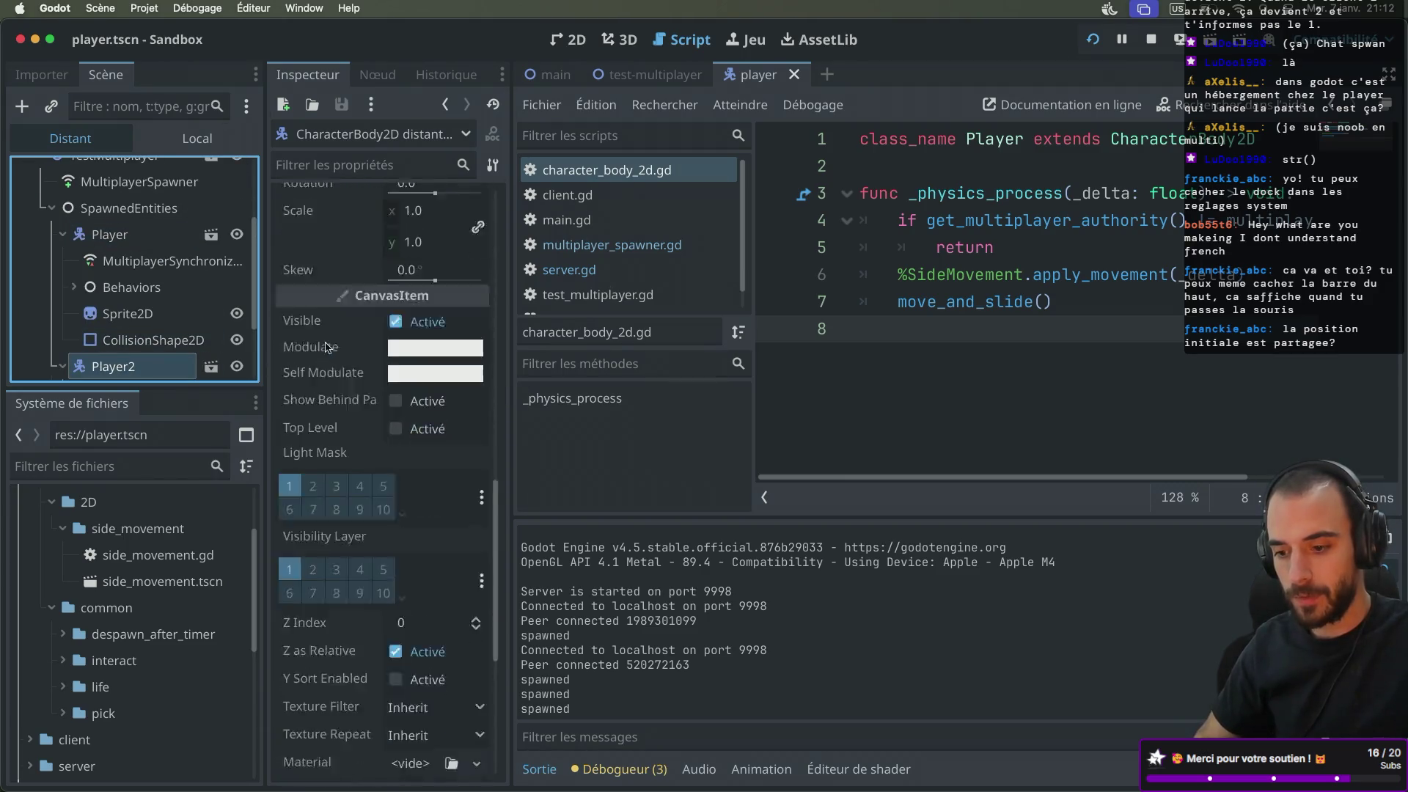
{"action": "scroll", "coordinate": [328, 347], "scroll_direction": "up", "scroll_amount": 5}
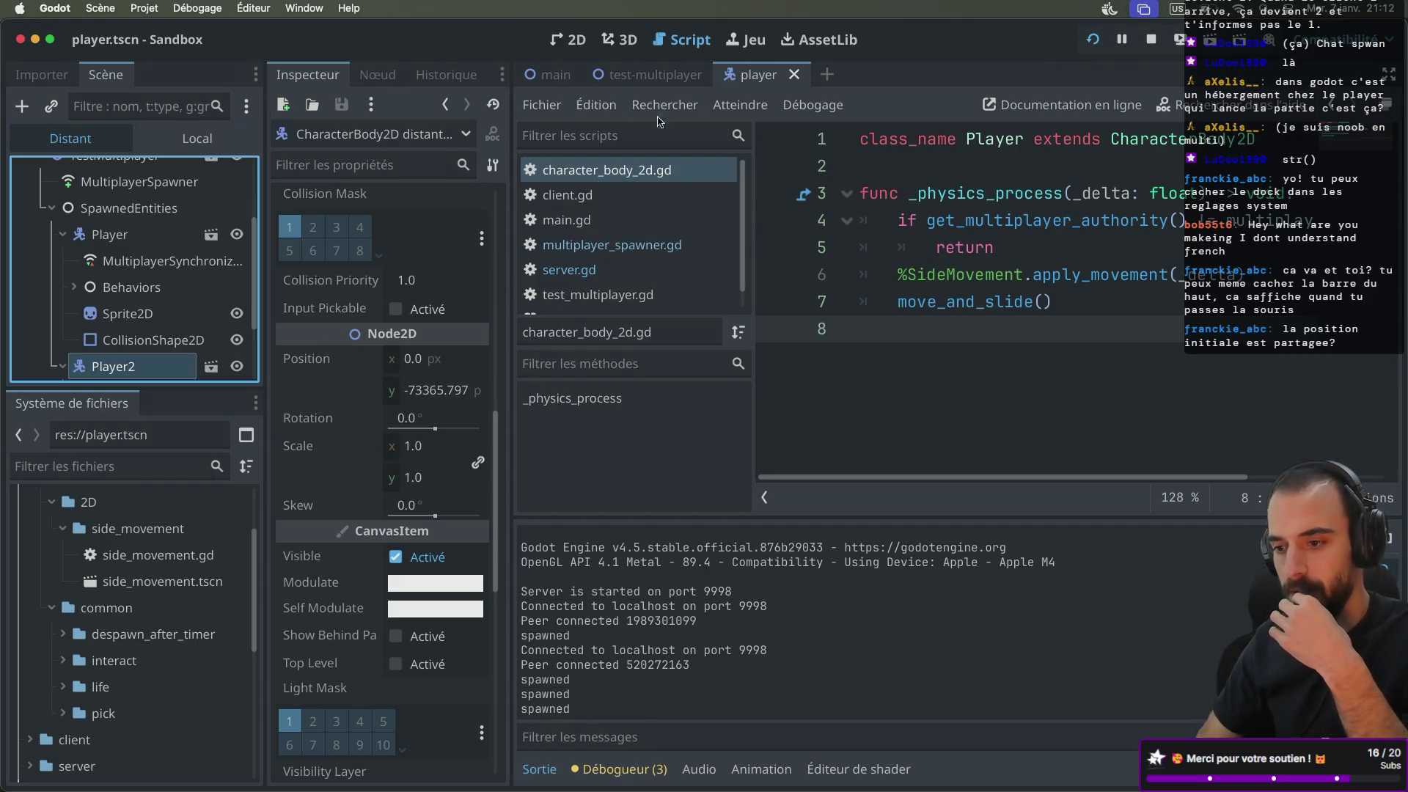
{"action": "left_click", "coordinate": [649, 75]}
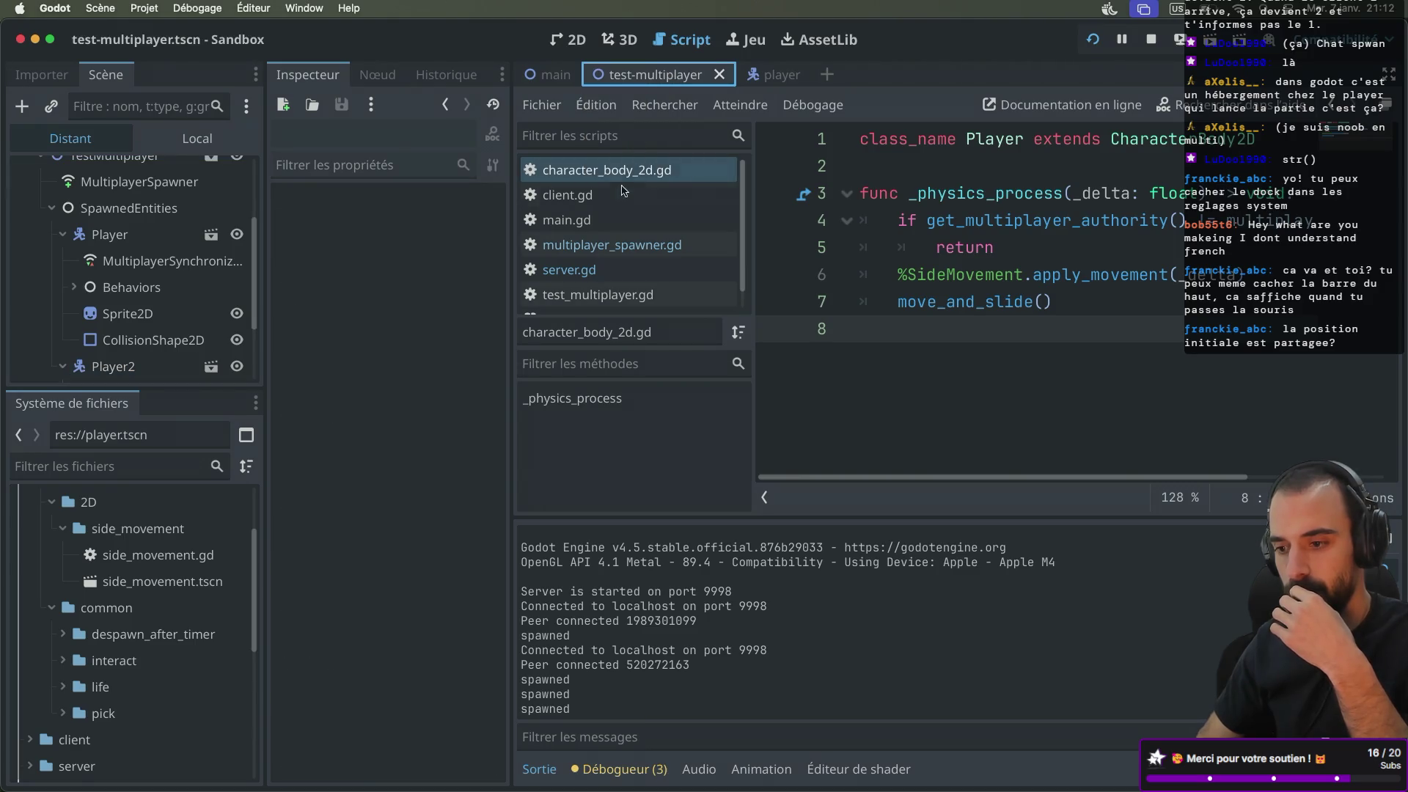
Step: In multiplayer_spawner.gd, add 'player.transform = Vector2.ZERO' after instantiate() and save
{"action": "left_click", "coordinate": [612, 245]}
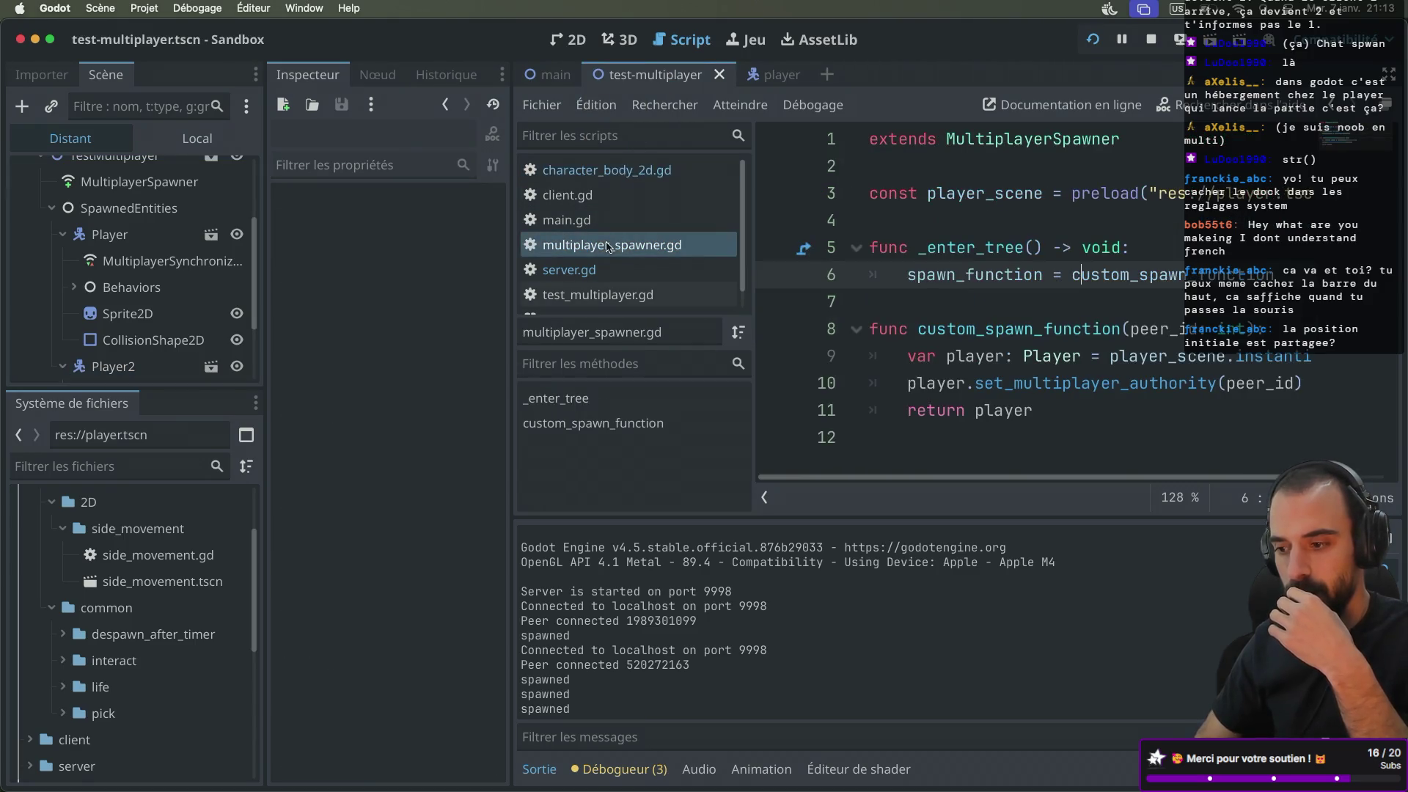
{"action": "left_click", "coordinate": [928, 309]}
{"action": "key", "text": "ctrl+super+d"}
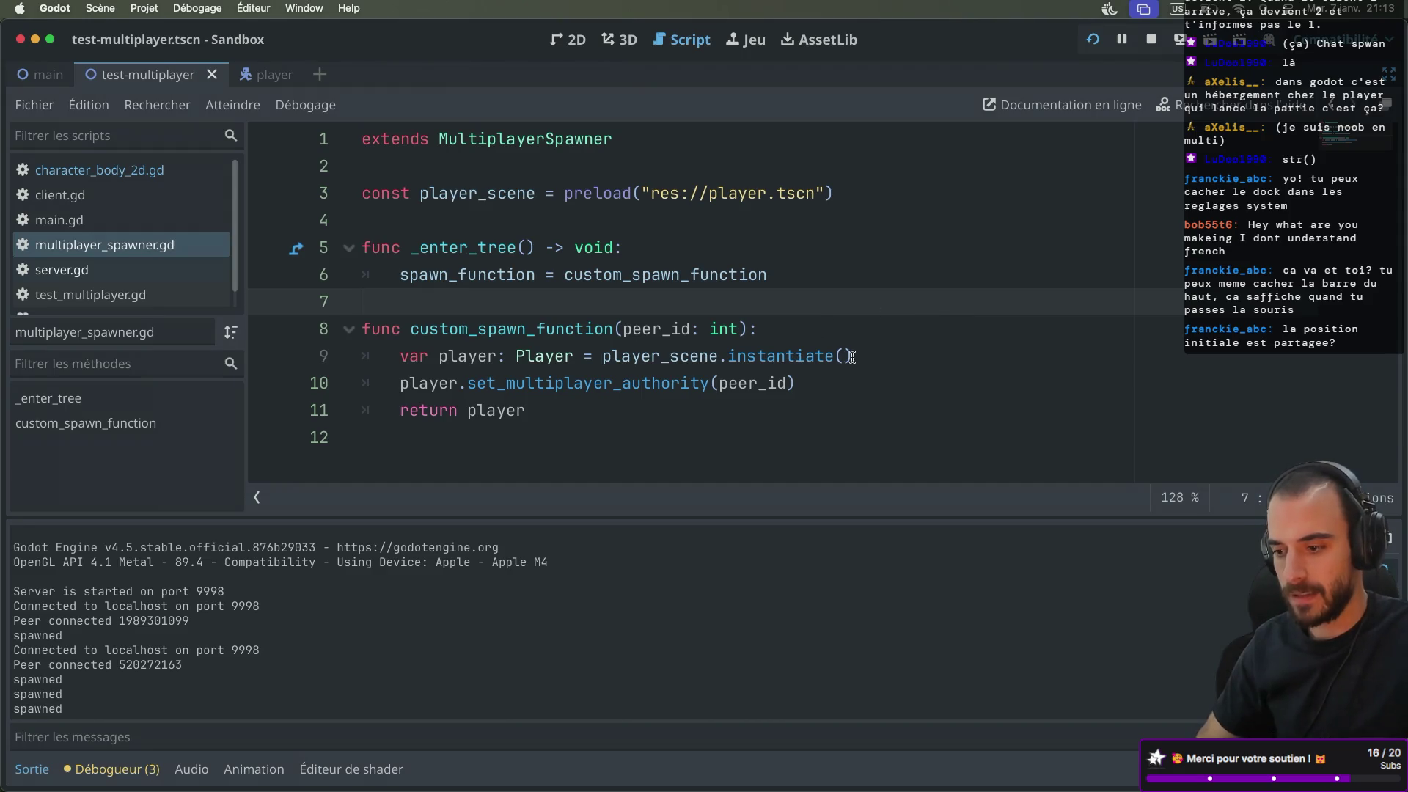
{"action": "left_click", "coordinate": [862, 358]}
{"action": "key", "text": "Return"}
{"action": "type", "text": "pl"}
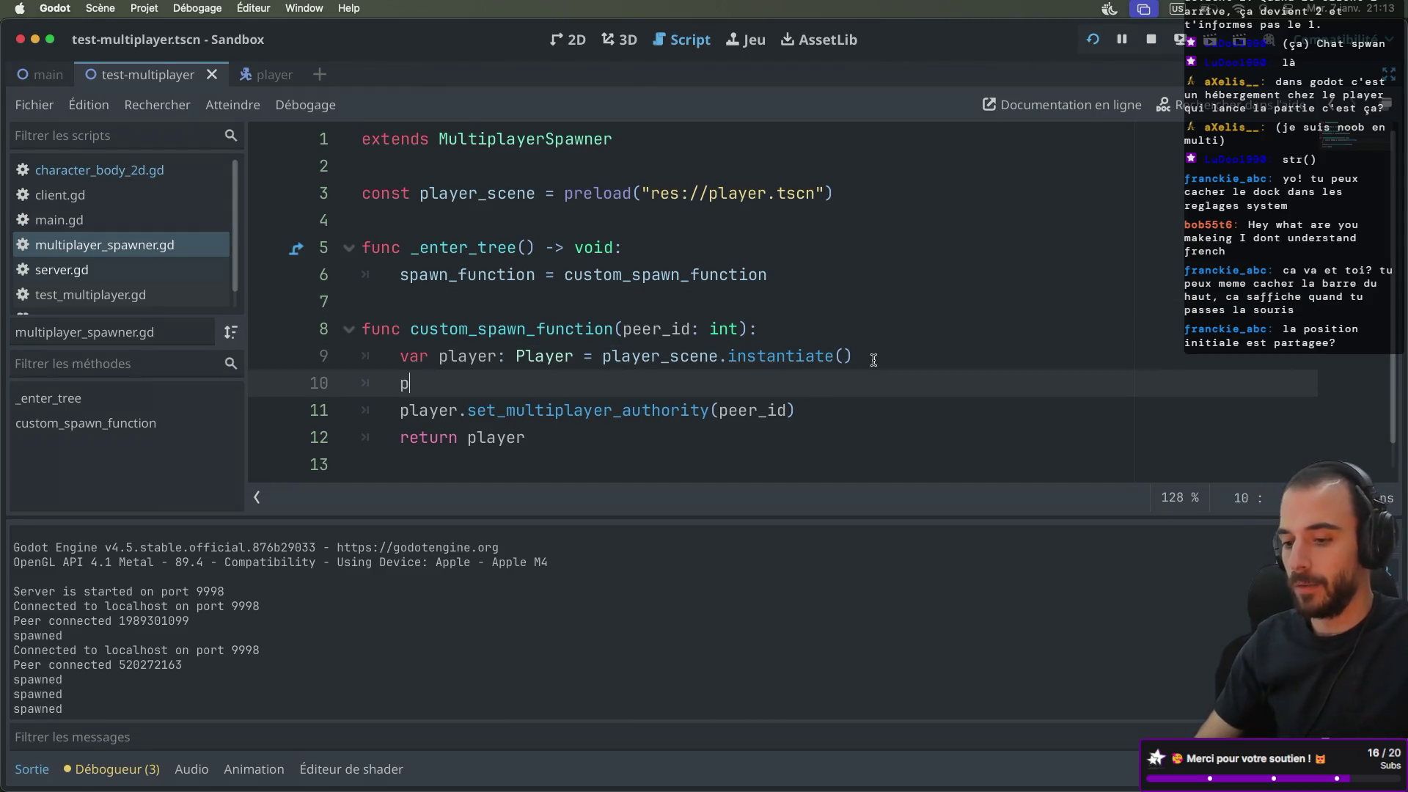
{"action": "key", "text": "Return"}
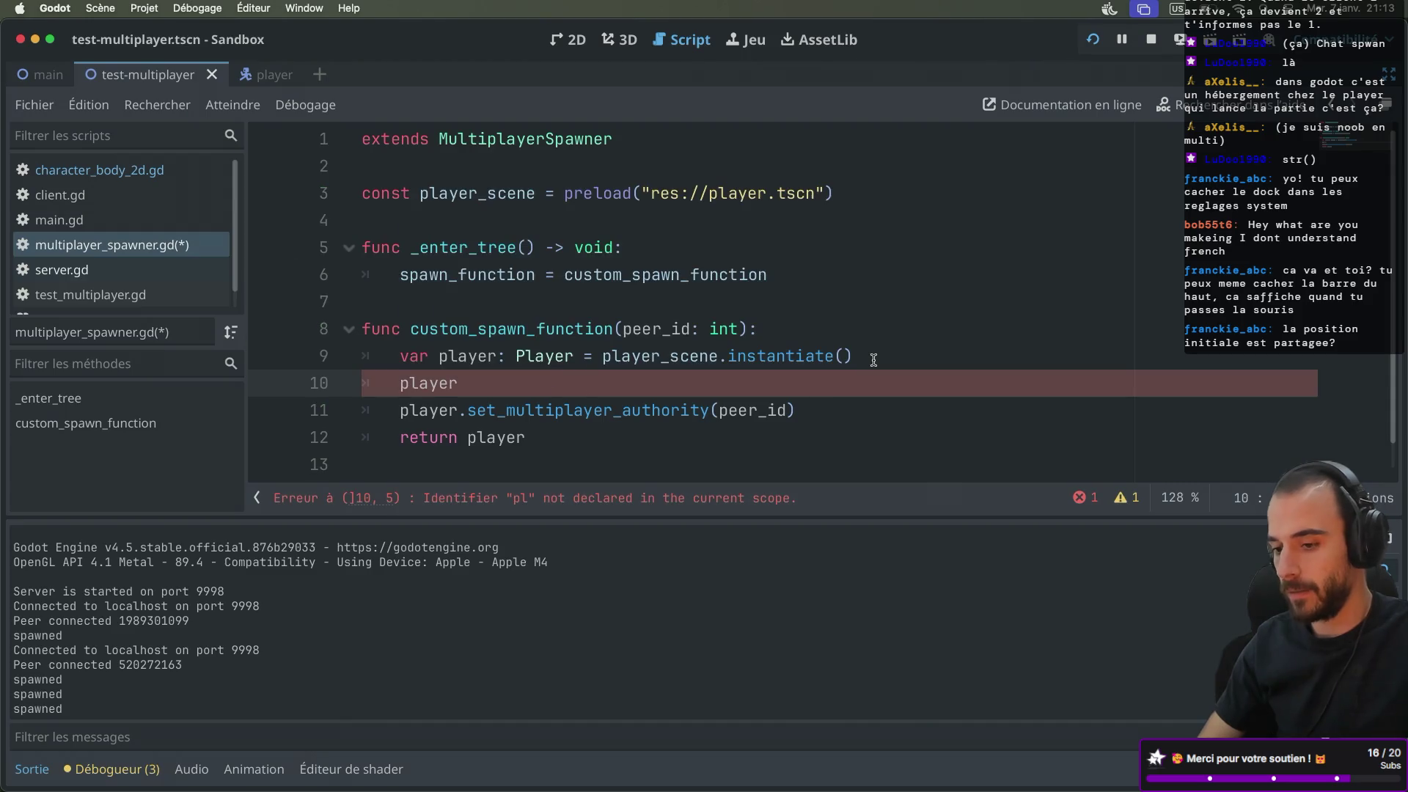
{"action": "type", "text": "tra"}
{"action": "key", "text": "Return"}
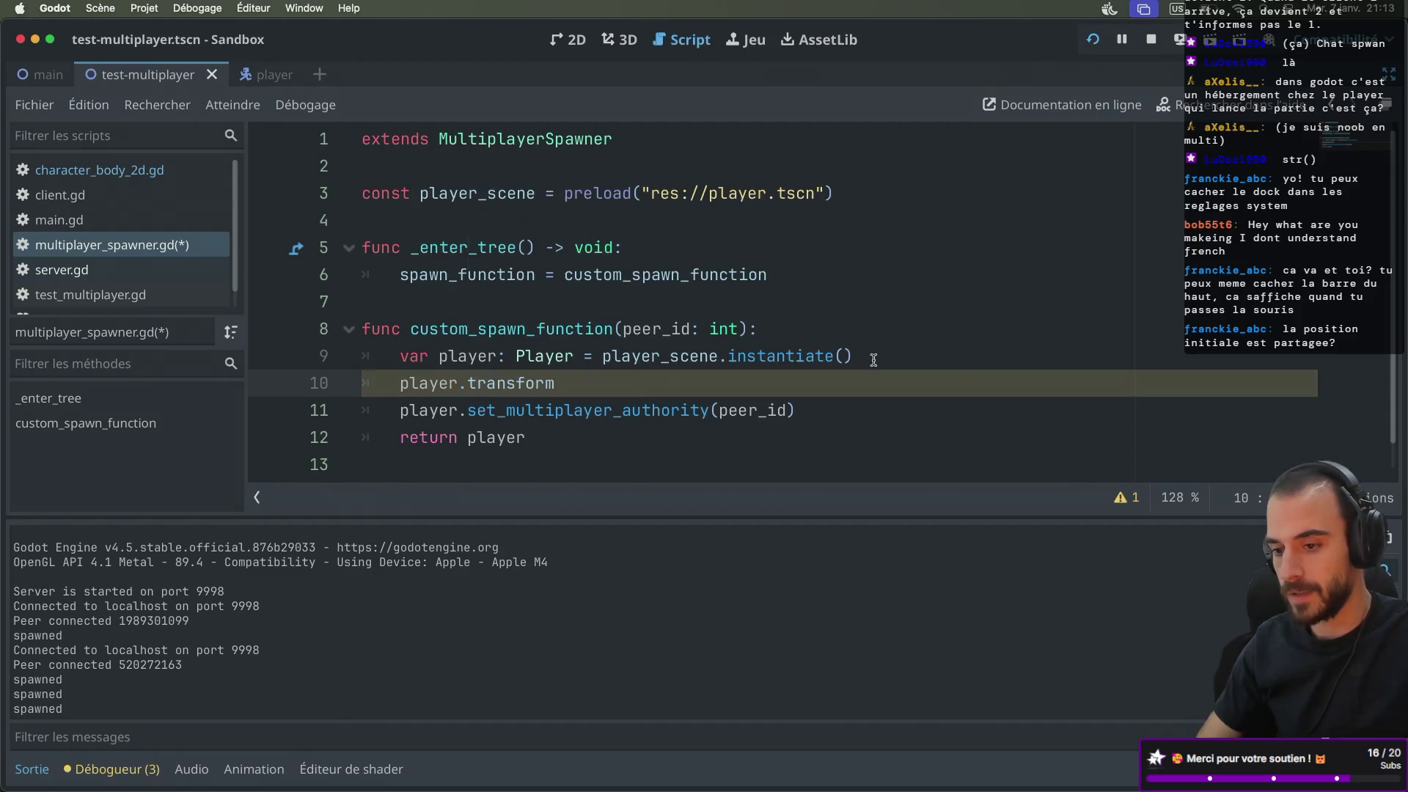
{"action": "type", "text": "= VEC"}
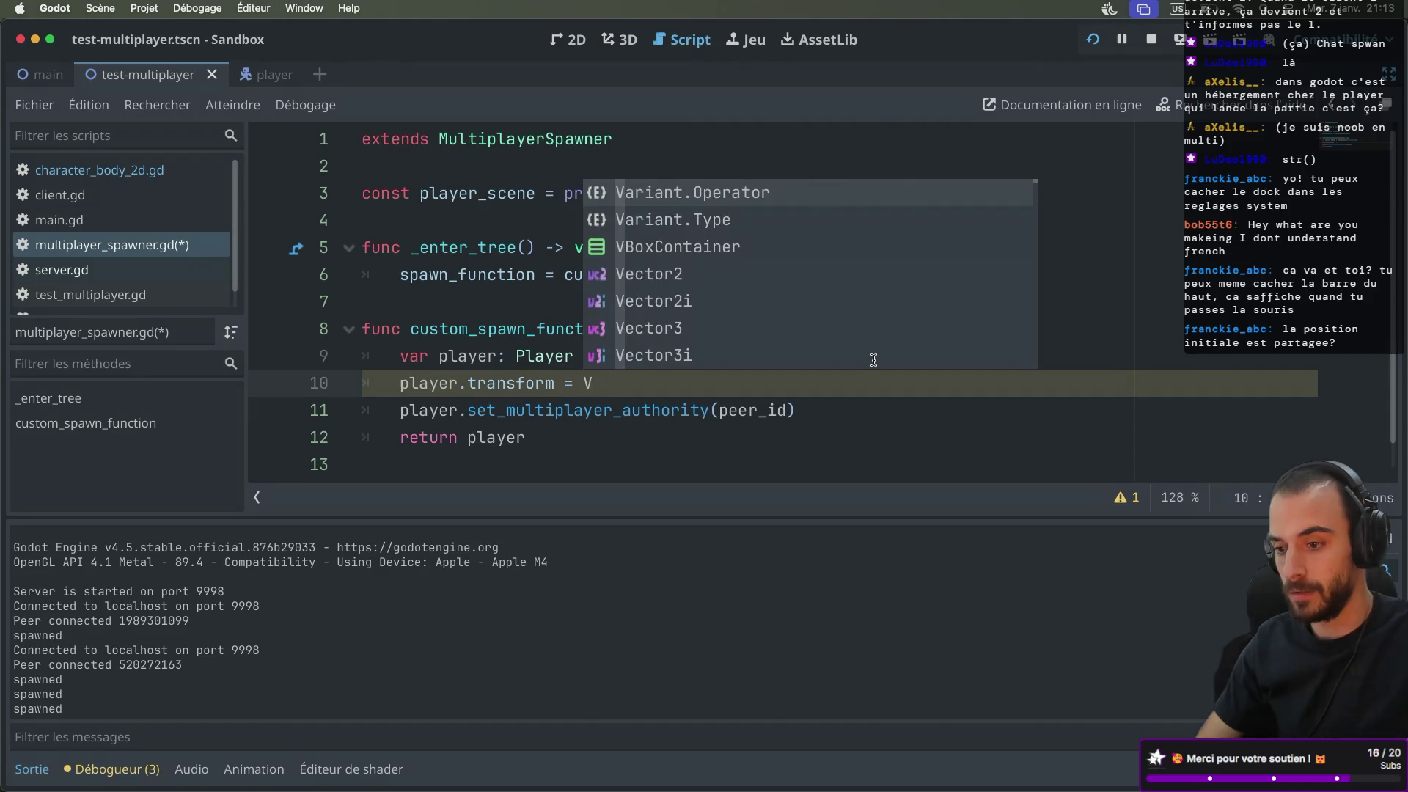
{"action": "key", "text": "Return"}
{"action": "type", "text": "."}
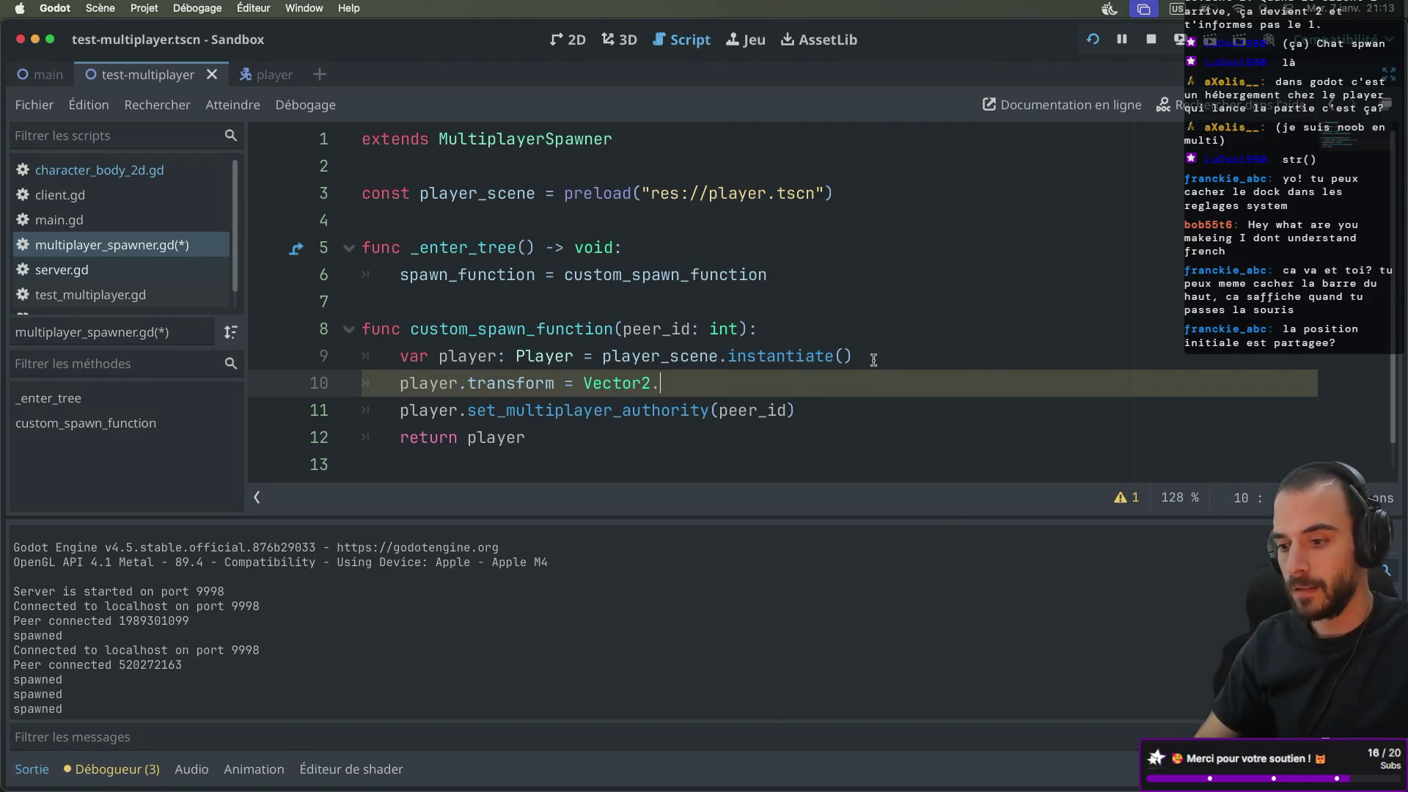
{"action": "type", "text": "ZE"}
{"action": "key", "text": "Return"}
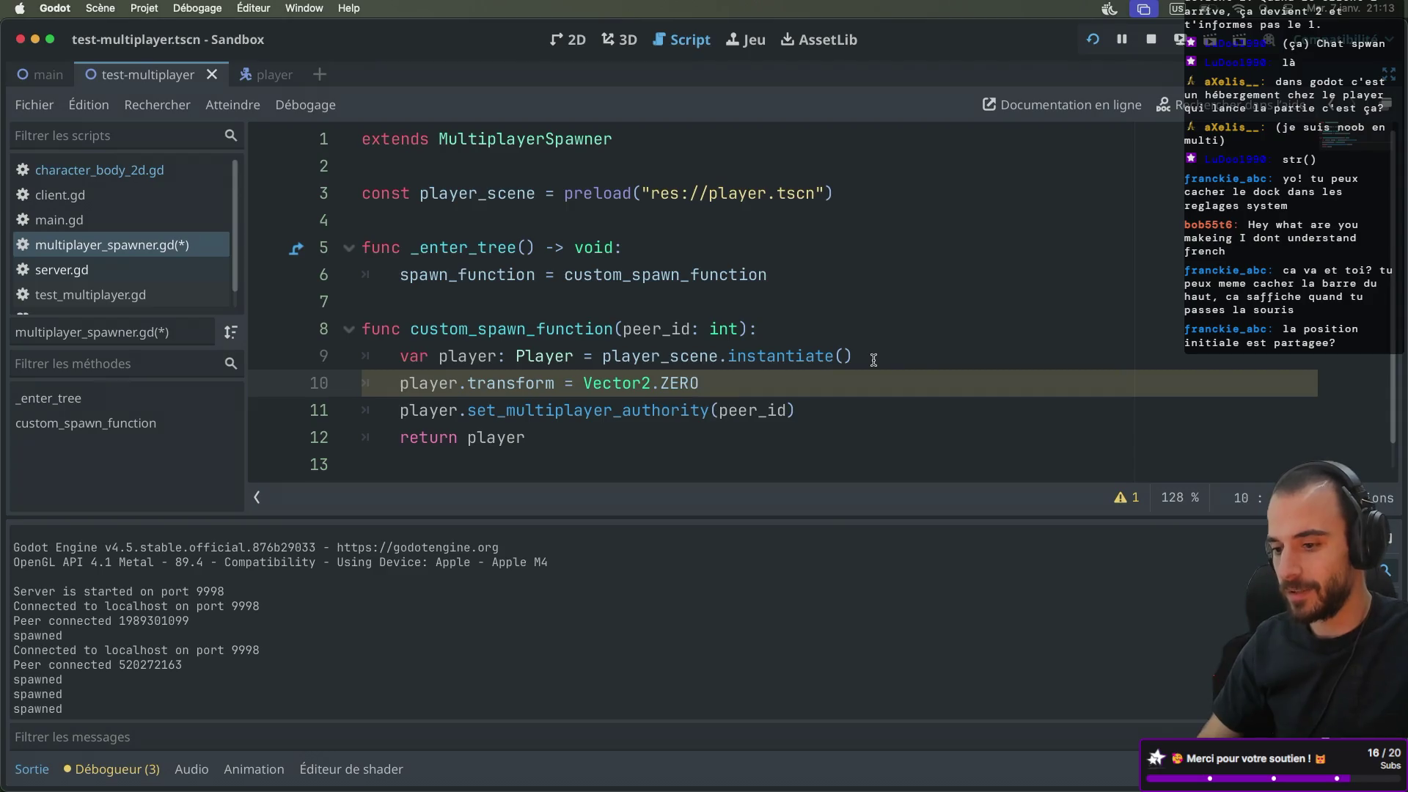
{"action": "key", "text": "super+s"}
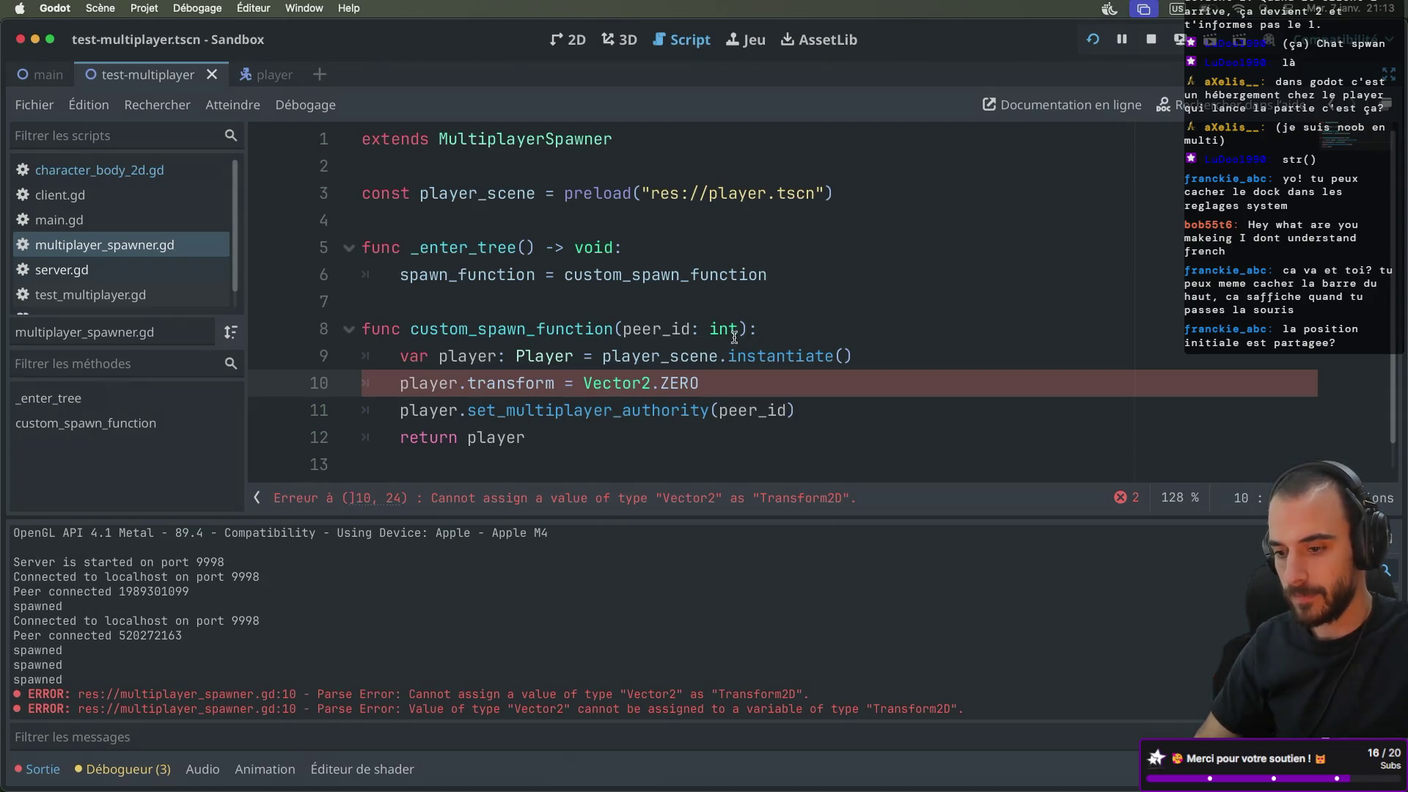
Step: Change player.transform to player.position on line 10 and relaunch the game
{"action": "left_click", "coordinate": [554, 384]}
{"action": "type", "text": ".po"}
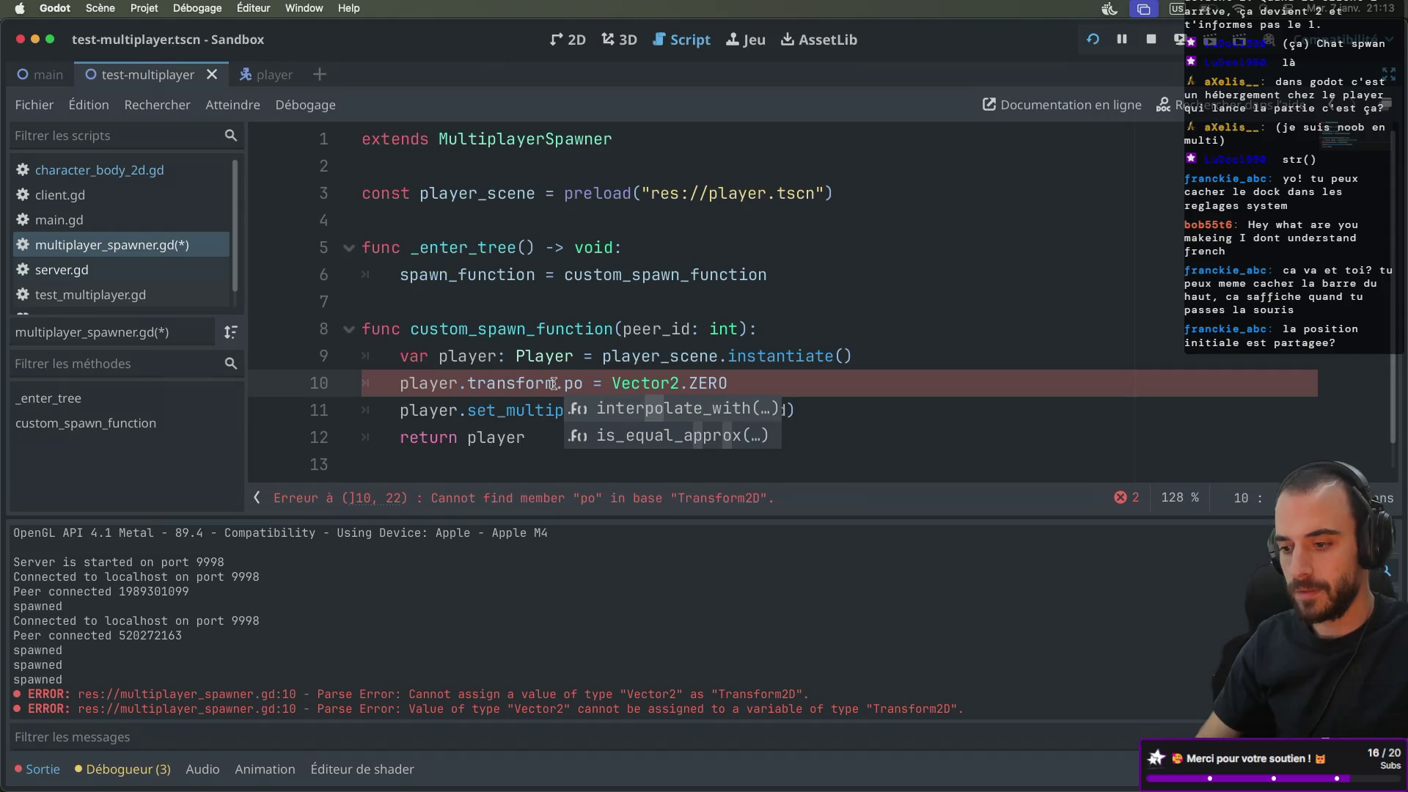
{"action": "double_click", "coordinate": [516, 387]}
{"action": "key", "text": "BackSpace"}
{"action": "key", "text": "BackSpace"}
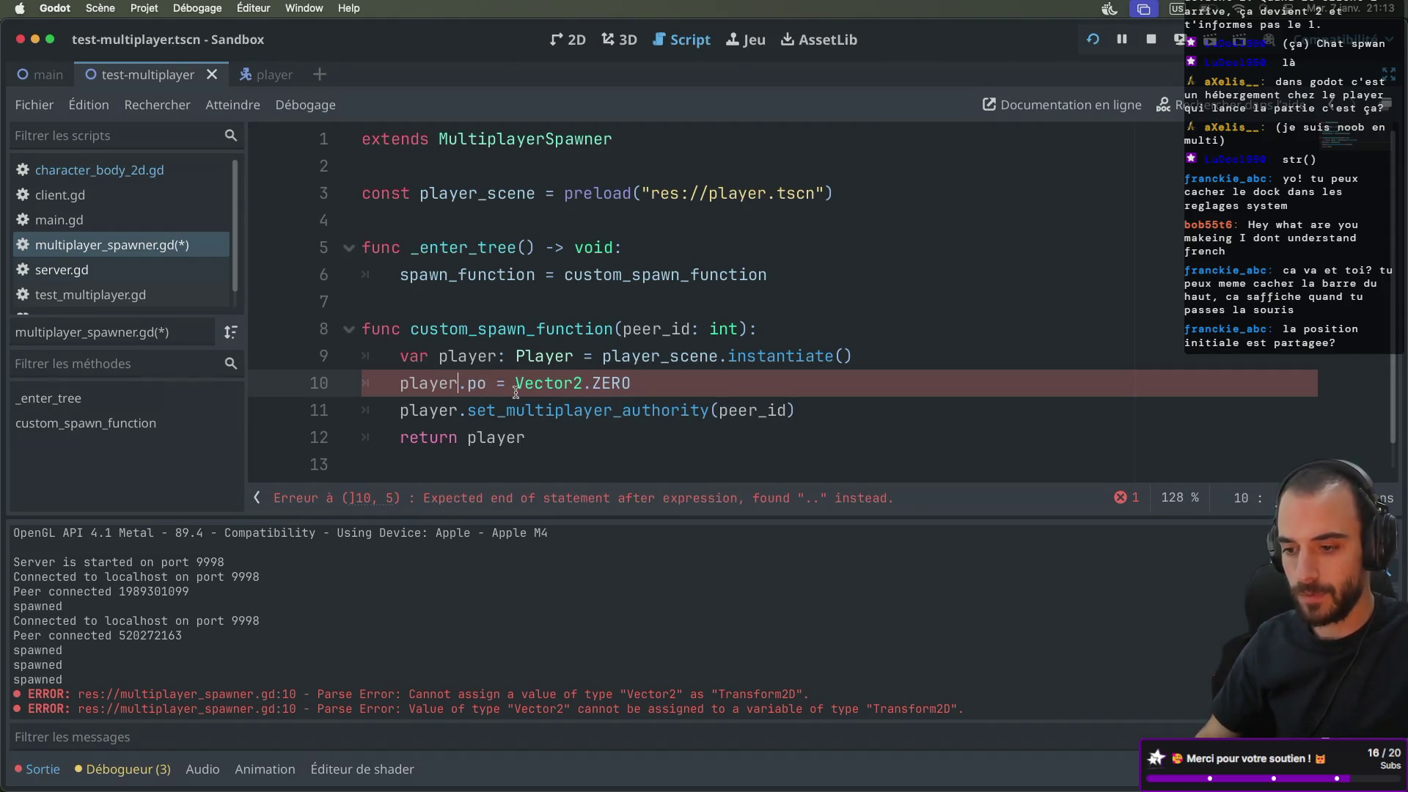
{"action": "key", "text": "Right"}
{"action": "key", "text": "Right"}
{"action": "key", "text": "Right"}
{"action": "type", "text": "s"}
{"action": "key", "text": "Return"}
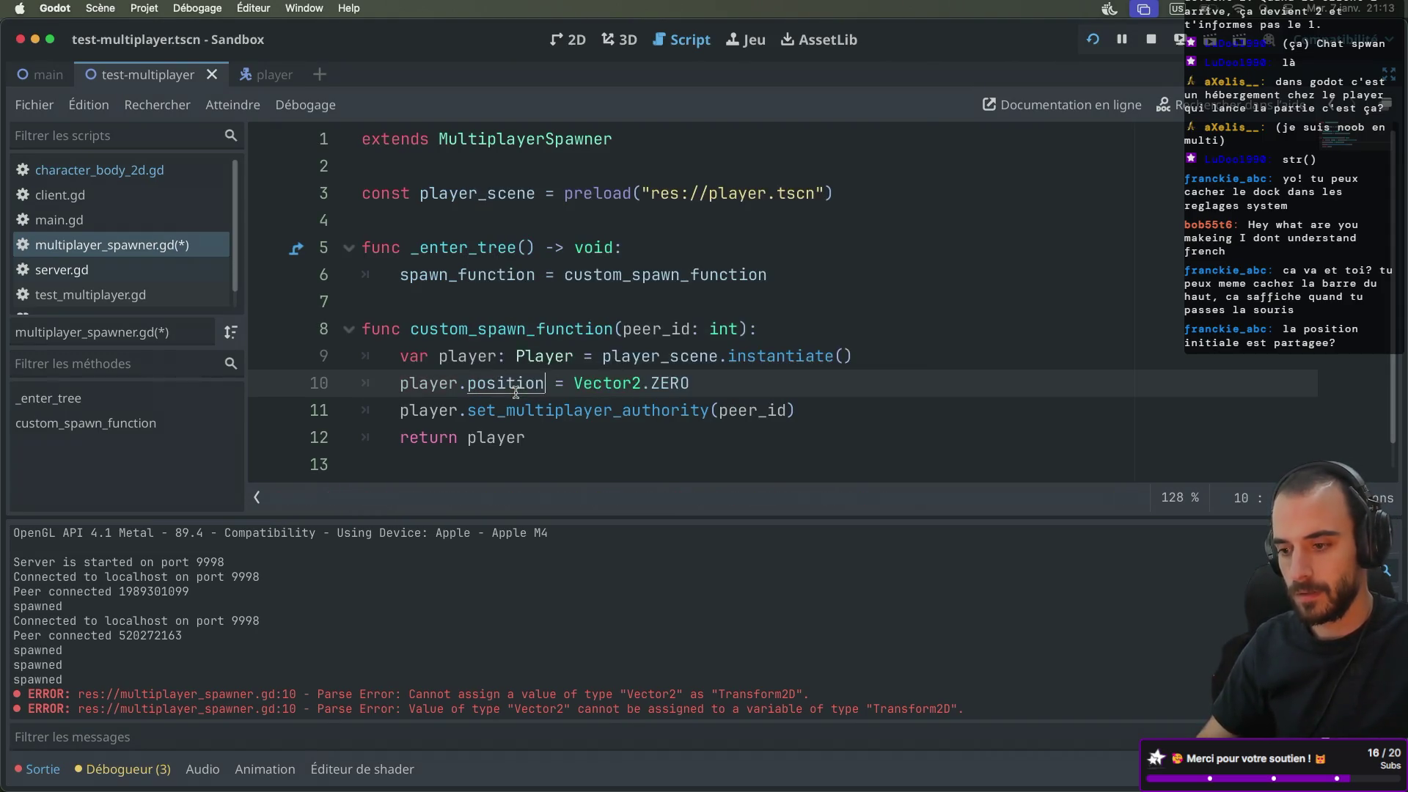
{"action": "left_click", "coordinate": [1094, 42]}
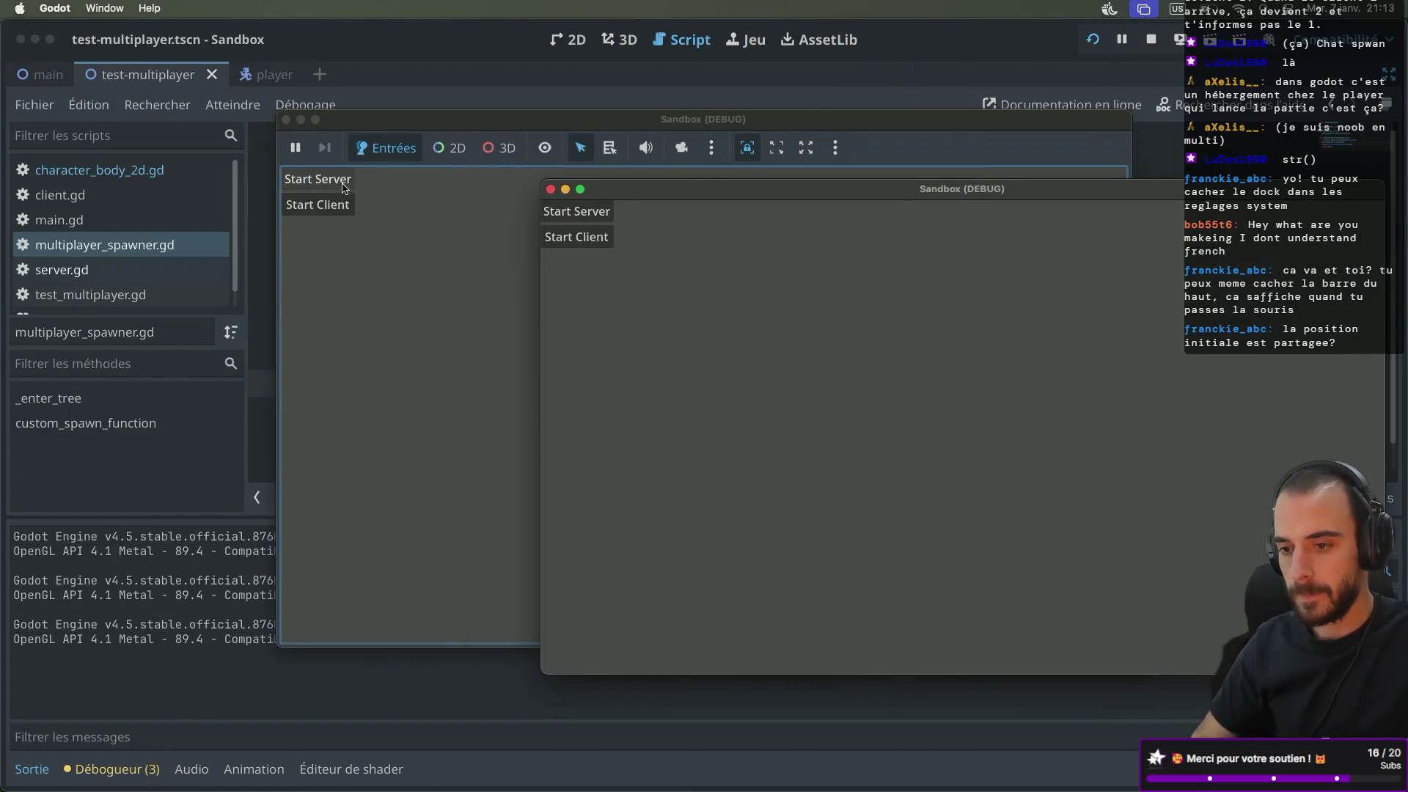
Step: Start the server, connect two clients, and move a player right to test origin spawning
{"action": "left_click", "coordinate": [340, 183]}
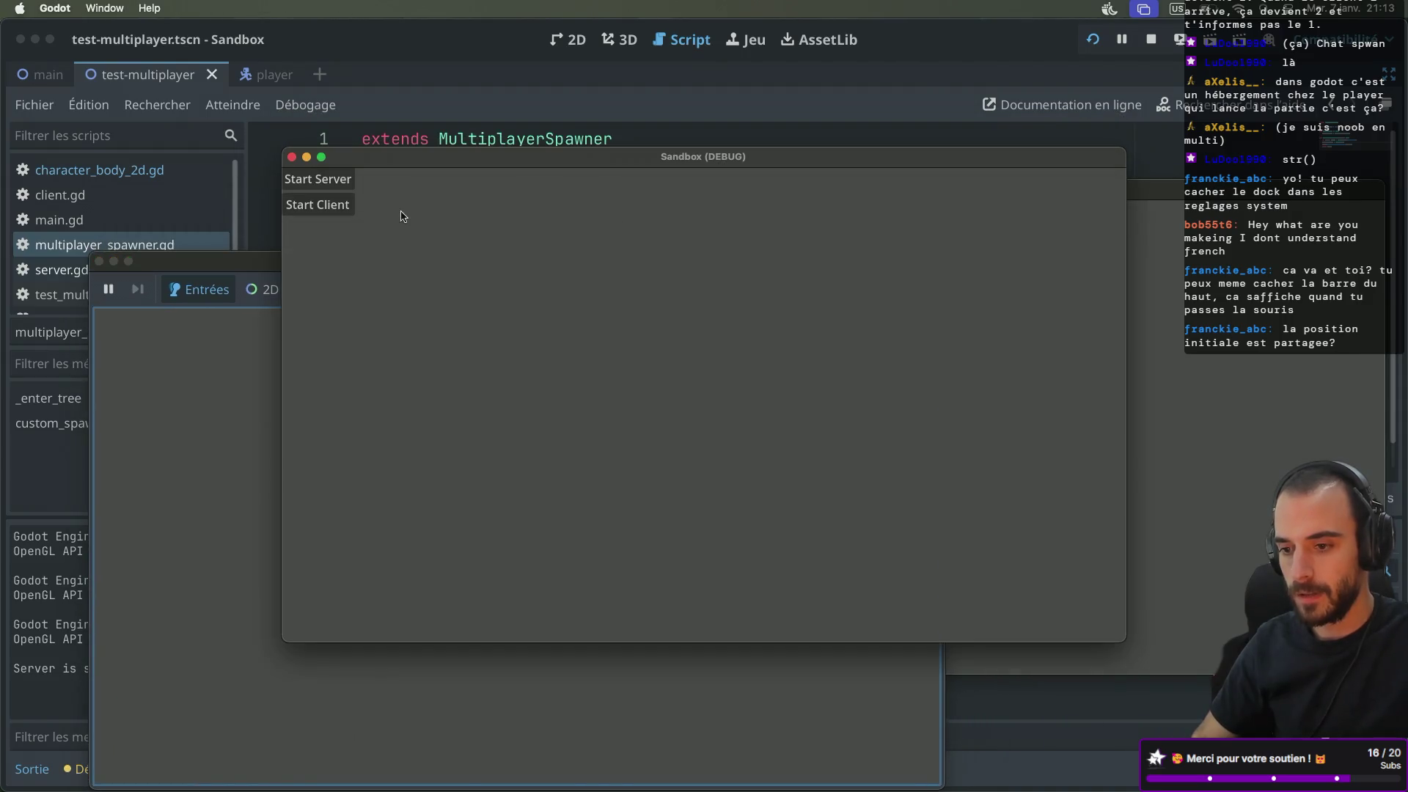
{"action": "left_click", "coordinate": [338, 208]}
{"action": "key", "text": "Right"}
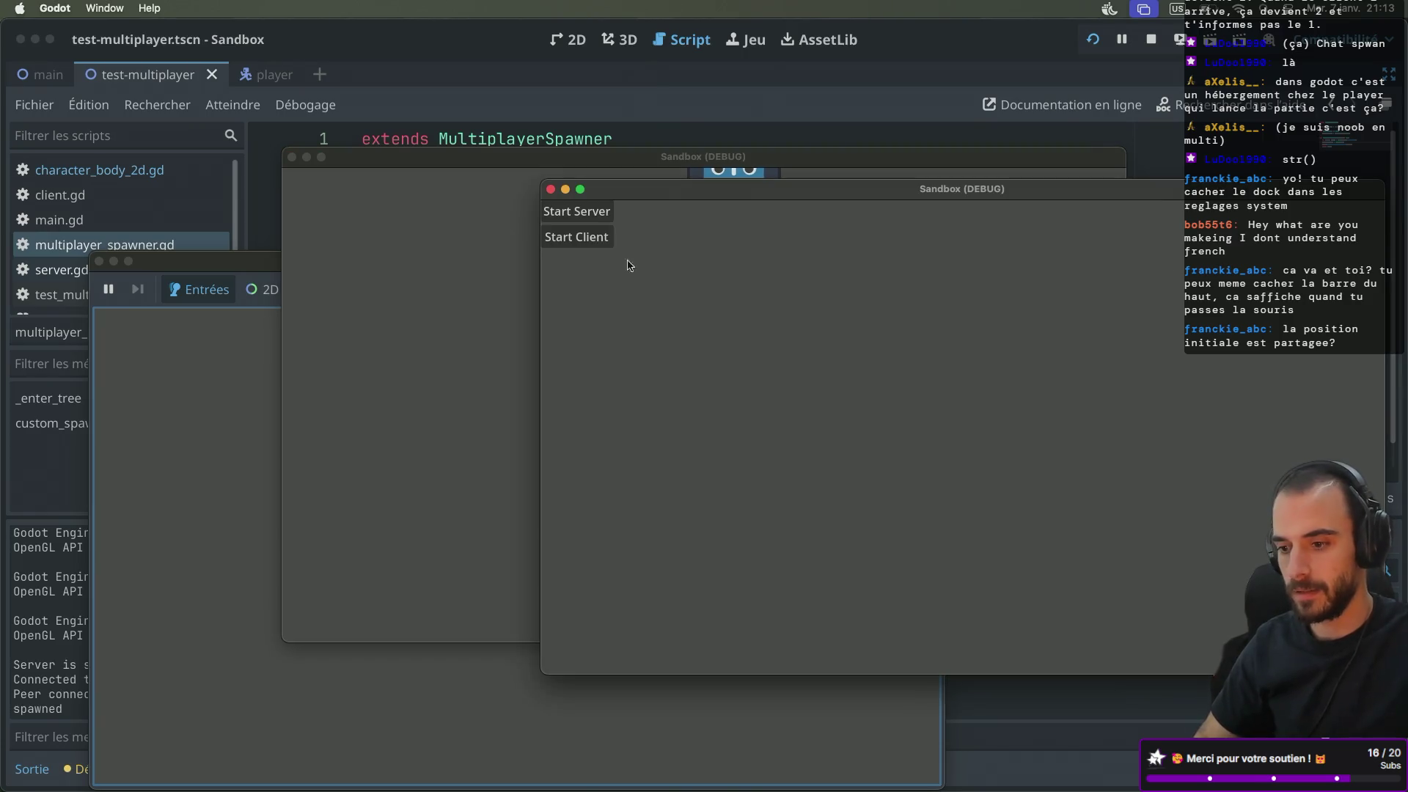
{"action": "left_click", "coordinate": [591, 242]}
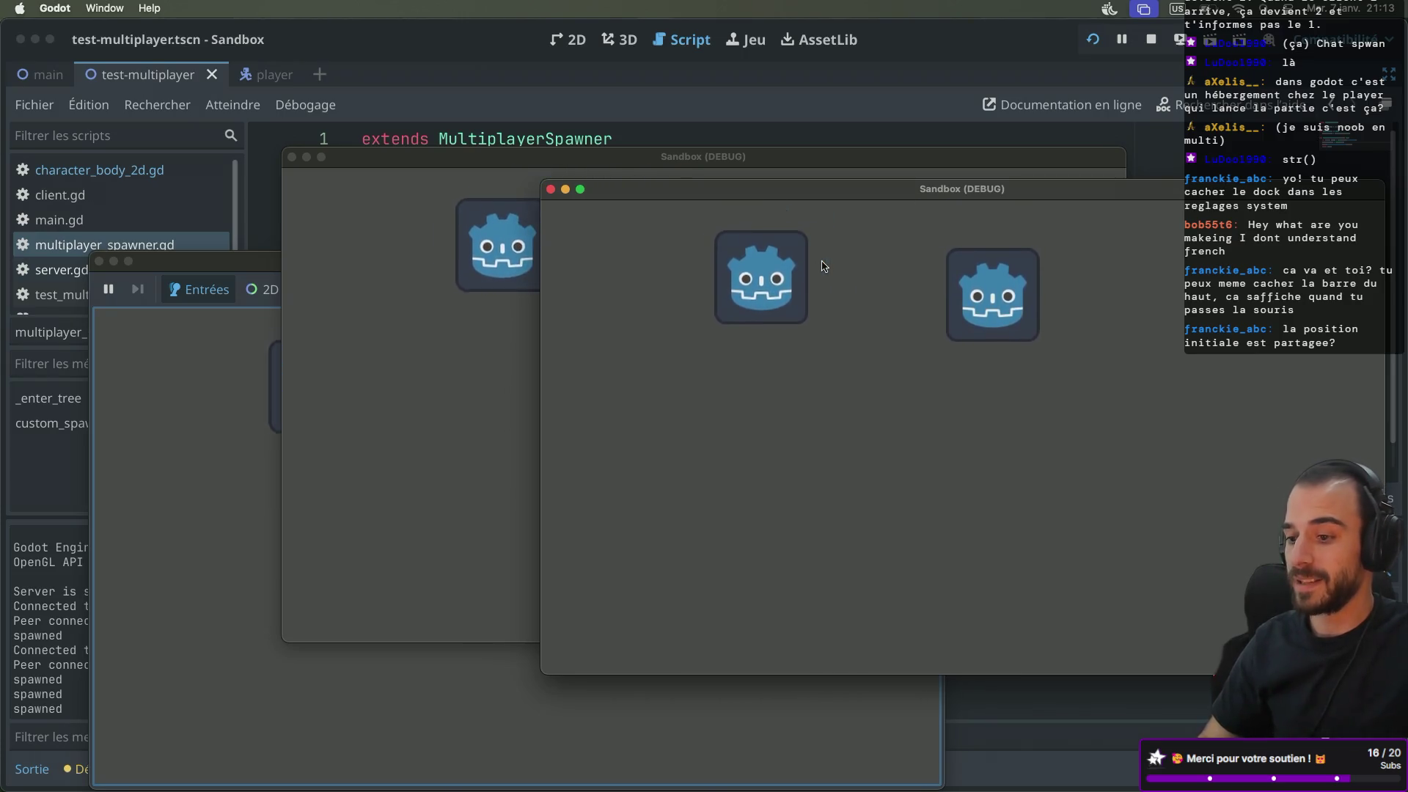
Step: Close the remaining game windows and bring up server.gd
{"action": "left_click", "coordinate": [511, 326]}
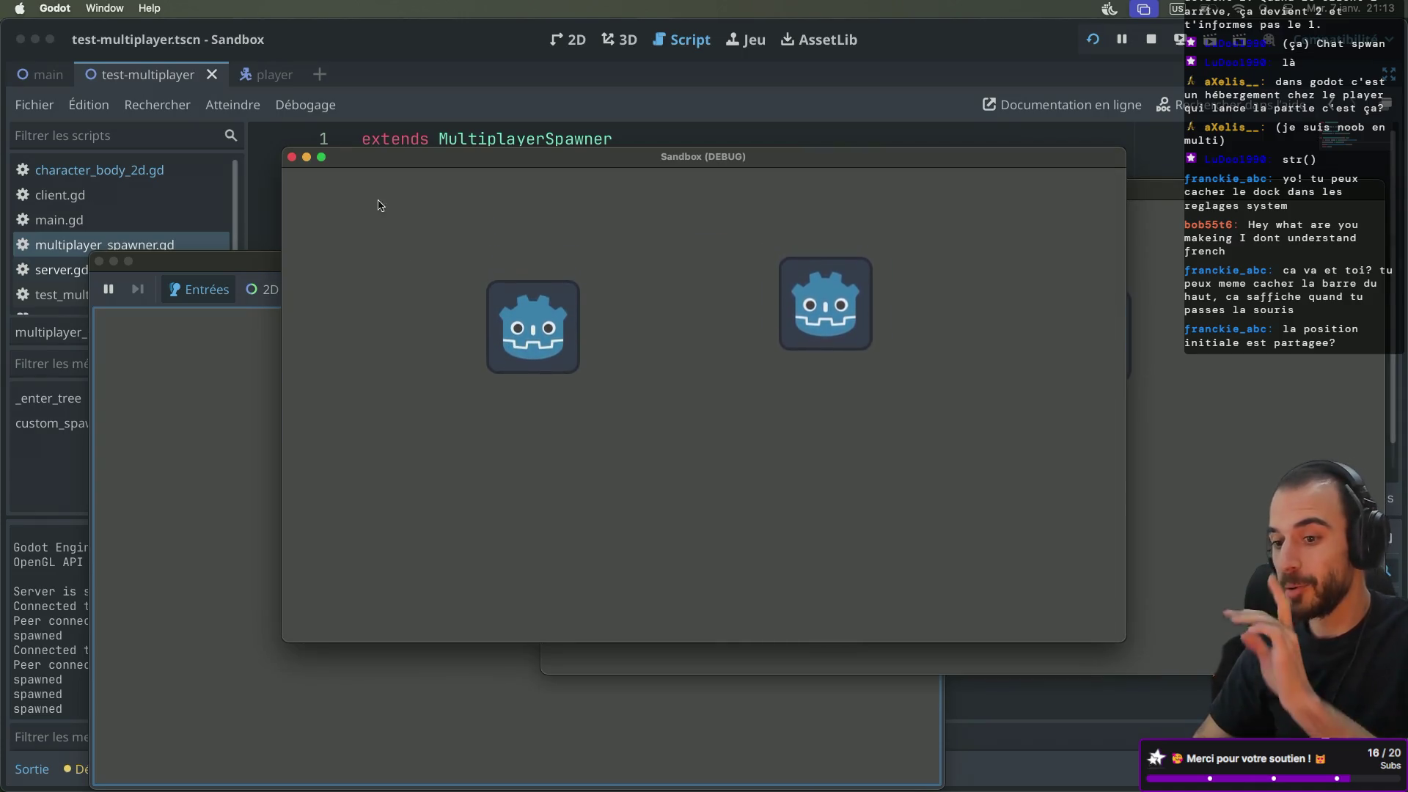
{"action": "left_click", "coordinate": [291, 159]}
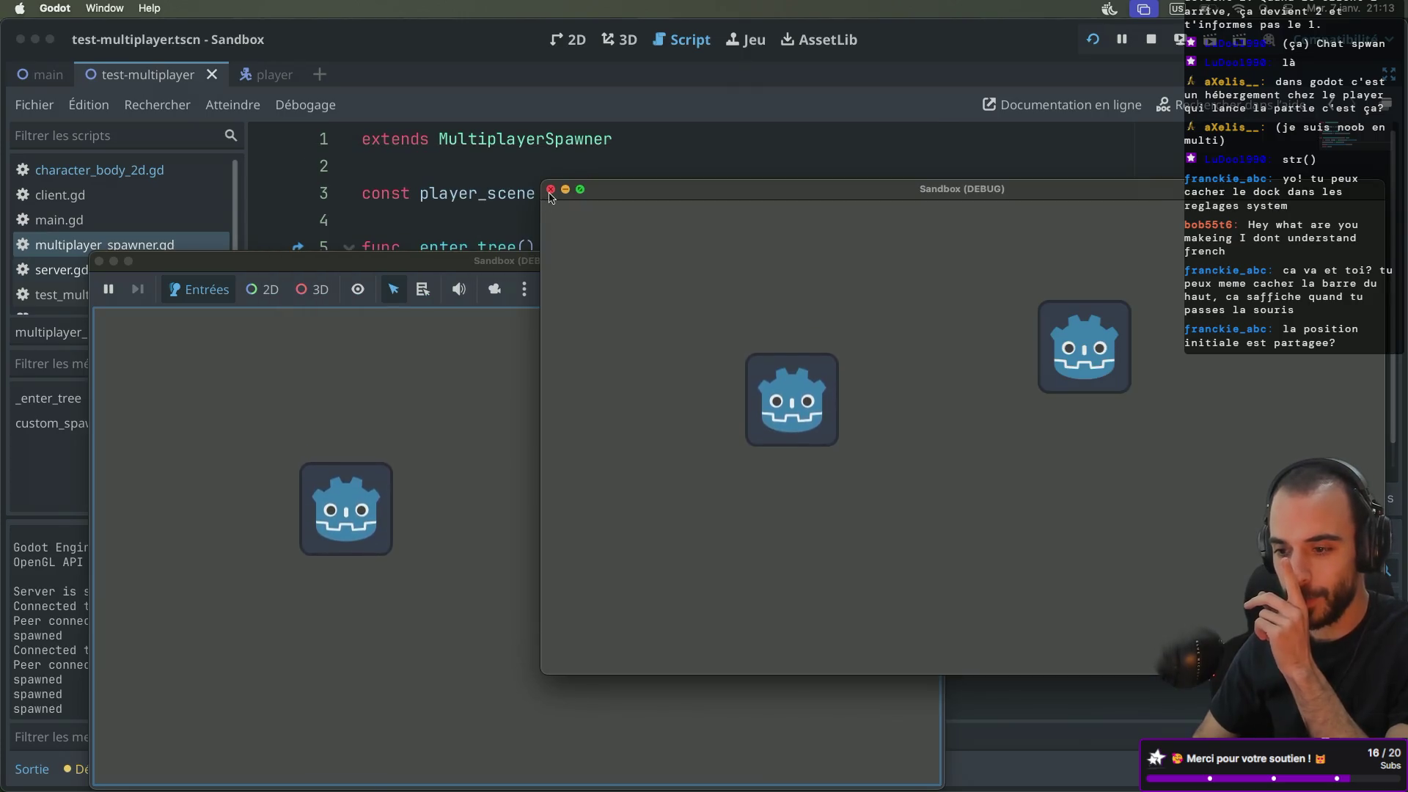
{"action": "left_click", "coordinate": [102, 264]}
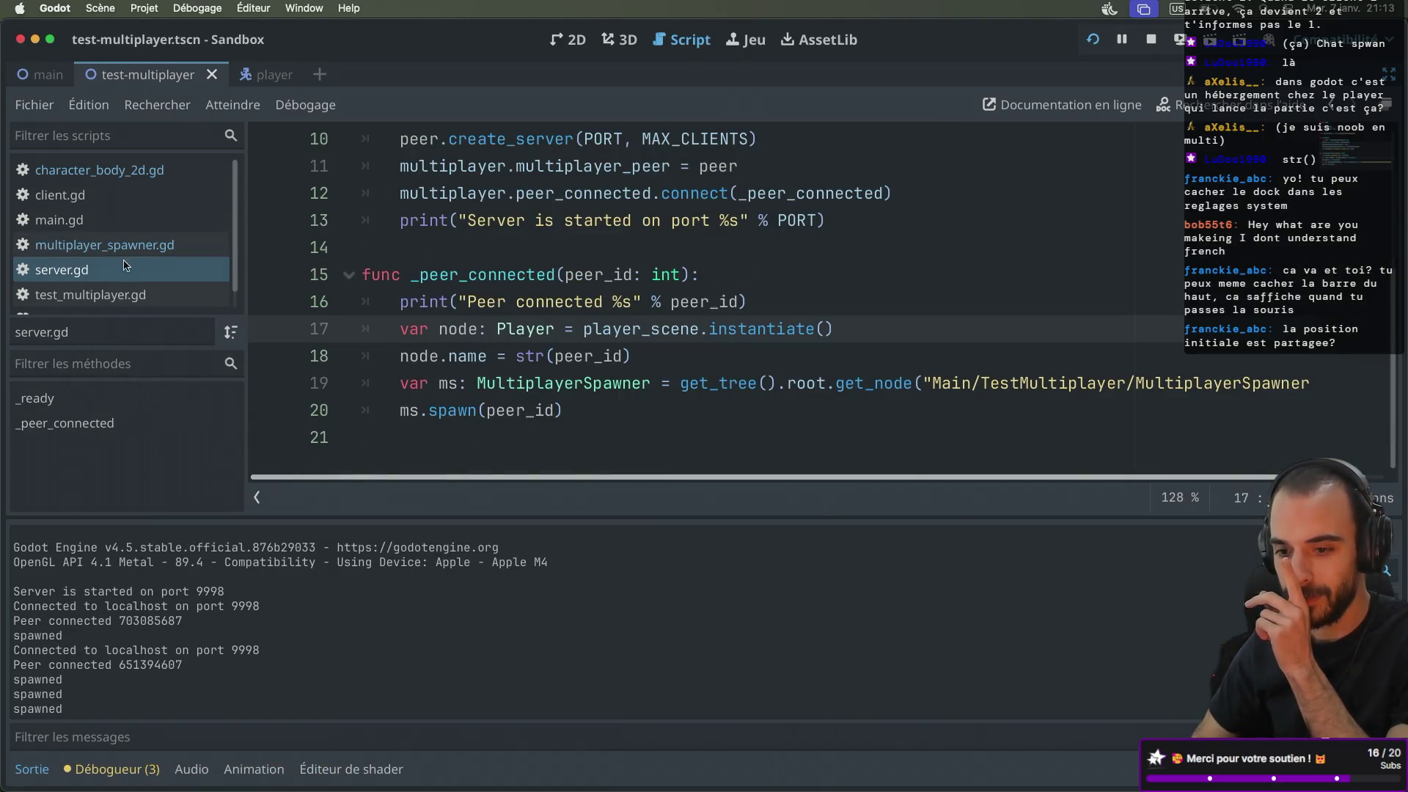
Step: Look over the Player script character_body_2d.gd, then return to server.gd
{"action": "left_click", "coordinate": [110, 219]}
{"action": "left_click", "coordinate": [130, 170]}
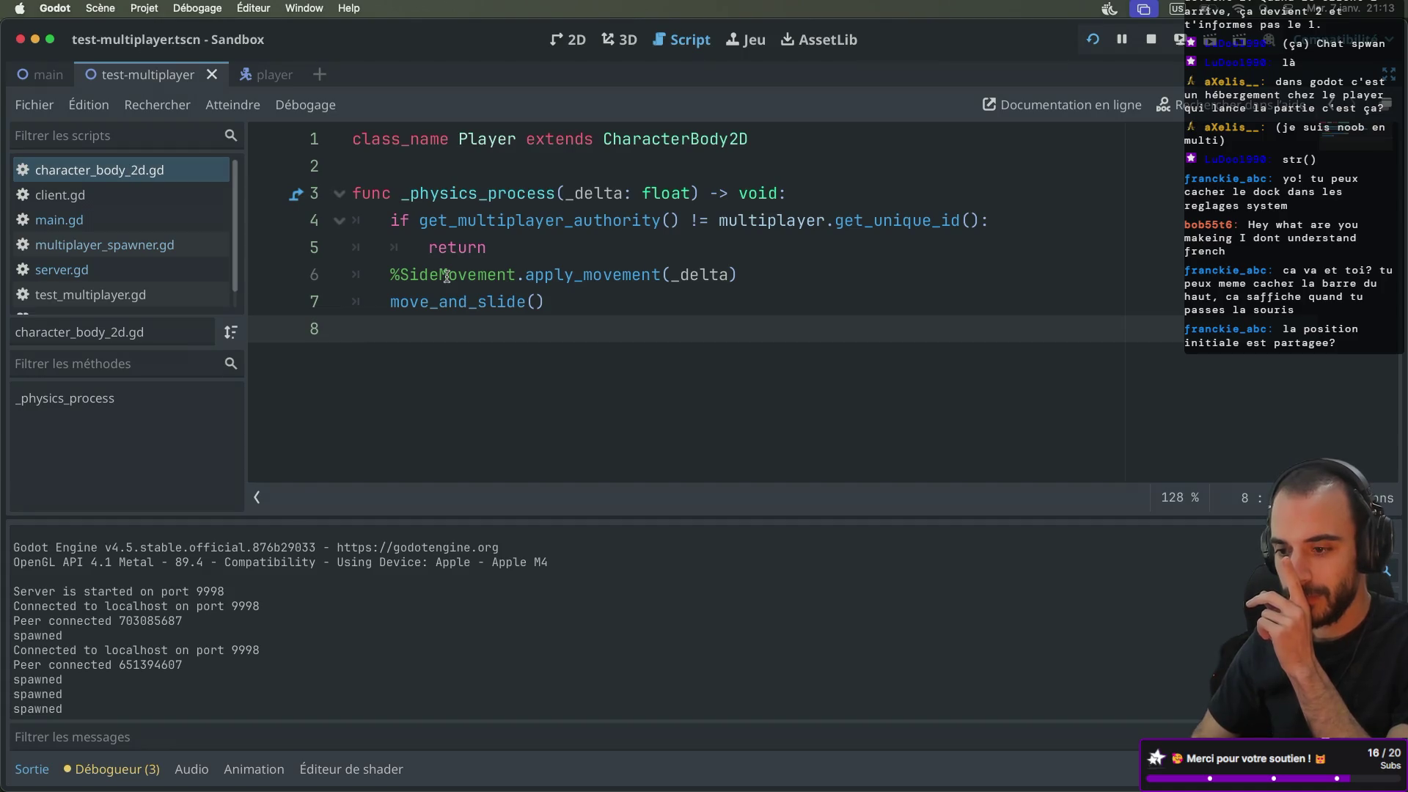
{"action": "left_click", "coordinate": [101, 269]}
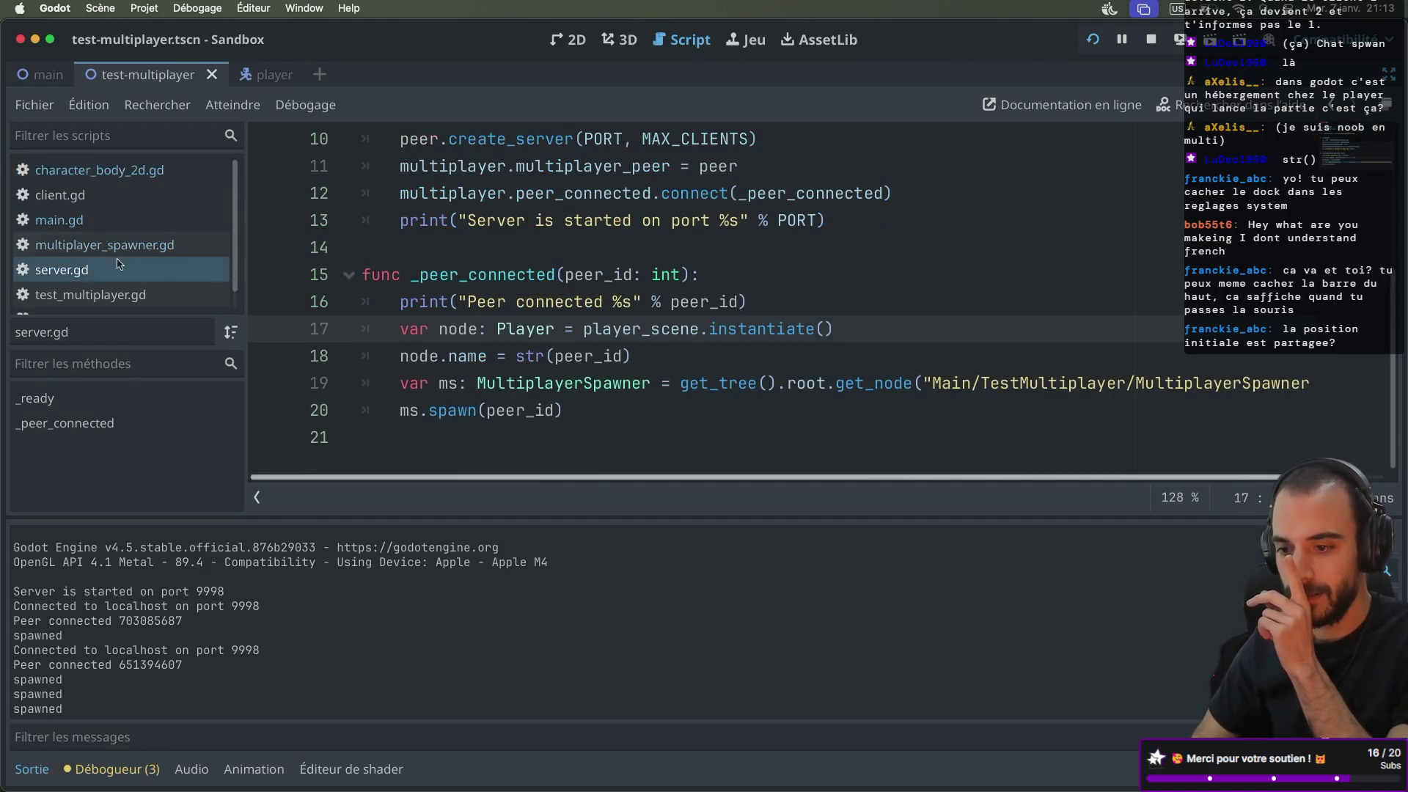
{"action": "scroll", "coordinate": [567, 309], "scroll_direction": "up", "scroll_amount": 3}
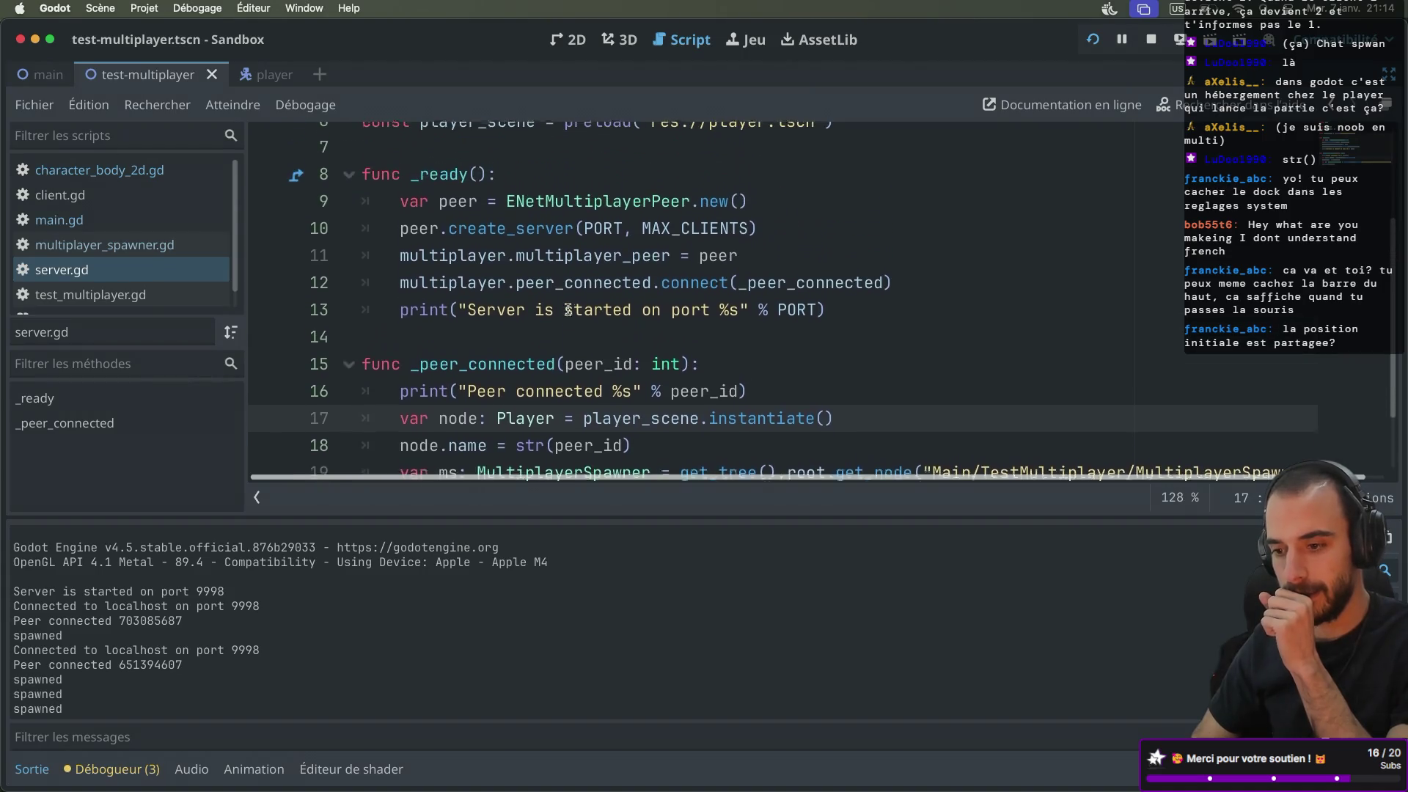
{"action": "scroll", "coordinate": [568, 309], "scroll_direction": "down", "scroll_amount": 2}
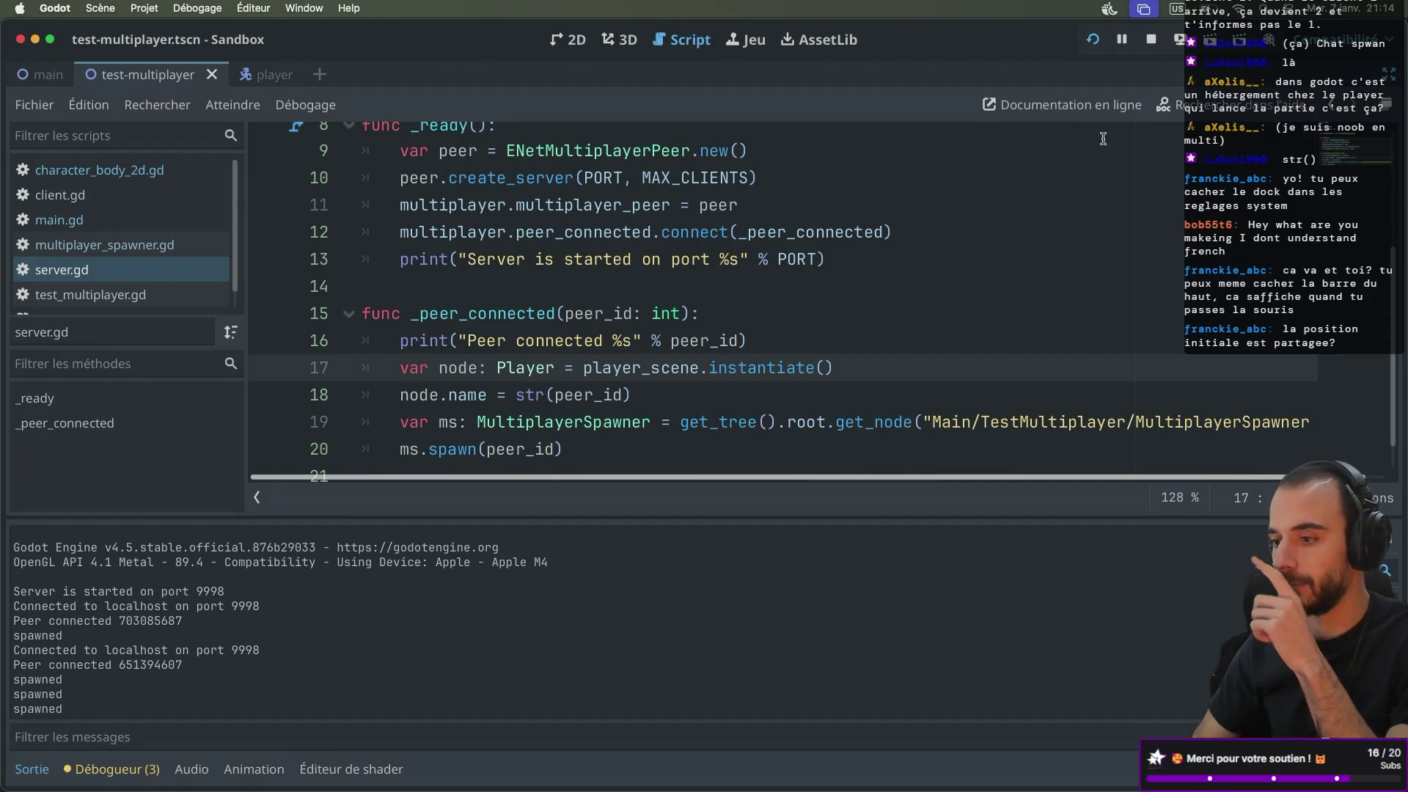
Step: Relaunch three instances, spread the windows, start the server, connect two clients, and return to the editor
{"action": "left_click", "coordinate": [1094, 44]}
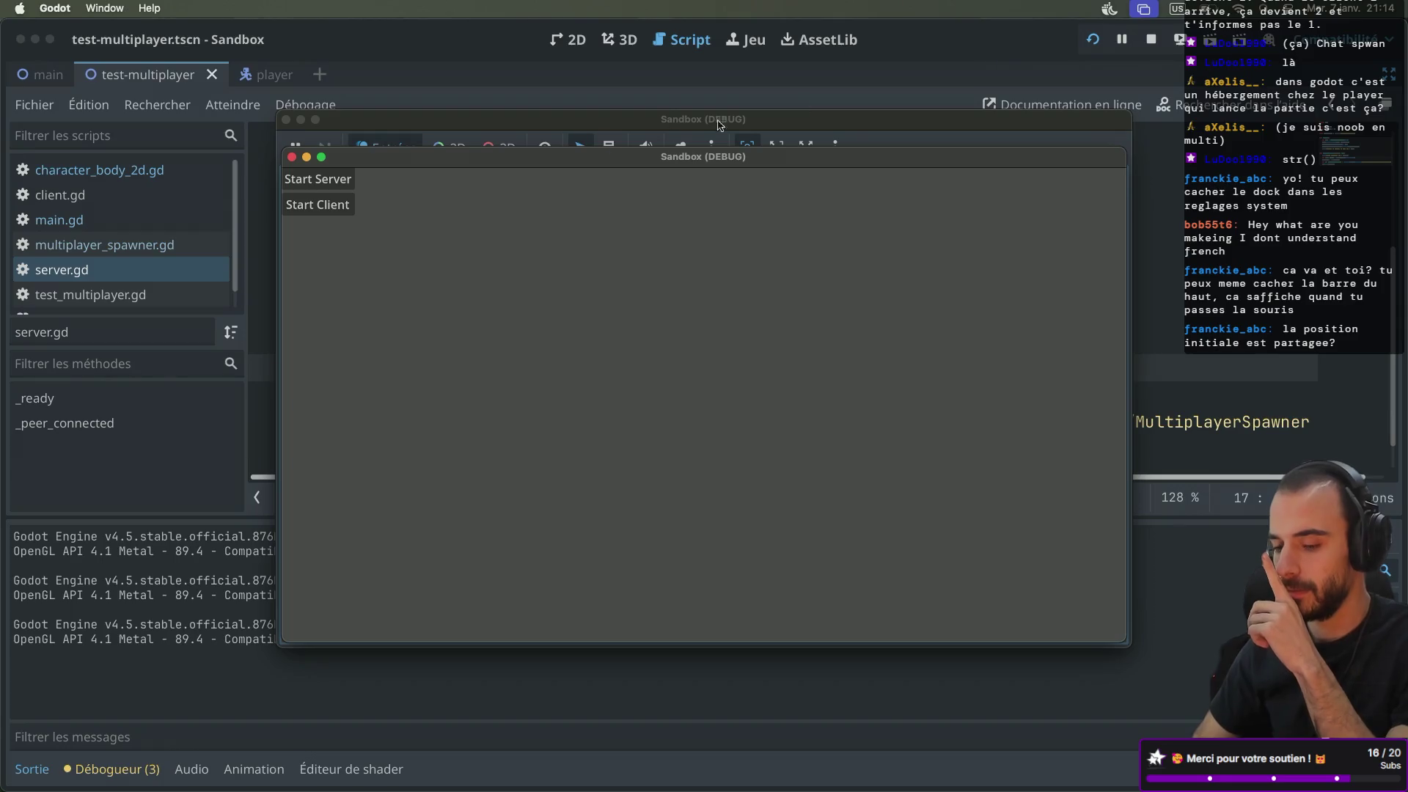
{"action": "left_click_drag", "start_coordinate": [414, 158], "coordinate": [612, 190]}
{"action": "mouse_move", "coordinate": [516, 131]}
{"action": "left_mouse_down"}
{"action": "mouse_move", "coordinate": [678, 131]}
{"action": "mouse_move", "coordinate": [672, 97]}
{"action": "left_mouse_up"}
{"action": "left_click", "coordinate": [498, 649]}
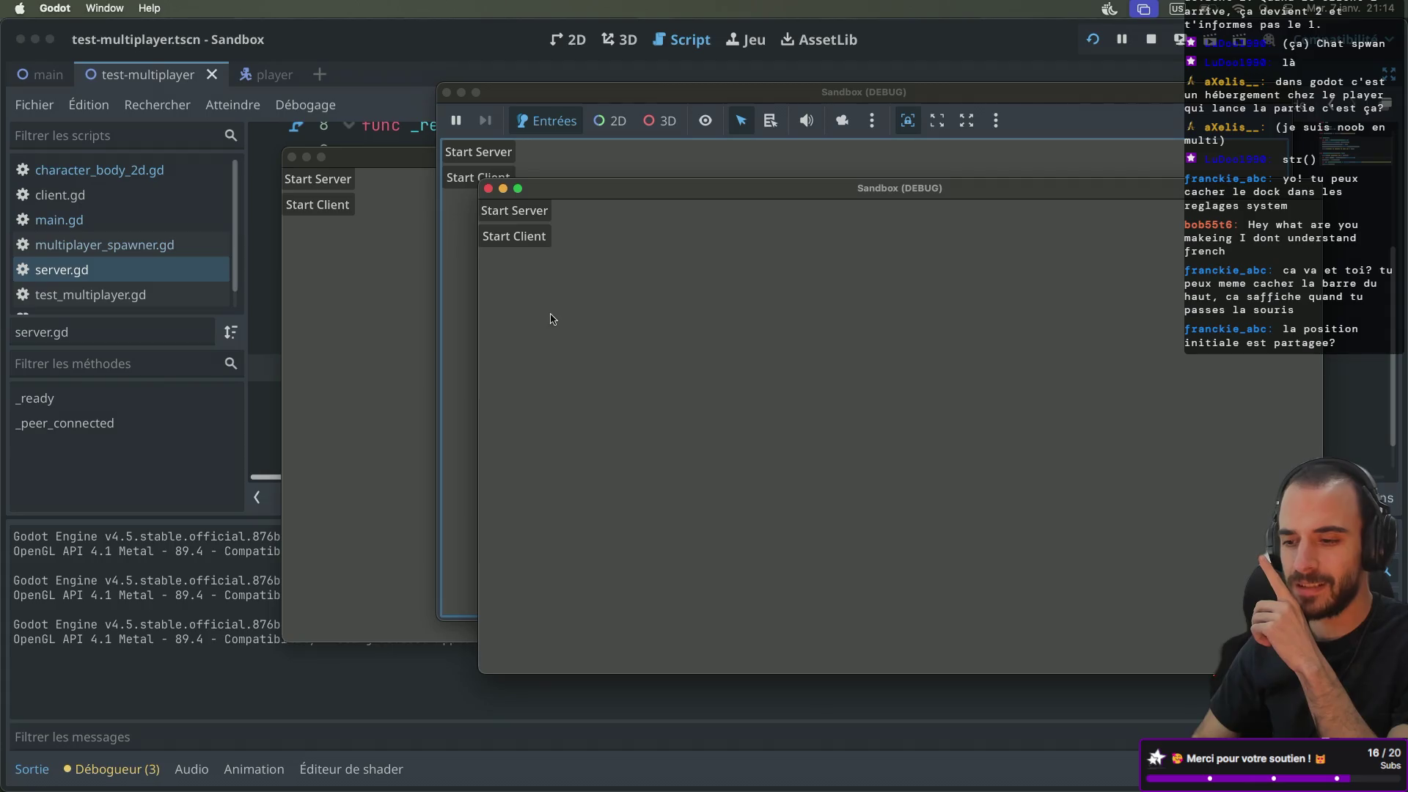
{"action": "left_click", "coordinate": [486, 153]}
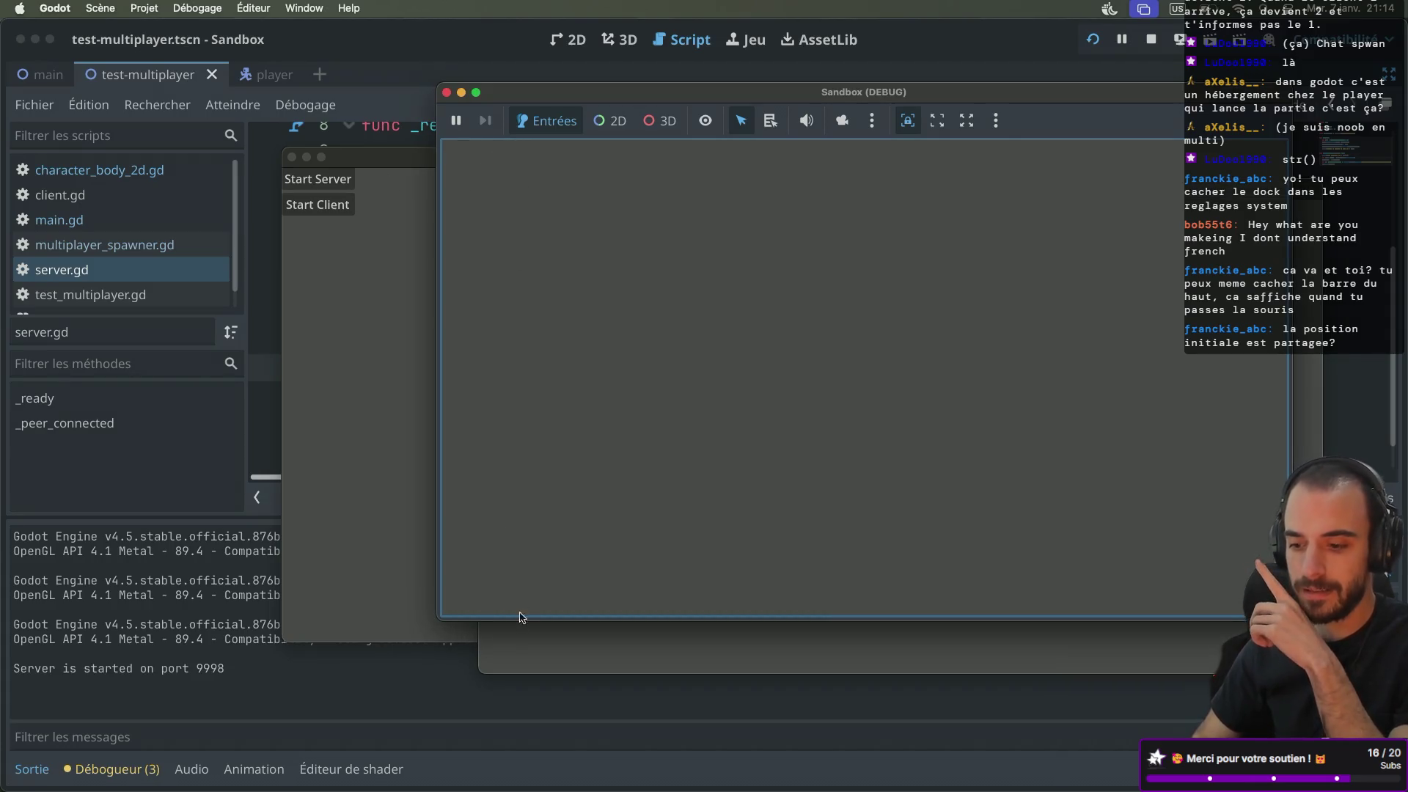
{"action": "left_click", "coordinate": [524, 634]}
{"action": "left_click", "coordinate": [528, 236]}
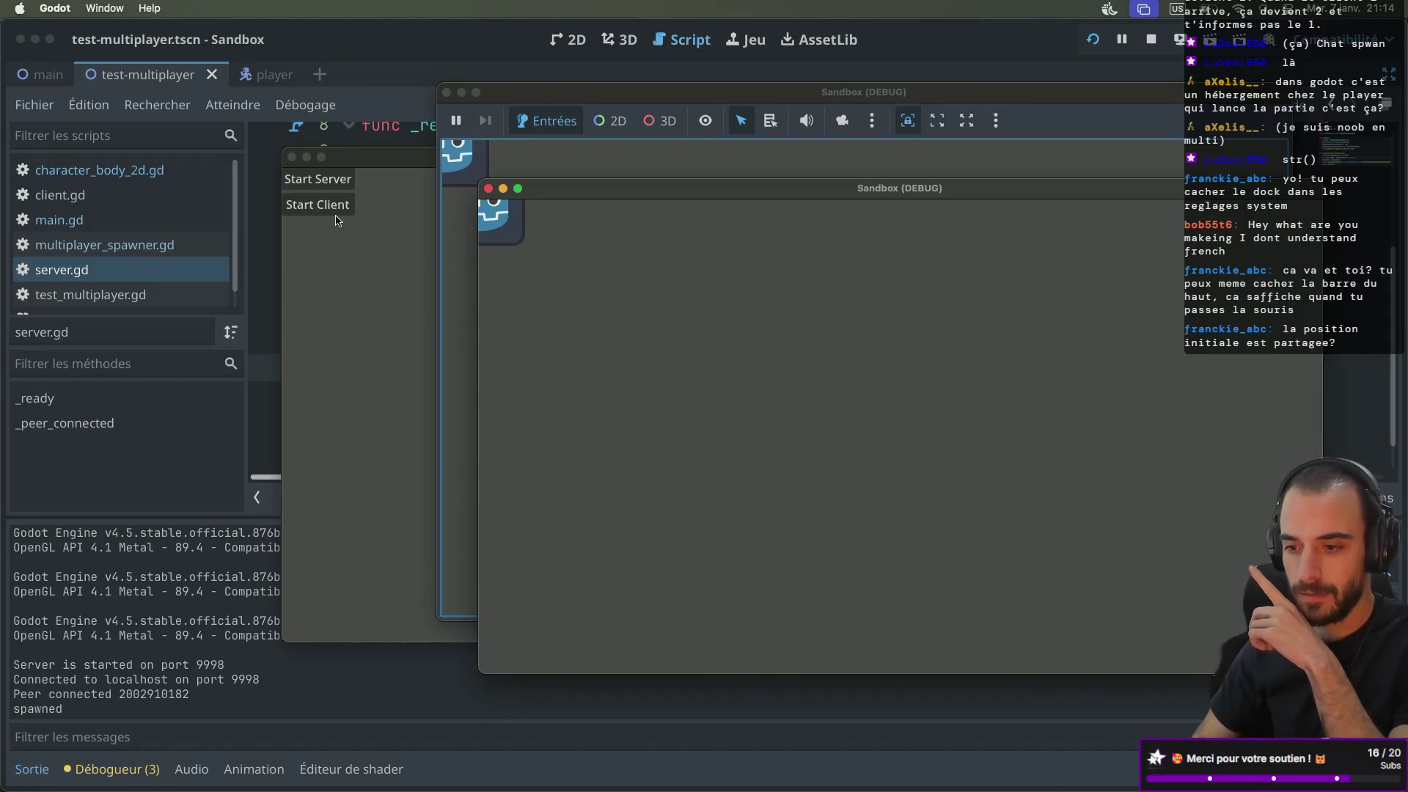
{"action": "key", "text": "Right"}
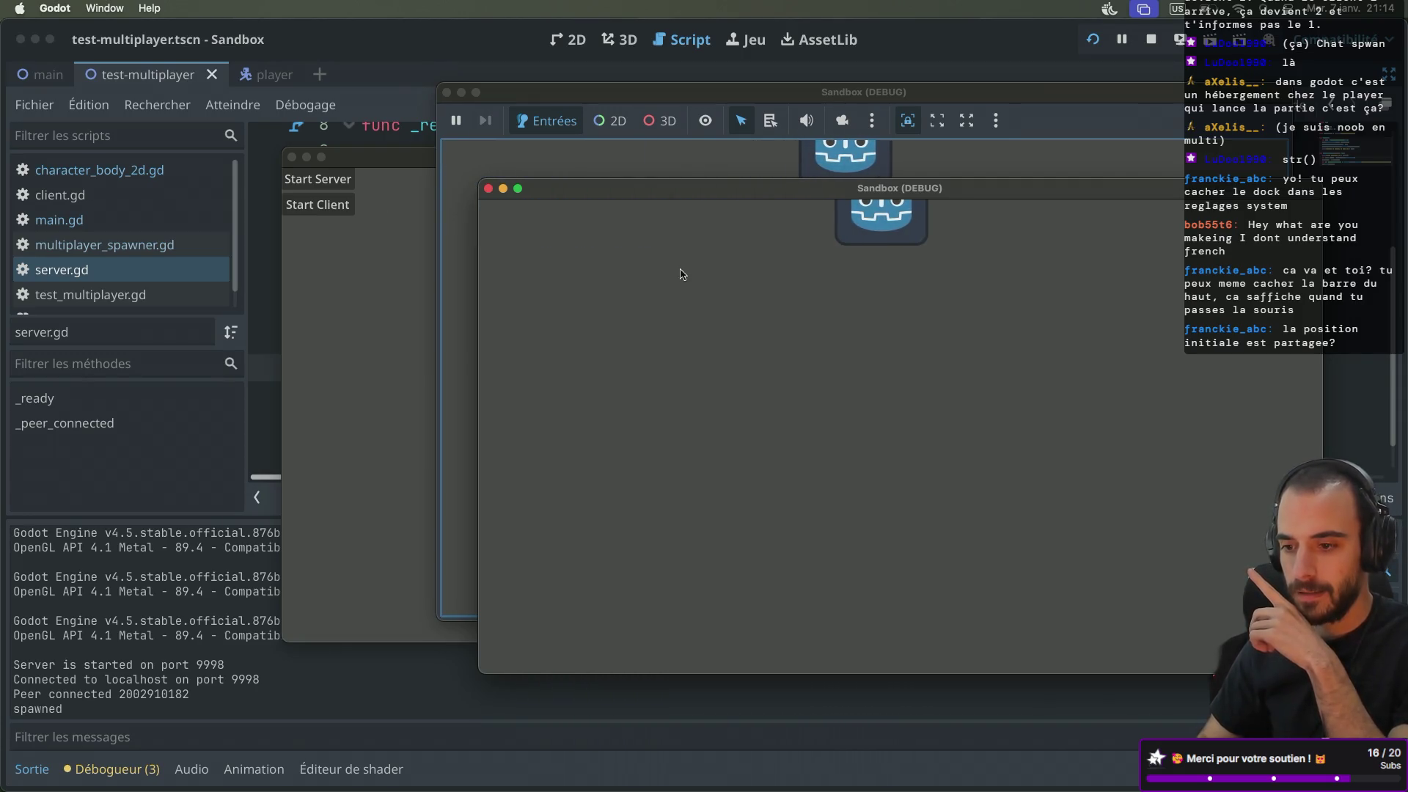
{"action": "left_click", "coordinate": [345, 206]}
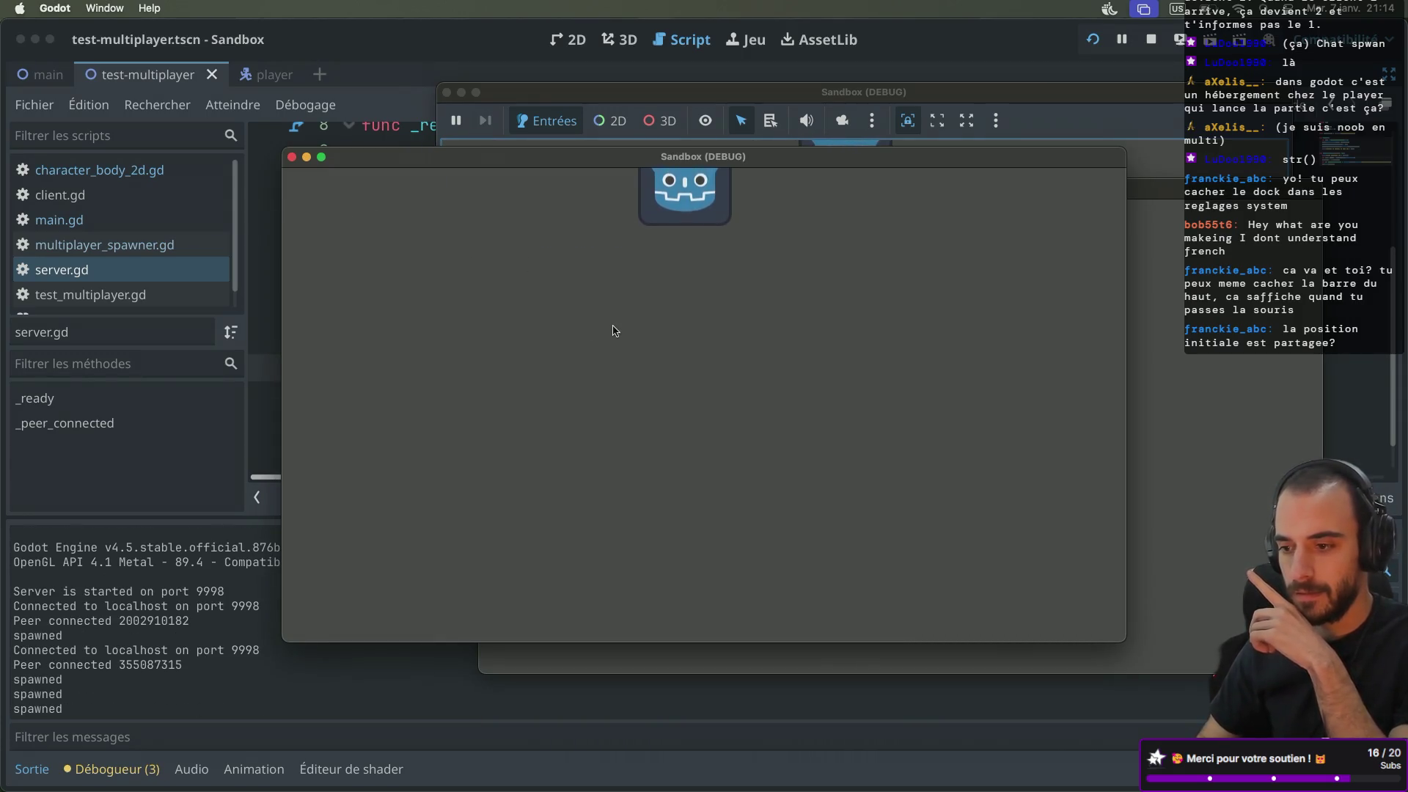
{"action": "left_click", "coordinate": [340, 39]}
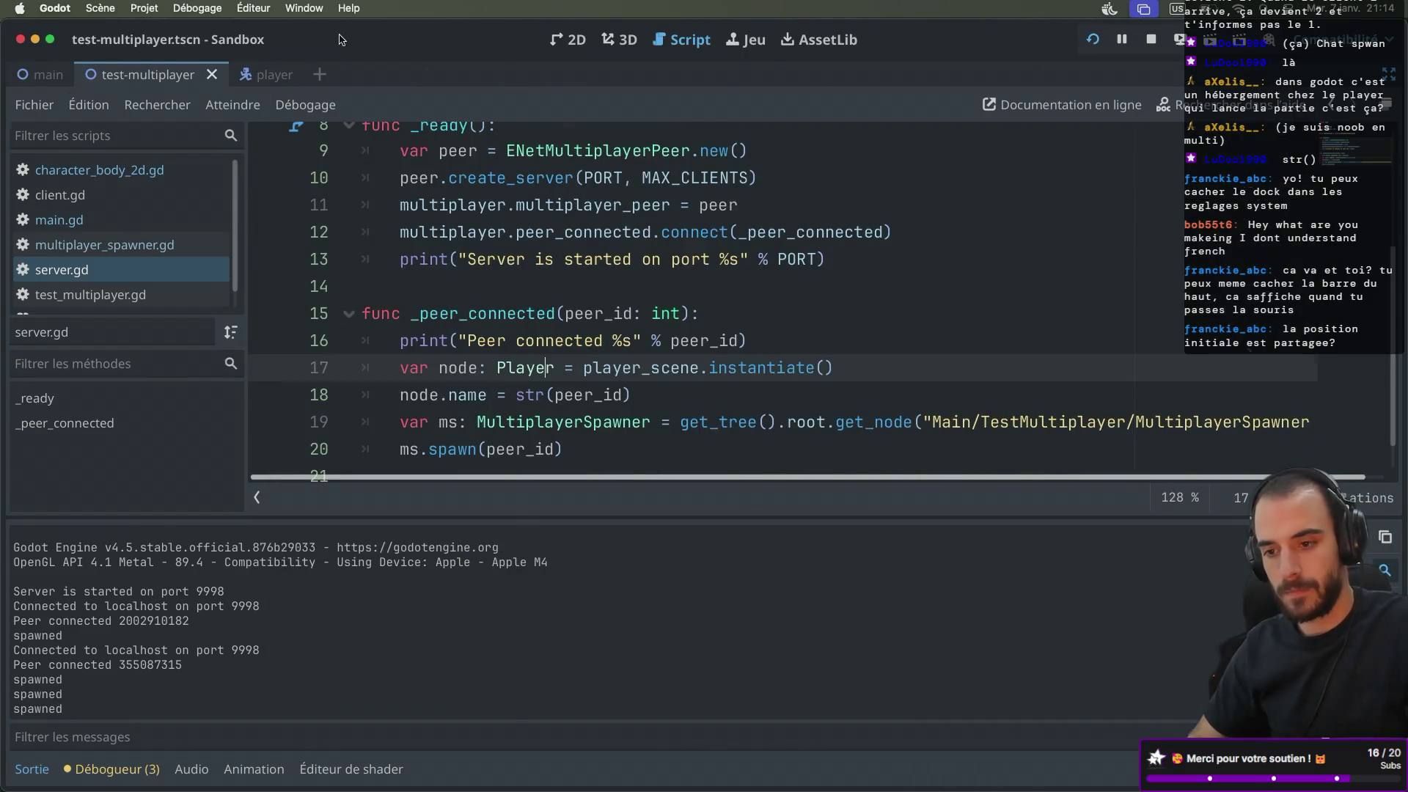
Step: In the remote tree, inspect TestMultiplayer and the MultiplayerSpawner's Player Scene property
{"action": "left_click", "coordinate": [70, 138]}
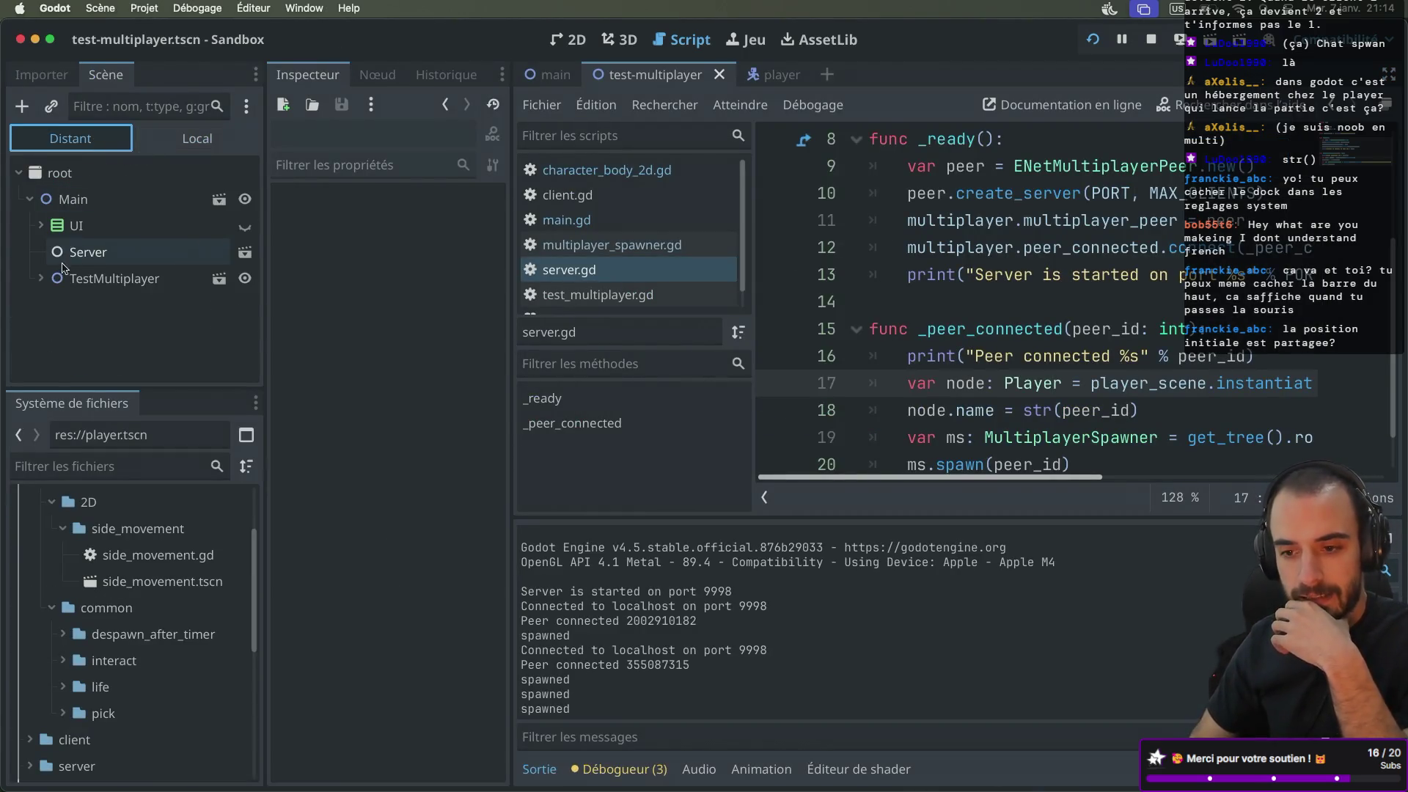
{"action": "left_click", "coordinate": [88, 279]}
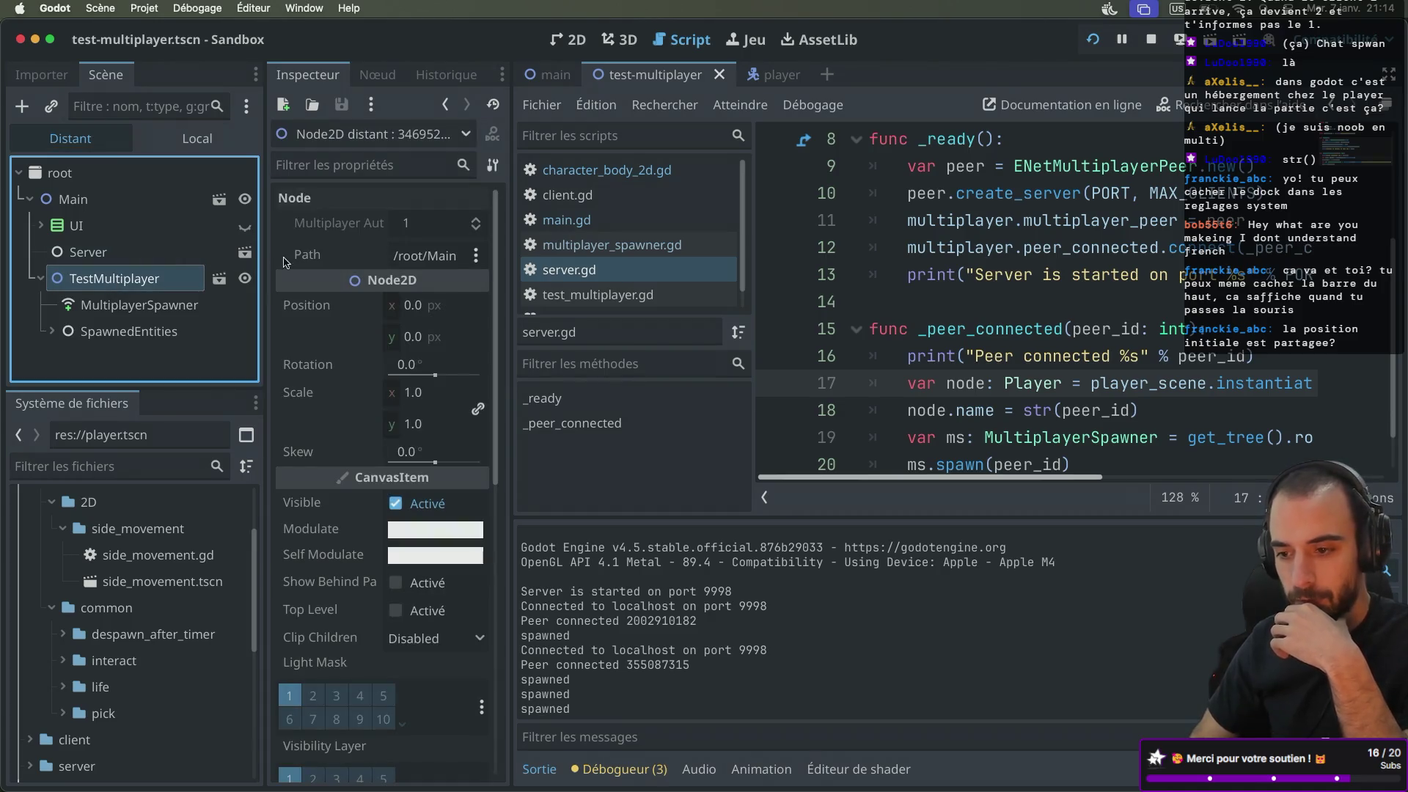
{"action": "scroll", "coordinate": [313, 387], "scroll_direction": "down", "scroll_amount": 10}
{"action": "scroll", "coordinate": [313, 387], "scroll_direction": "up", "scroll_amount": 10}
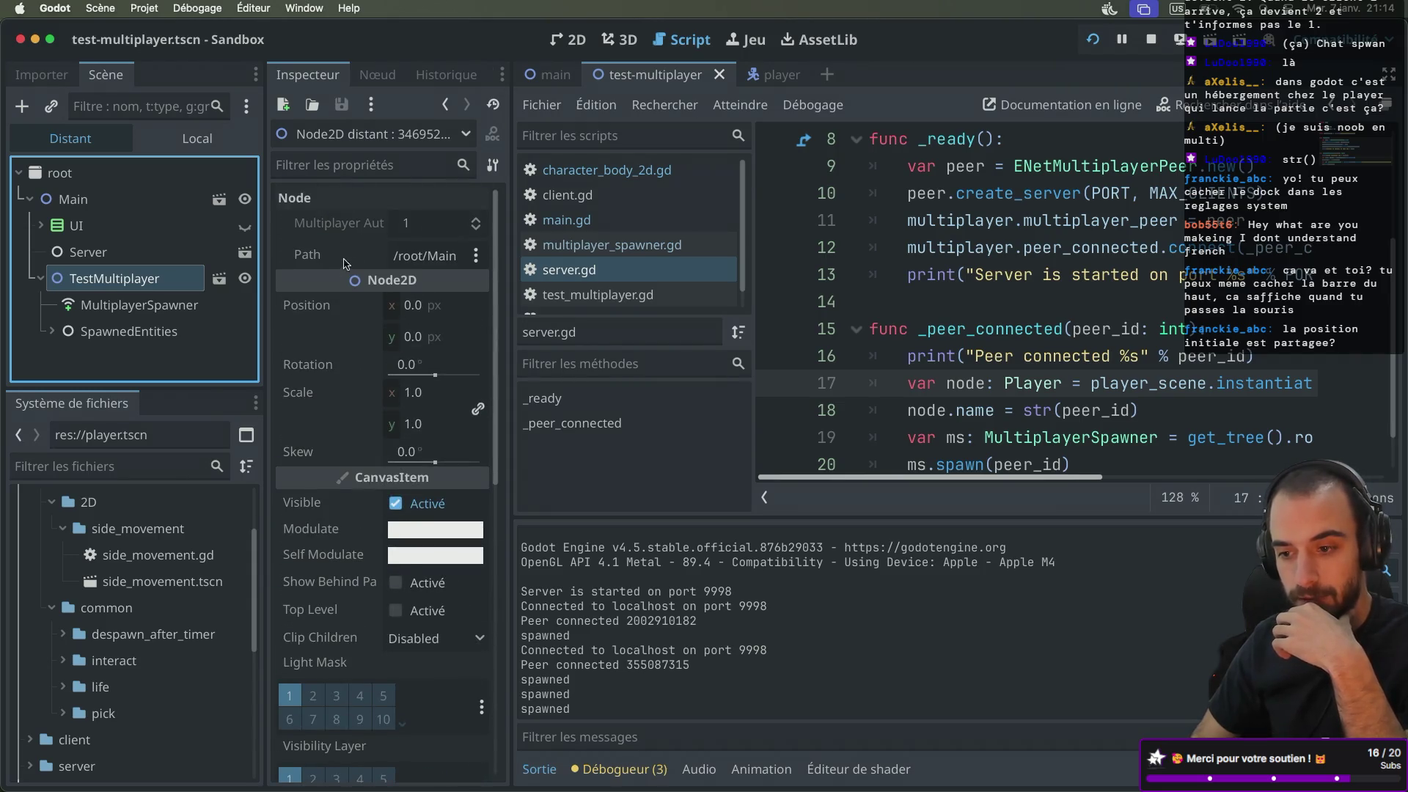
{"action": "left_click", "coordinate": [149, 312]}
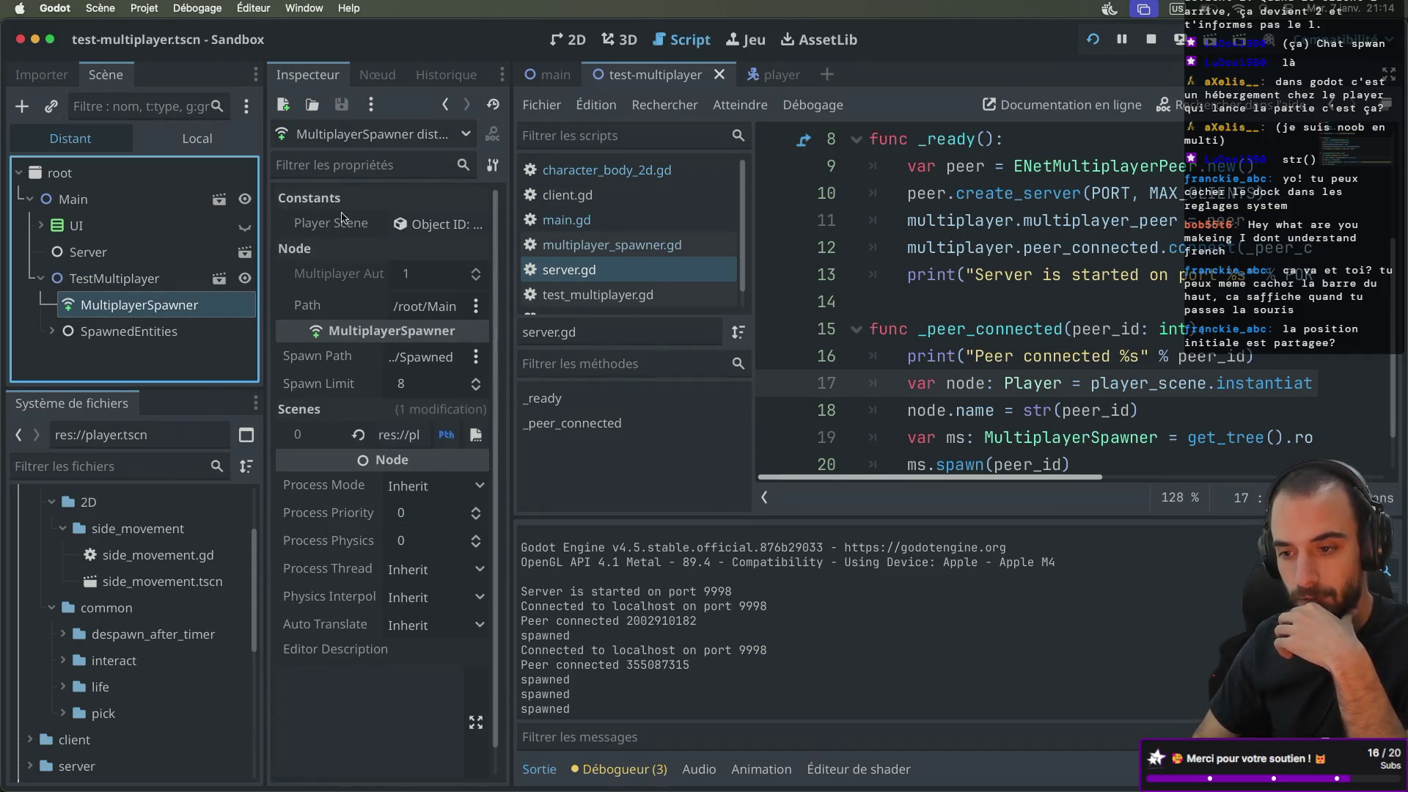
{"action": "left_click", "coordinate": [313, 230]}
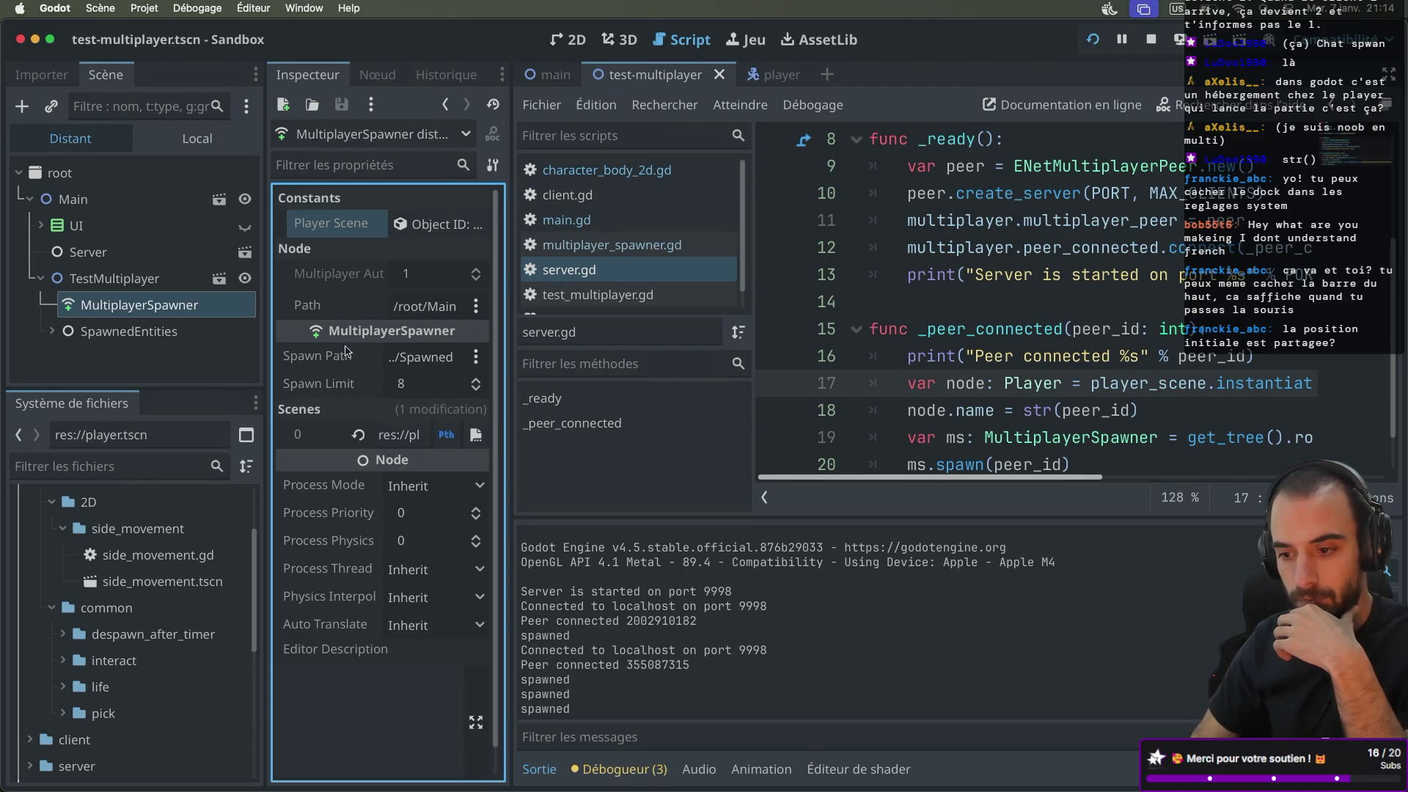
{"action": "scroll", "coordinate": [337, 405], "scroll_direction": "down", "scroll_amount": 1}
Step: Expand SpawnedEntities and inspect the first spawned Player's properties
{"action": "left_click", "coordinate": [125, 330]}
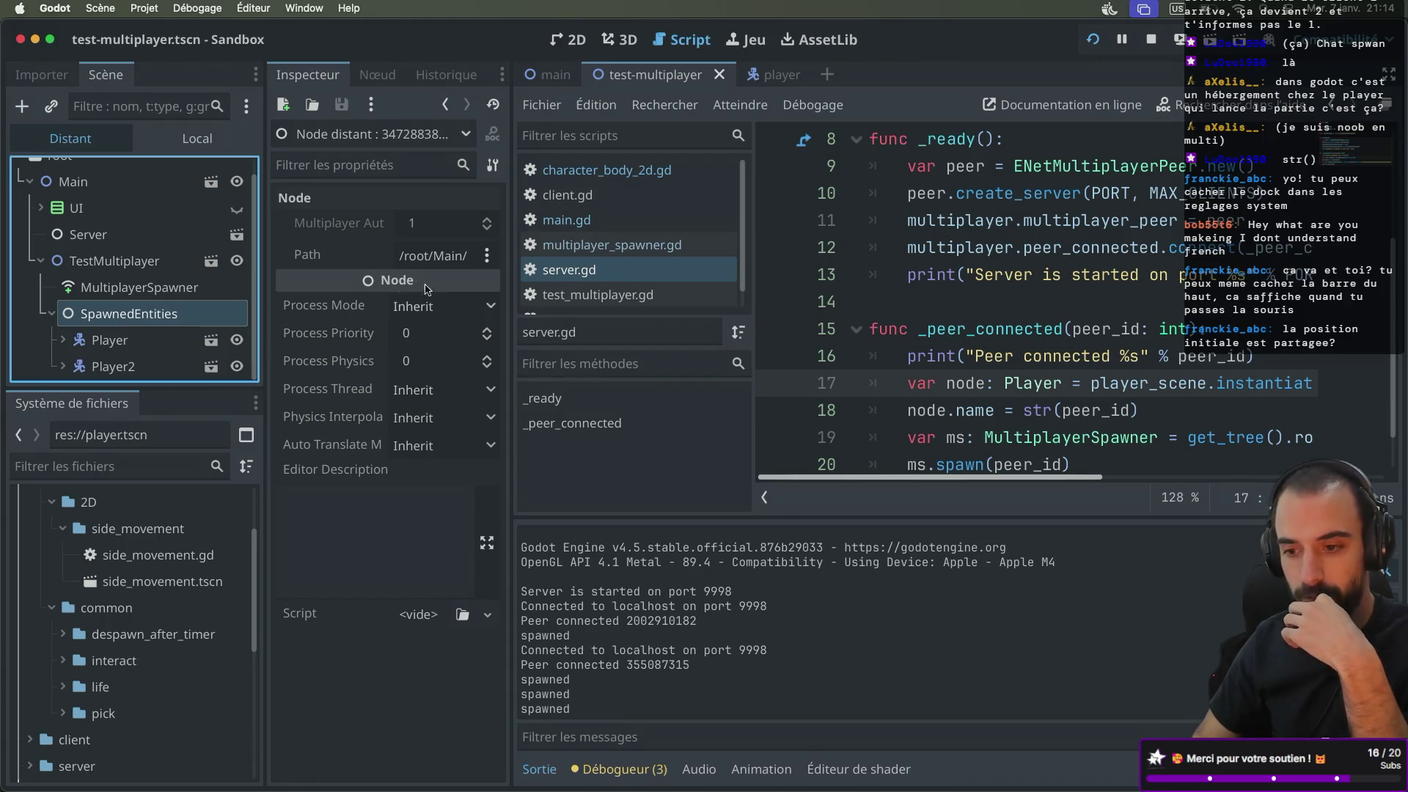
{"action": "left_click", "coordinate": [121, 342]}
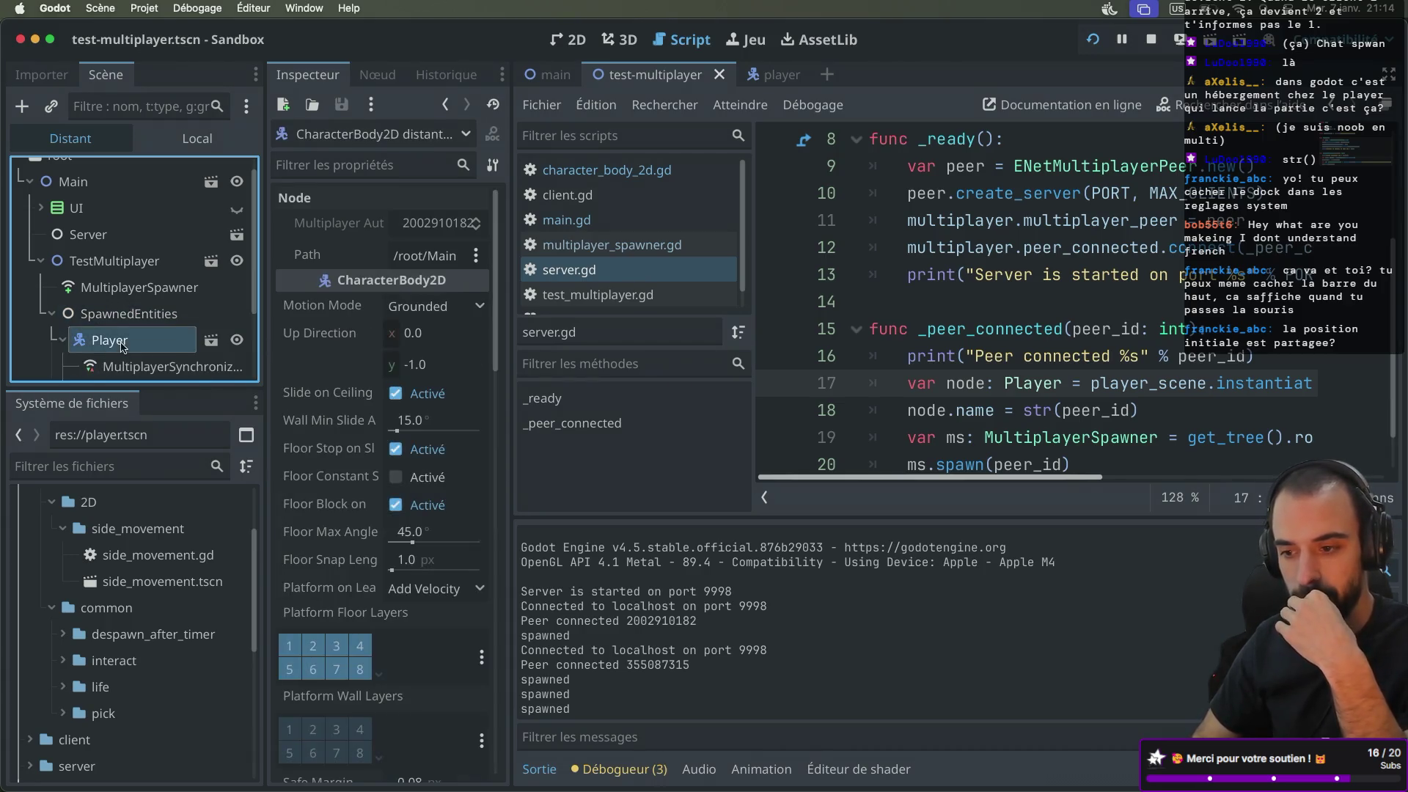
{"action": "scroll", "coordinate": [313, 385], "scroll_direction": "down", "scroll_amount": 10}
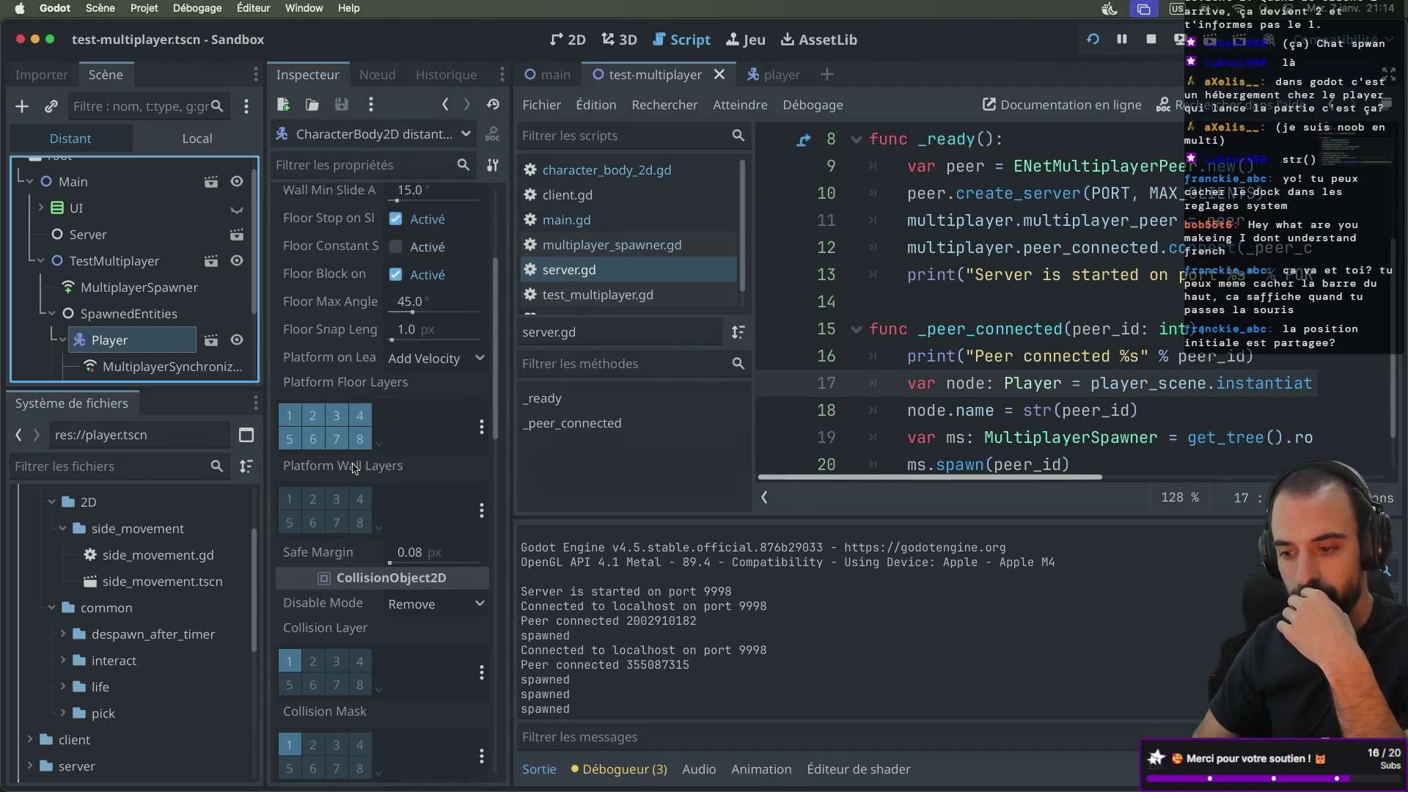
{"action": "scroll", "coordinate": [352, 468], "scroll_direction": "down", "scroll_amount": 8}
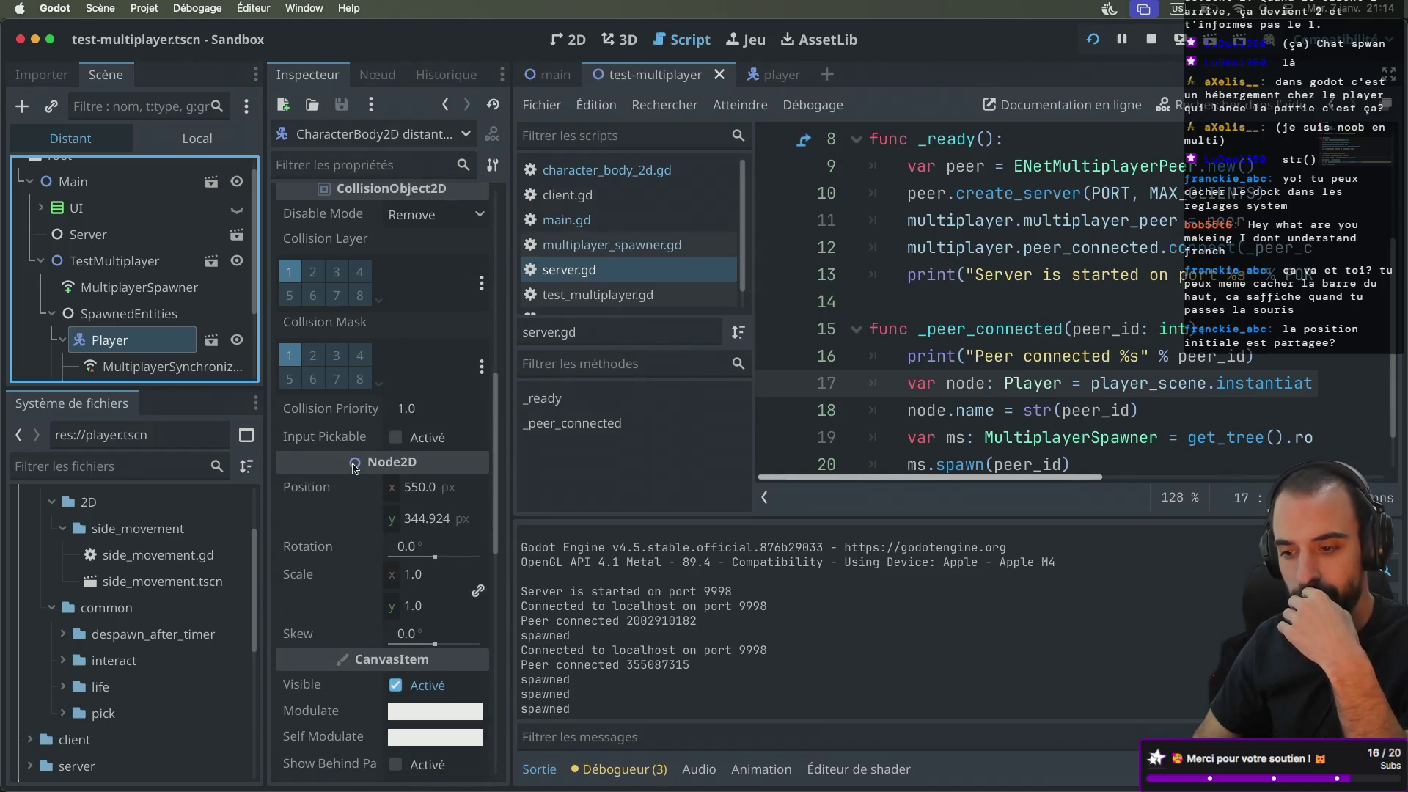
{"action": "scroll", "coordinate": [353, 468], "scroll_direction": "down", "scroll_amount": 2}
{"action": "scroll", "coordinate": [211, 313], "scroll_direction": "down", "scroll_amount": 3}
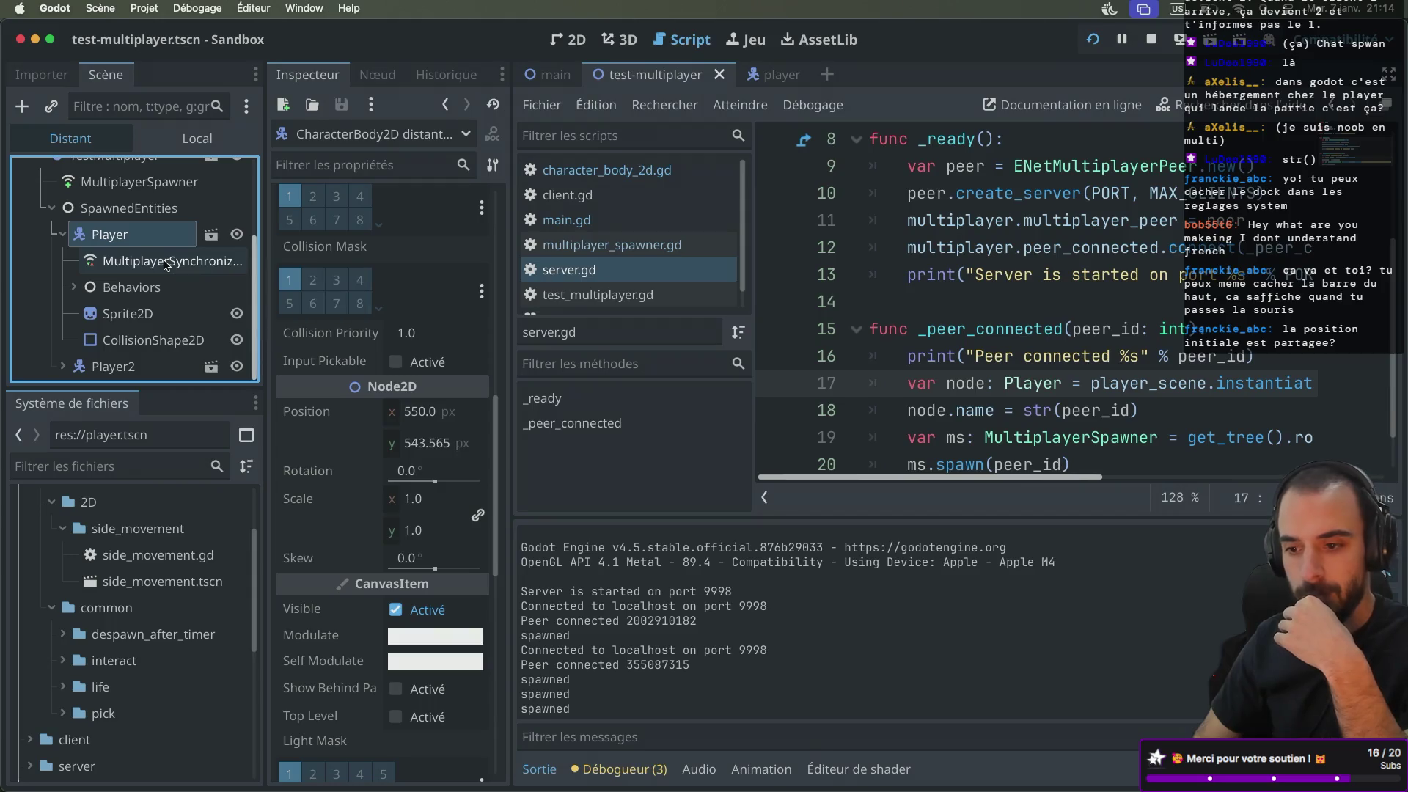
Step: Compare the MultiplayerSynchronizer authority of Player and Player2
{"action": "left_click", "coordinate": [62, 366]}
{"action": "scroll", "coordinate": [132, 352], "scroll_direction": "down", "scroll_amount": 2}
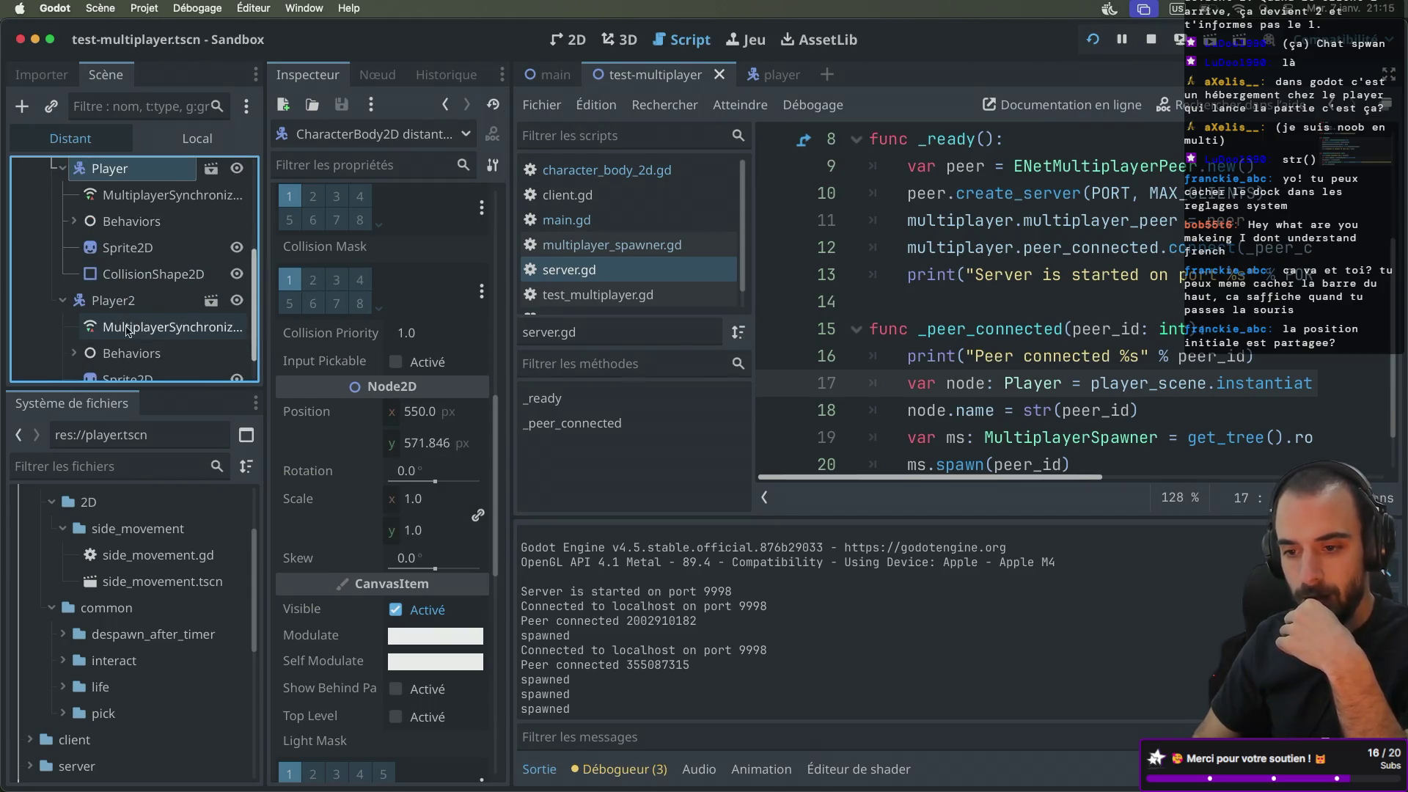
{"action": "left_click", "coordinate": [173, 327]}
{"action": "left_click", "coordinate": [129, 195]}
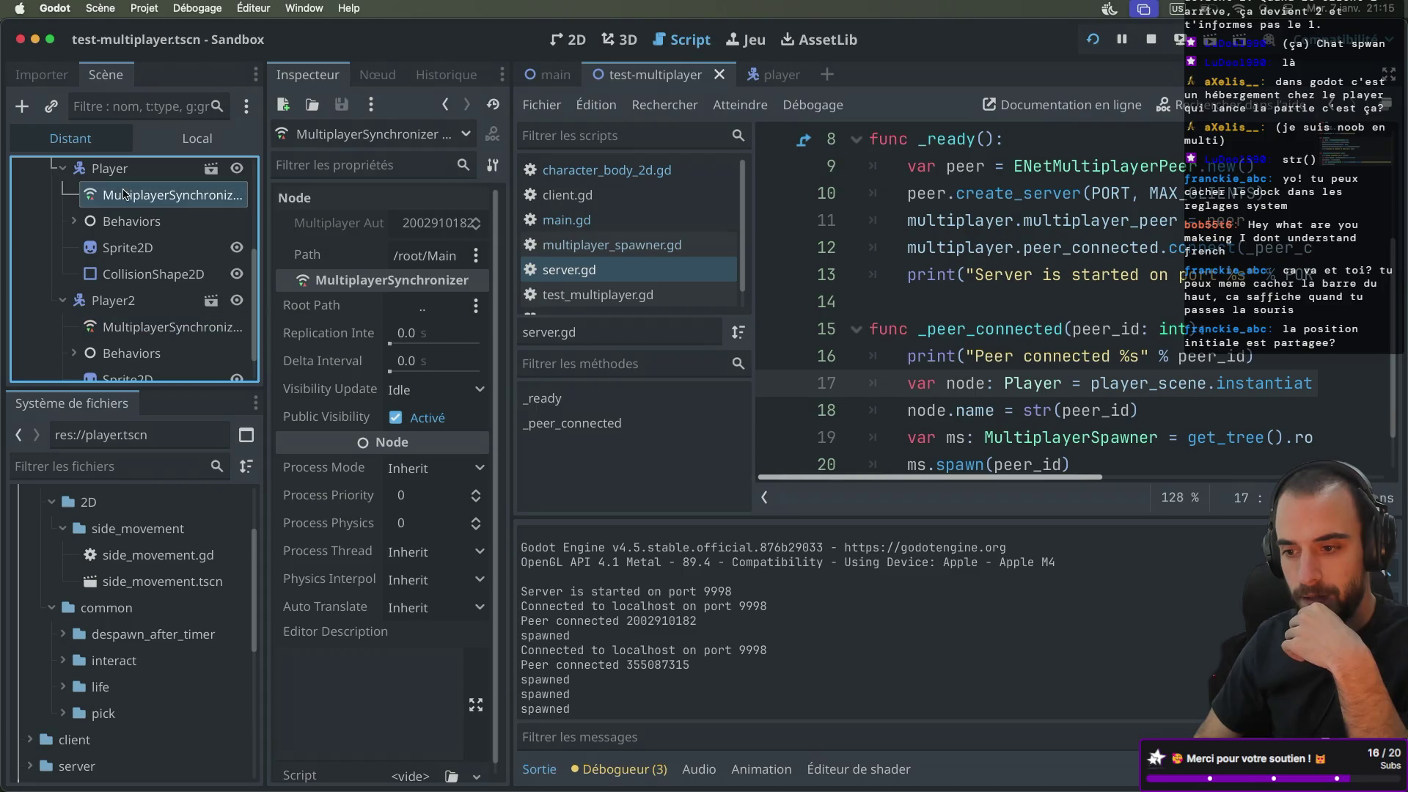
{"action": "left_click", "coordinate": [121, 327]}
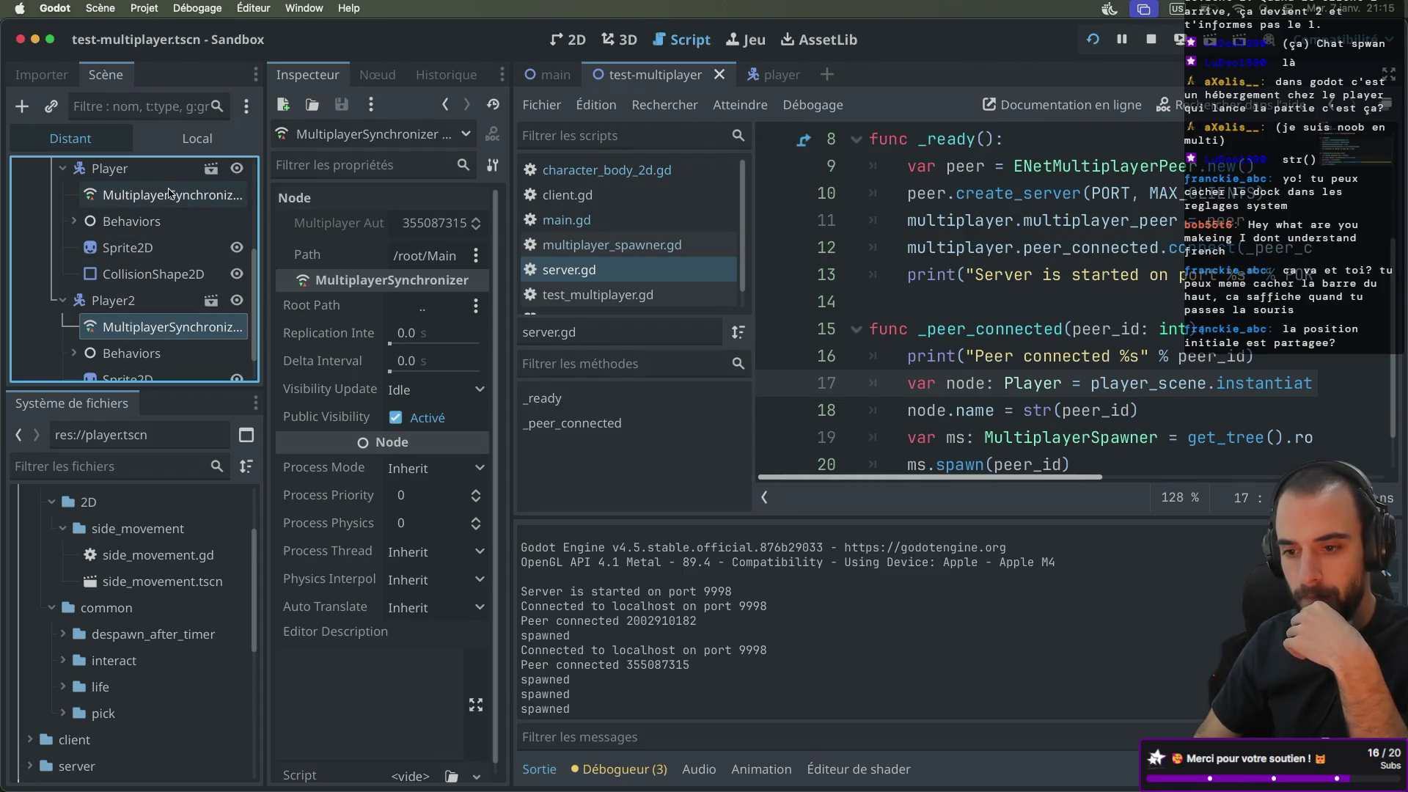
{"action": "left_click", "coordinate": [171, 195]}
Step: Review Player and Player2 node properties, then hide the side docks and open multiplayer_spawner.gd
{"action": "left_click", "coordinate": [119, 299]}
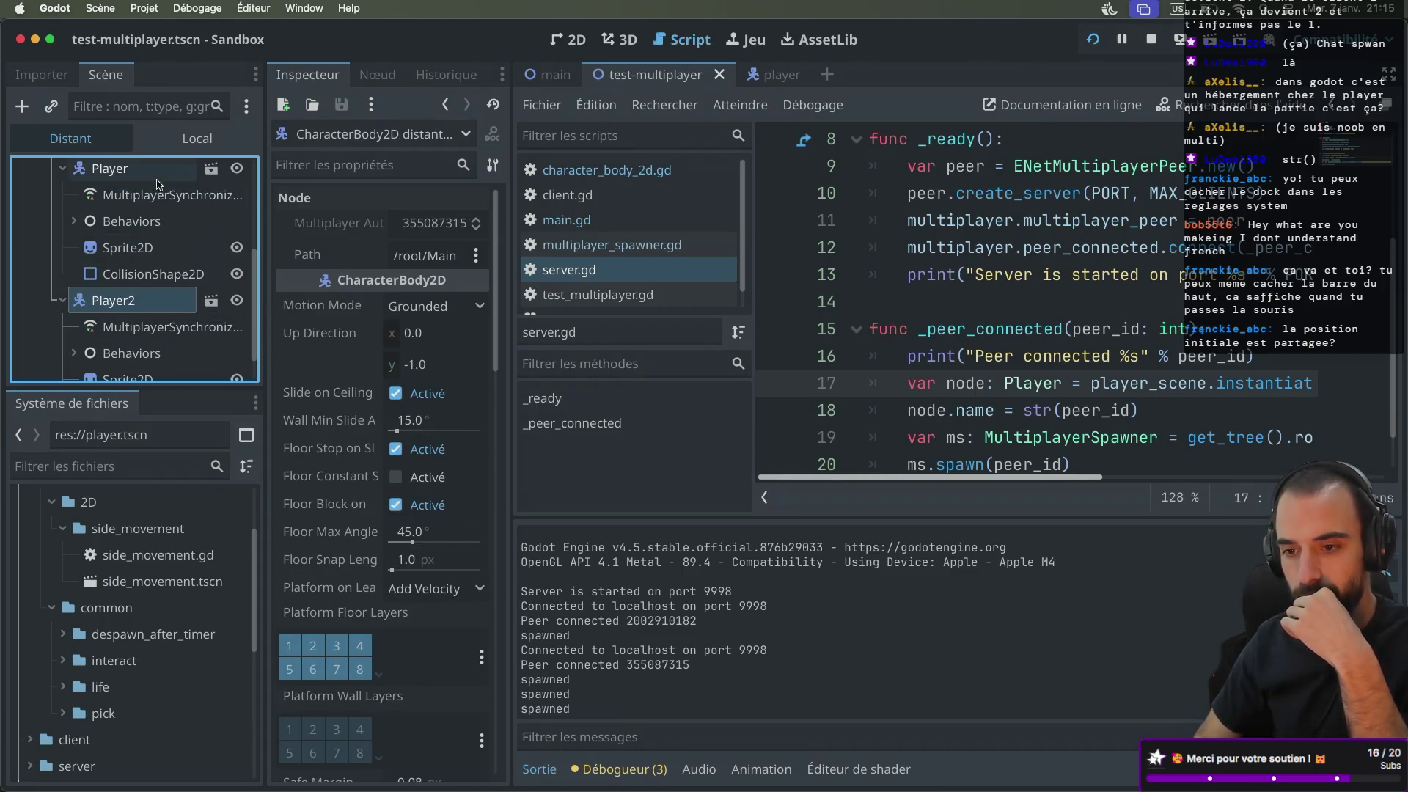
{"action": "left_click", "coordinate": [110, 169]}
{"action": "scroll", "coordinate": [381, 477], "scroll_direction": "down", "scroll_amount": 10}
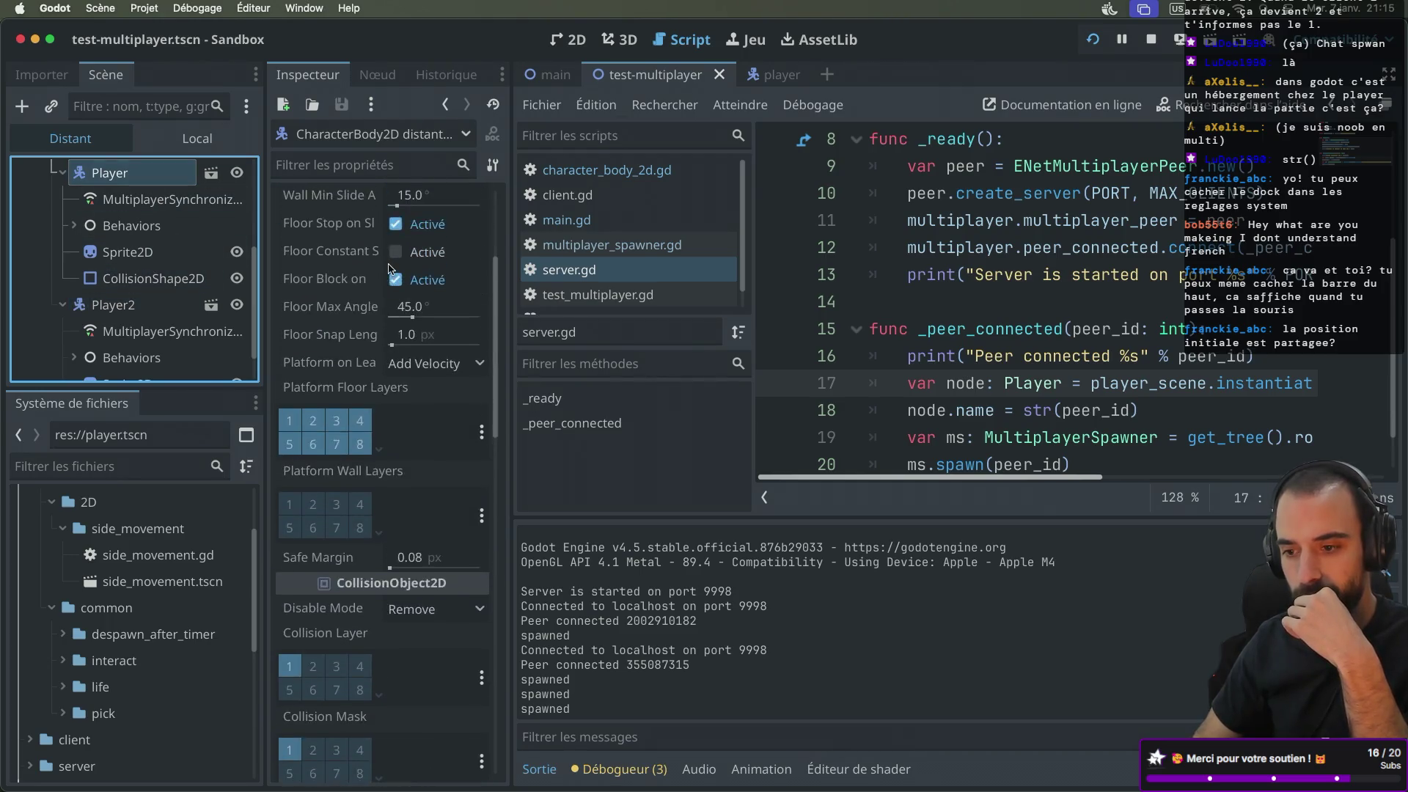
{"action": "scroll", "coordinate": [202, 291], "scroll_direction": "down", "scroll_amount": 1}
{"action": "scroll", "coordinate": [203, 291], "scroll_direction": "down", "scroll_amount": 1}
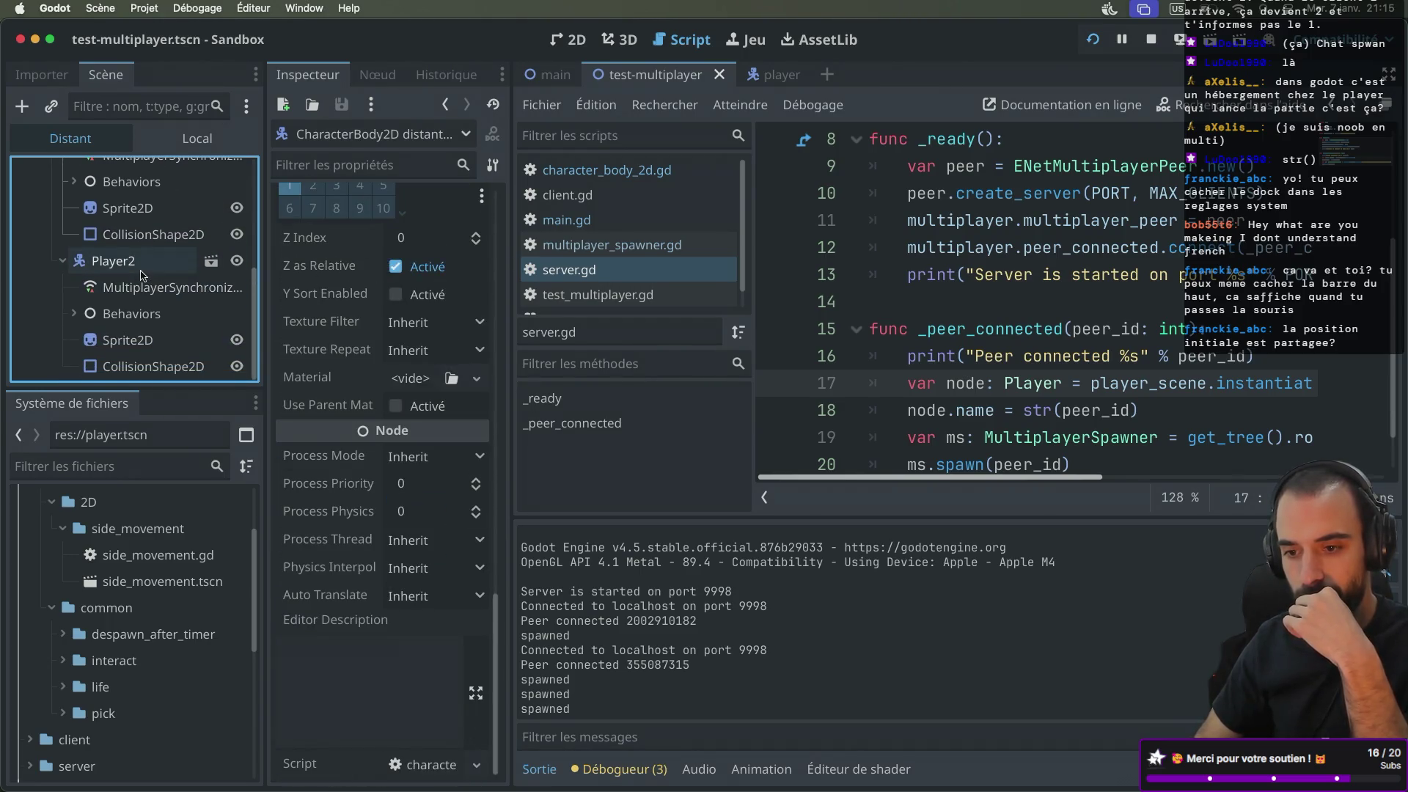
{"action": "left_click", "coordinate": [144, 265]}
{"action": "left_click", "coordinate": [147, 288]}
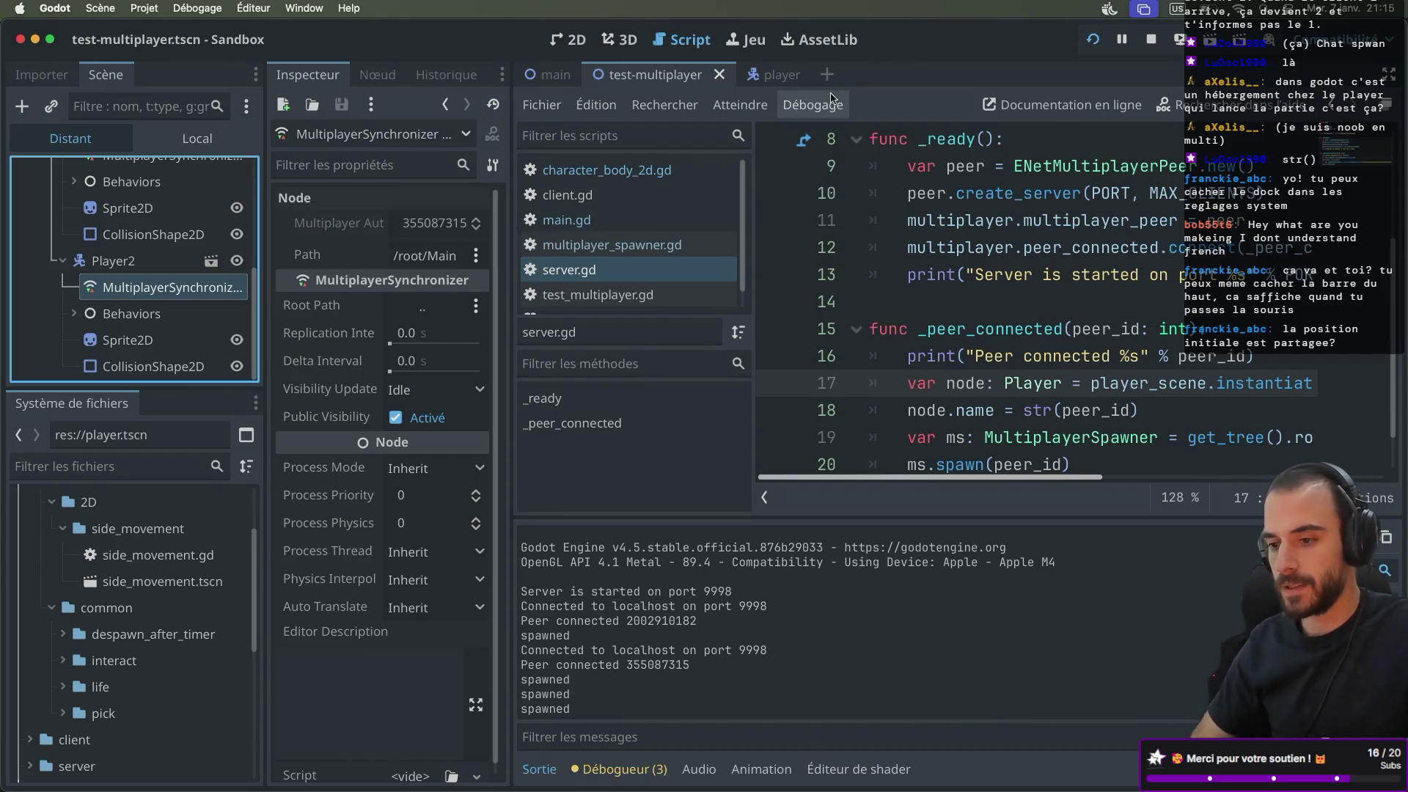
{"action": "key", "text": "ctrl+super+d"}
{"action": "left_click", "coordinate": [102, 244]}
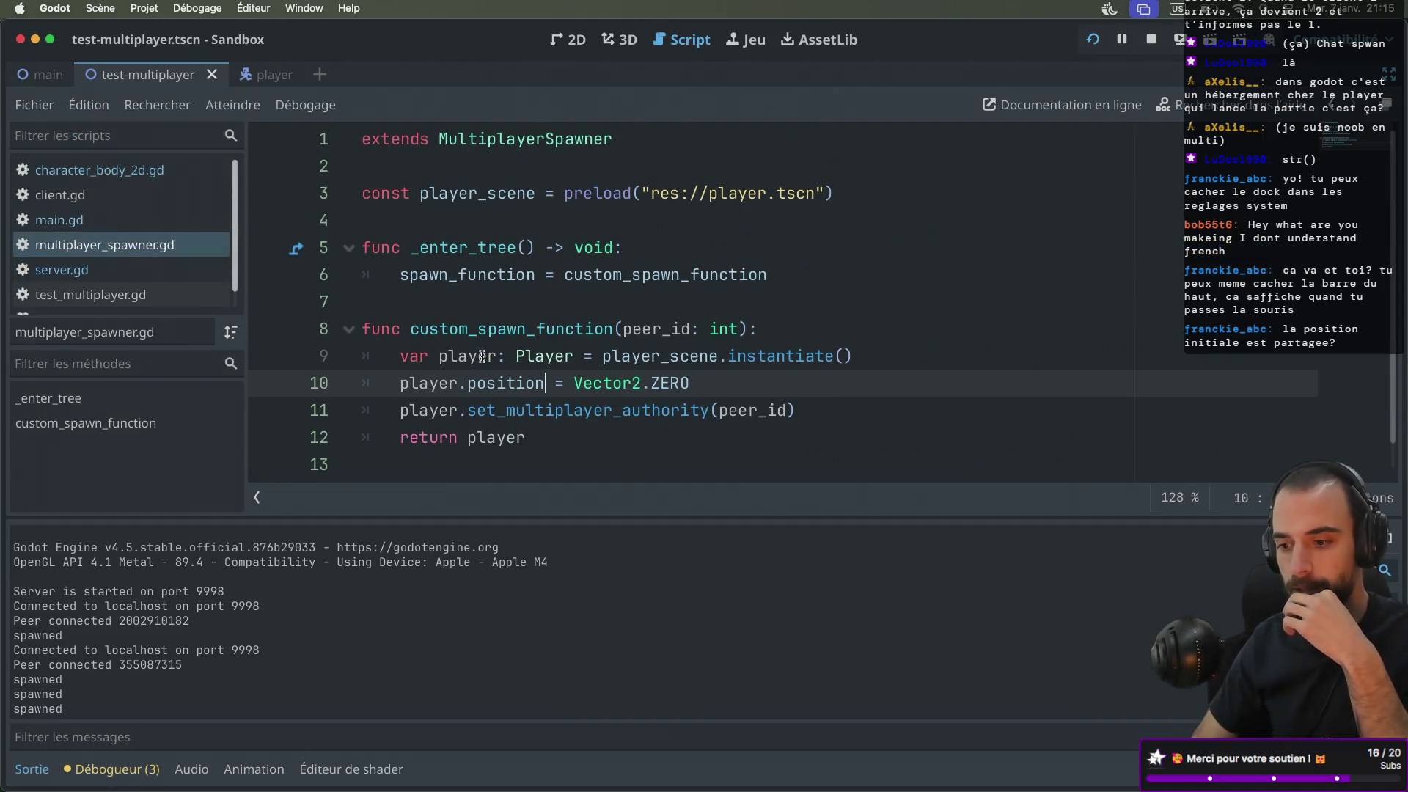
Step: Read the set_multiplayer_authority tooltip, jump to the Player class definition, and restore the docks
{"action": "left_click_drag", "start_coordinate": [470, 415], "coordinate": [710, 406]}
{"action": "mouse_move", "coordinate": [710, 407]}
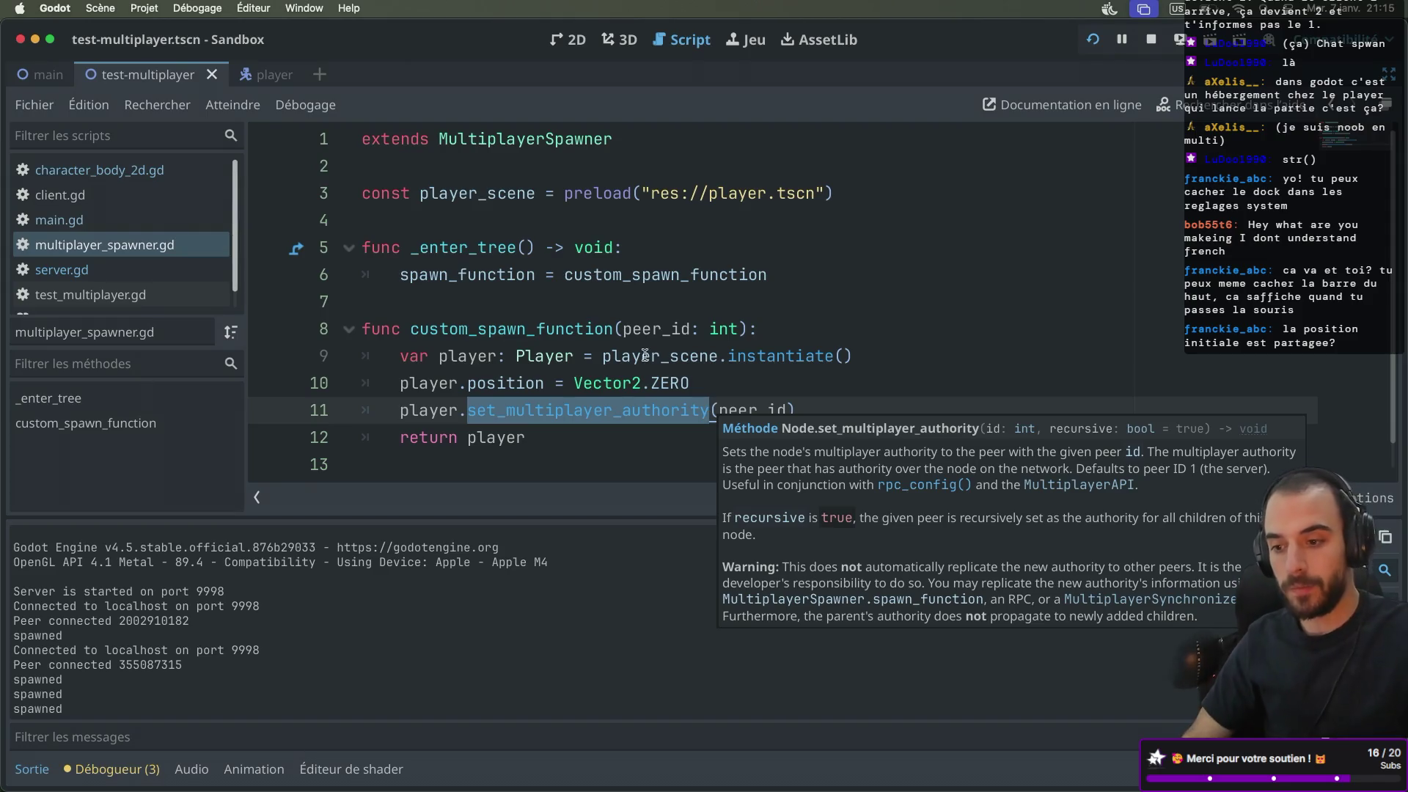
{"action": "left_click", "coordinate": [546, 358]}
{"action": "left_click", "coordinate": [546, 358], "text": "super"}
{"action": "key", "text": "ctrl+super+d"}
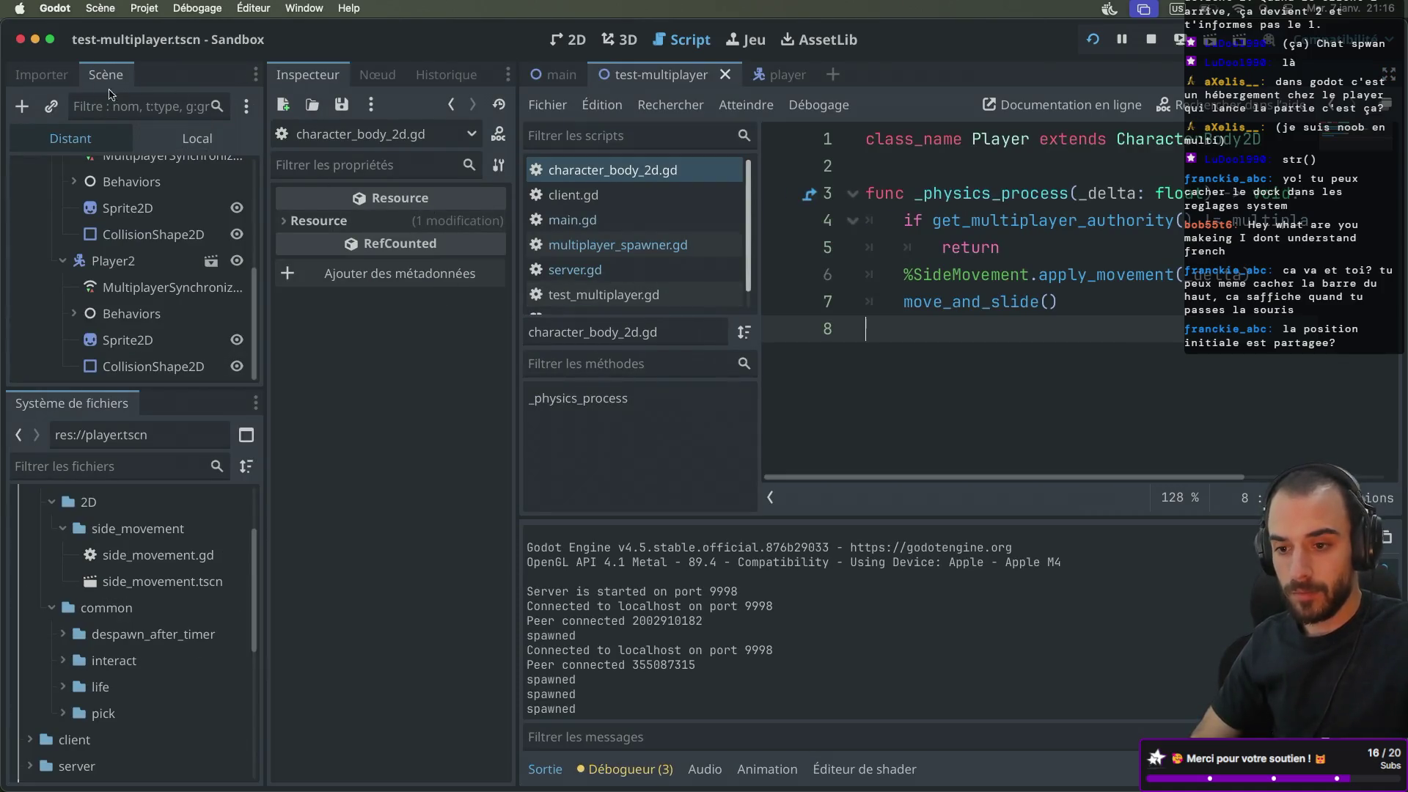
{"action": "left_click", "coordinate": [208, 151]}
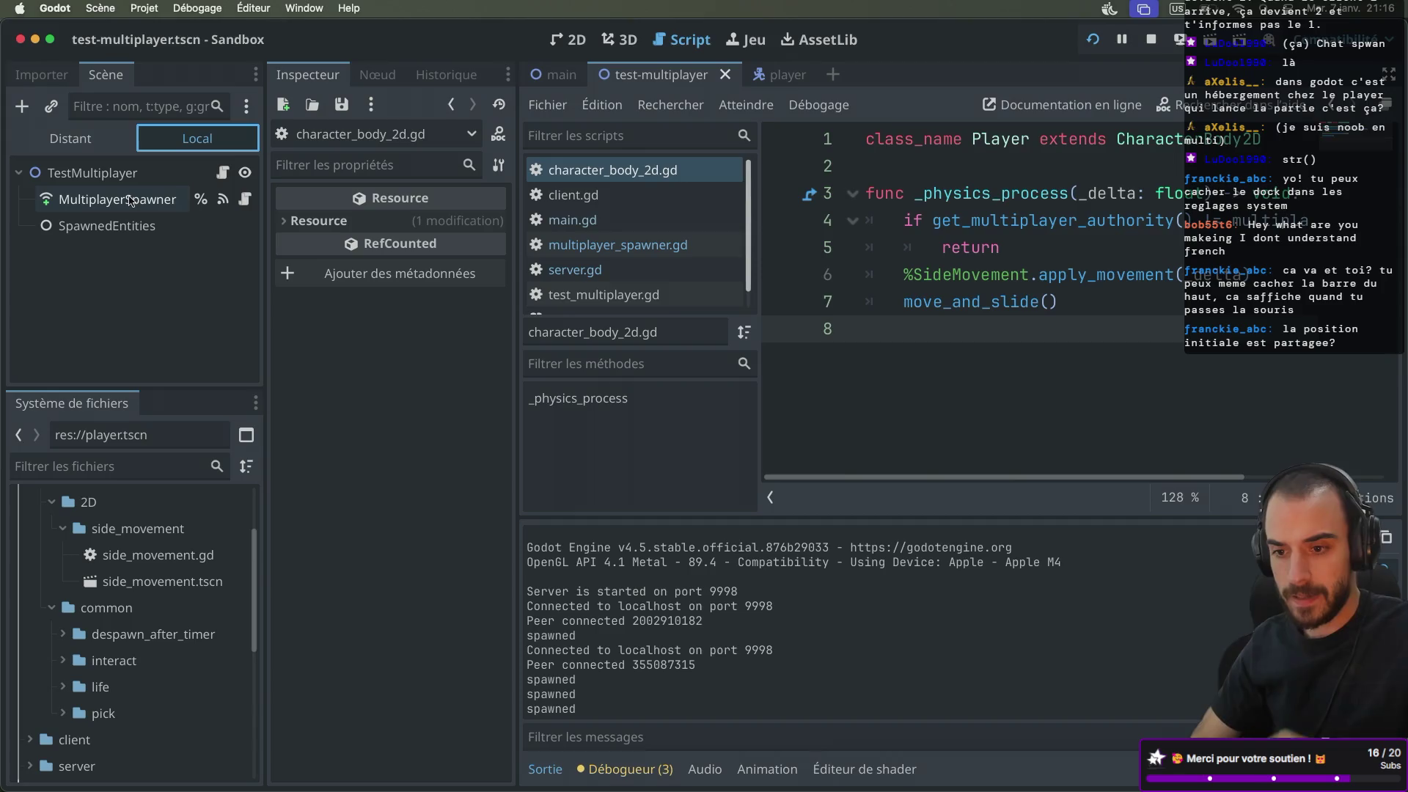
{"action": "left_click_drag", "start_coordinate": [135, 199], "coordinate": [866, 168]}
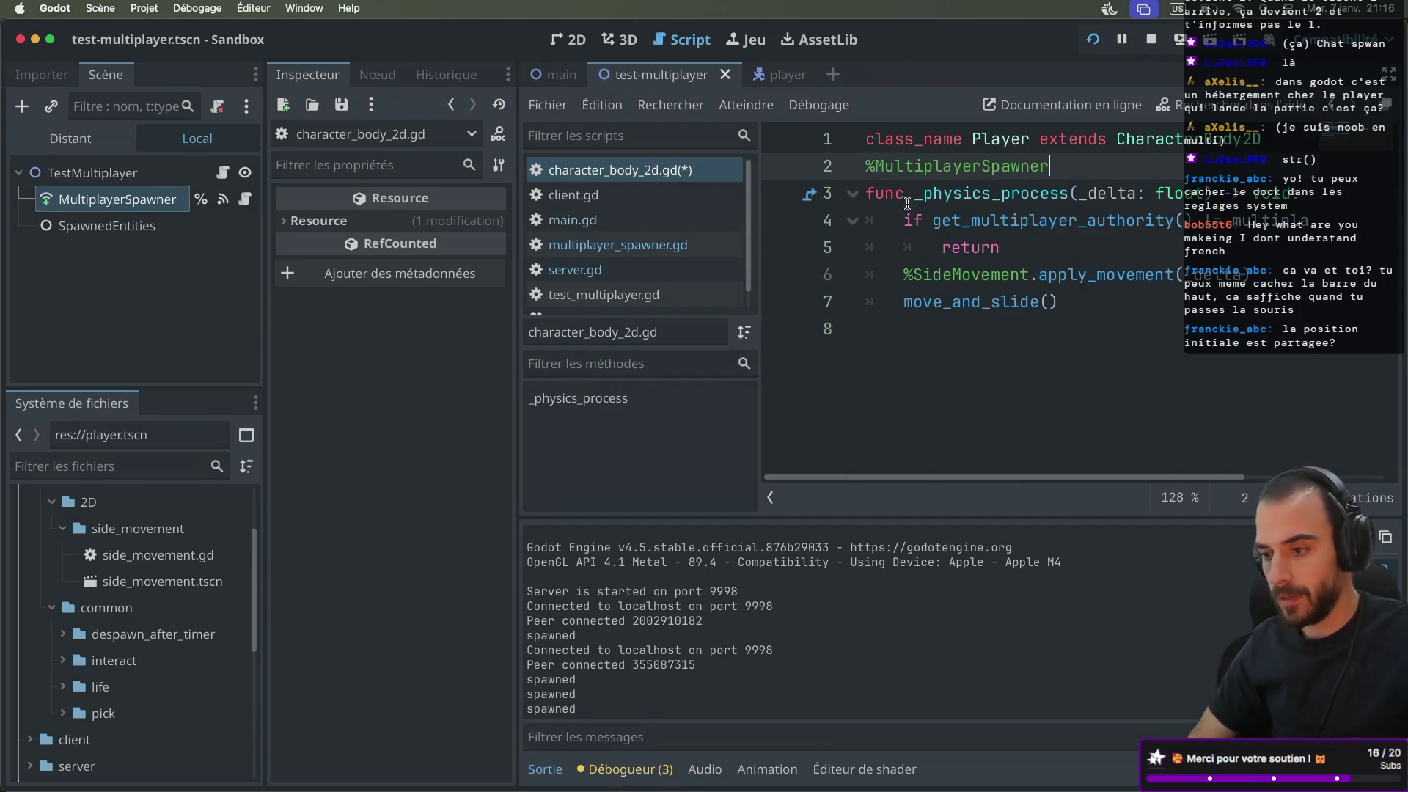
{"action": "key", "text": "Return"}
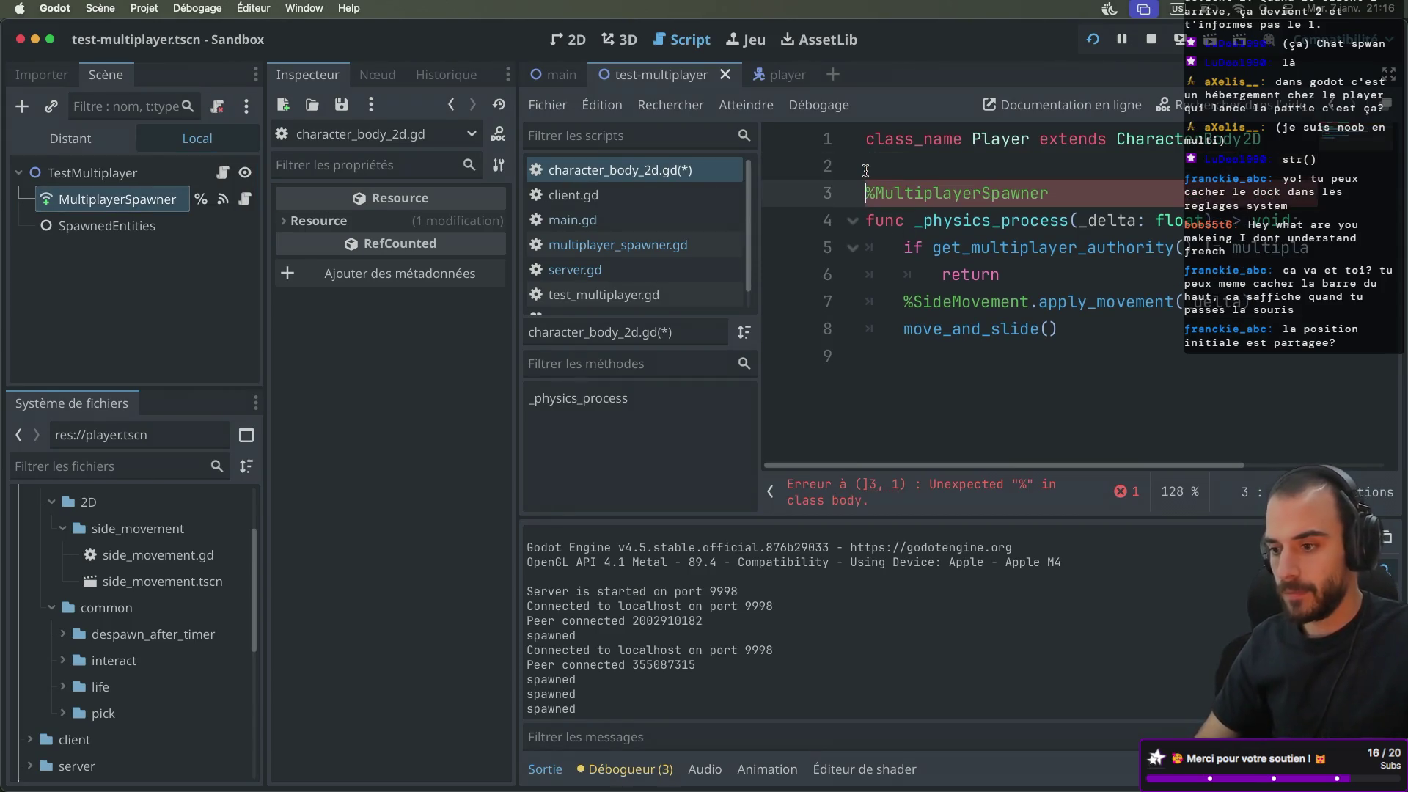
{"action": "type", "text": "@on"}
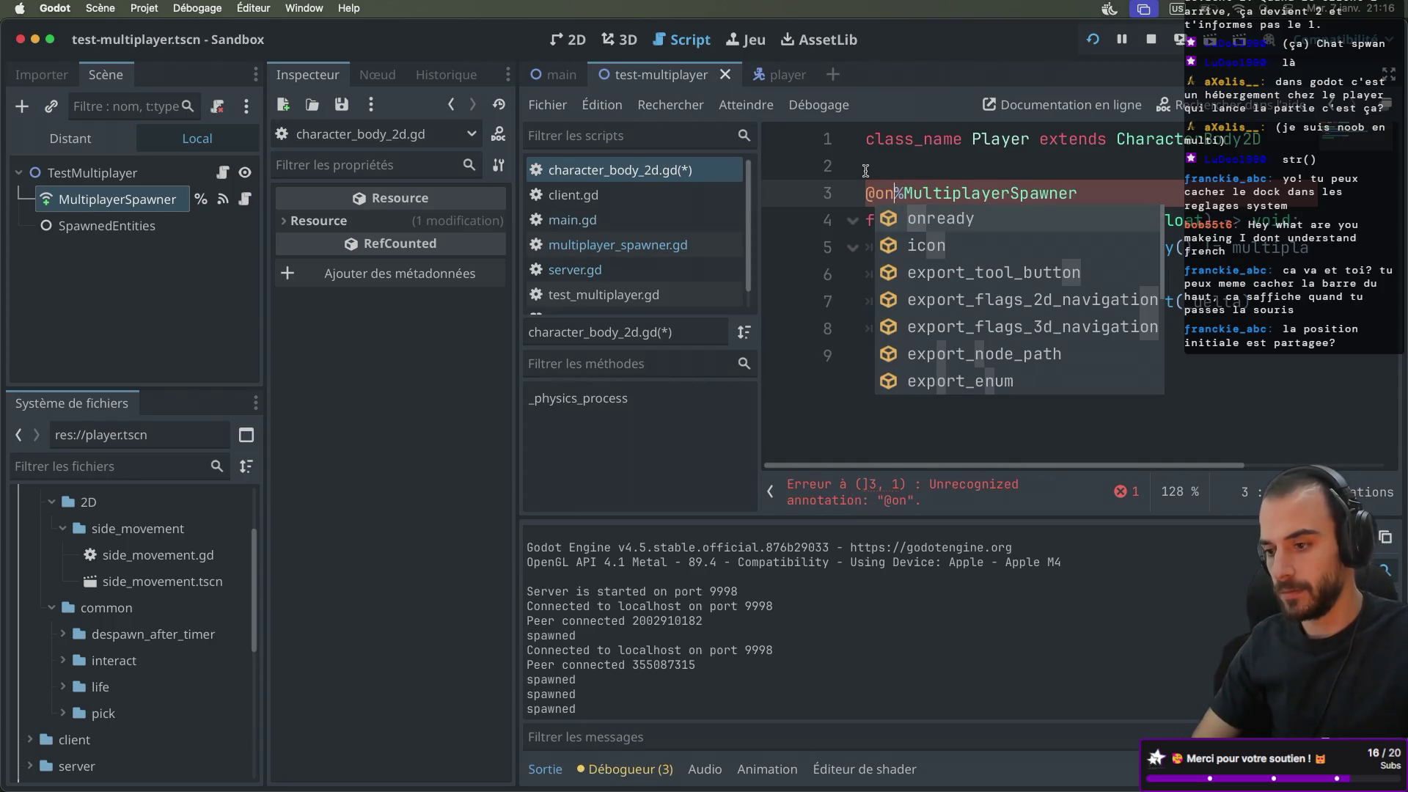
{"action": "key", "text": "Return"}
{"action": "type", "text": "mul"}
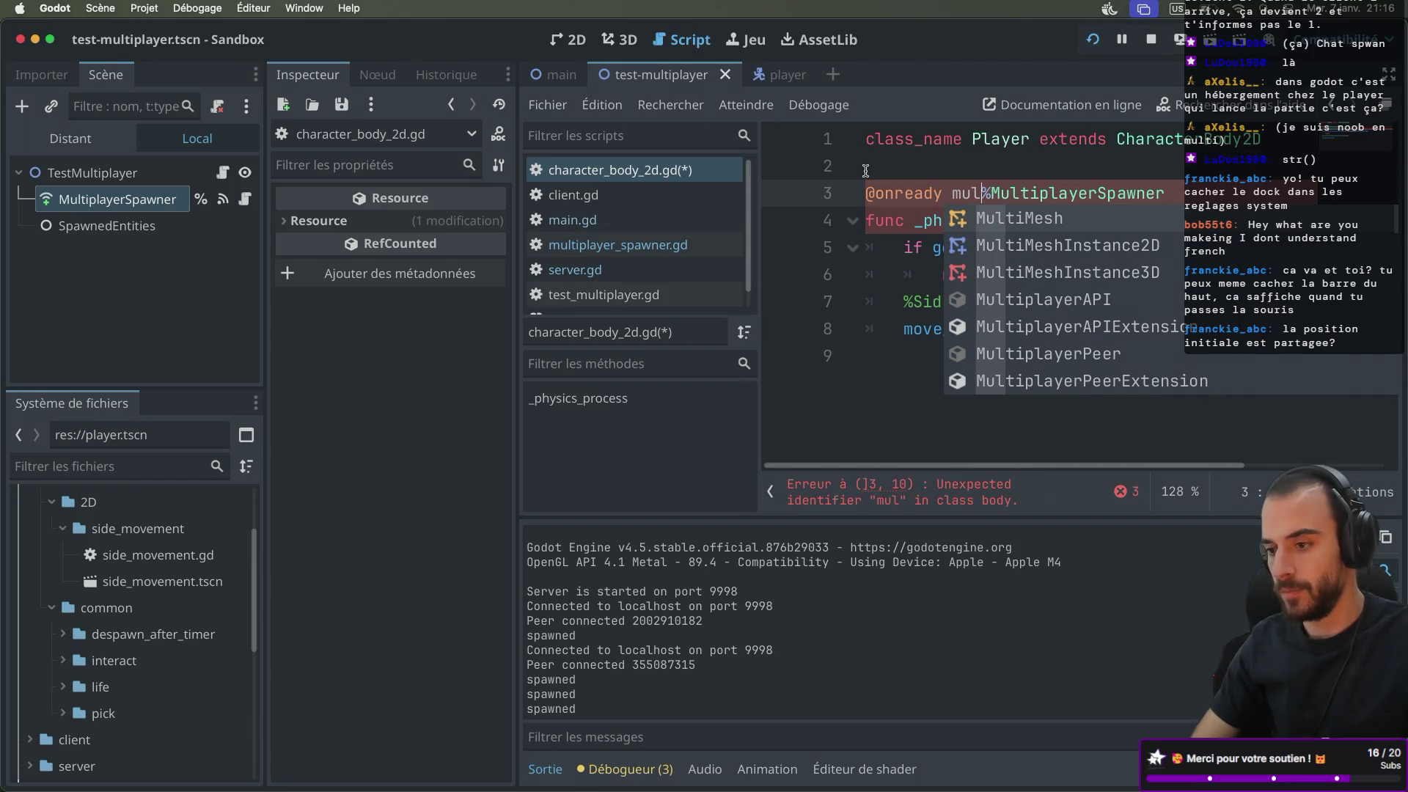
{"action": "key", "text": "BackSpace"}
{"action": "key", "text": "BackSpace"}
{"action": "key", "text": "BackSpace"}
{"action": "type", "text": "var multiplayer"}
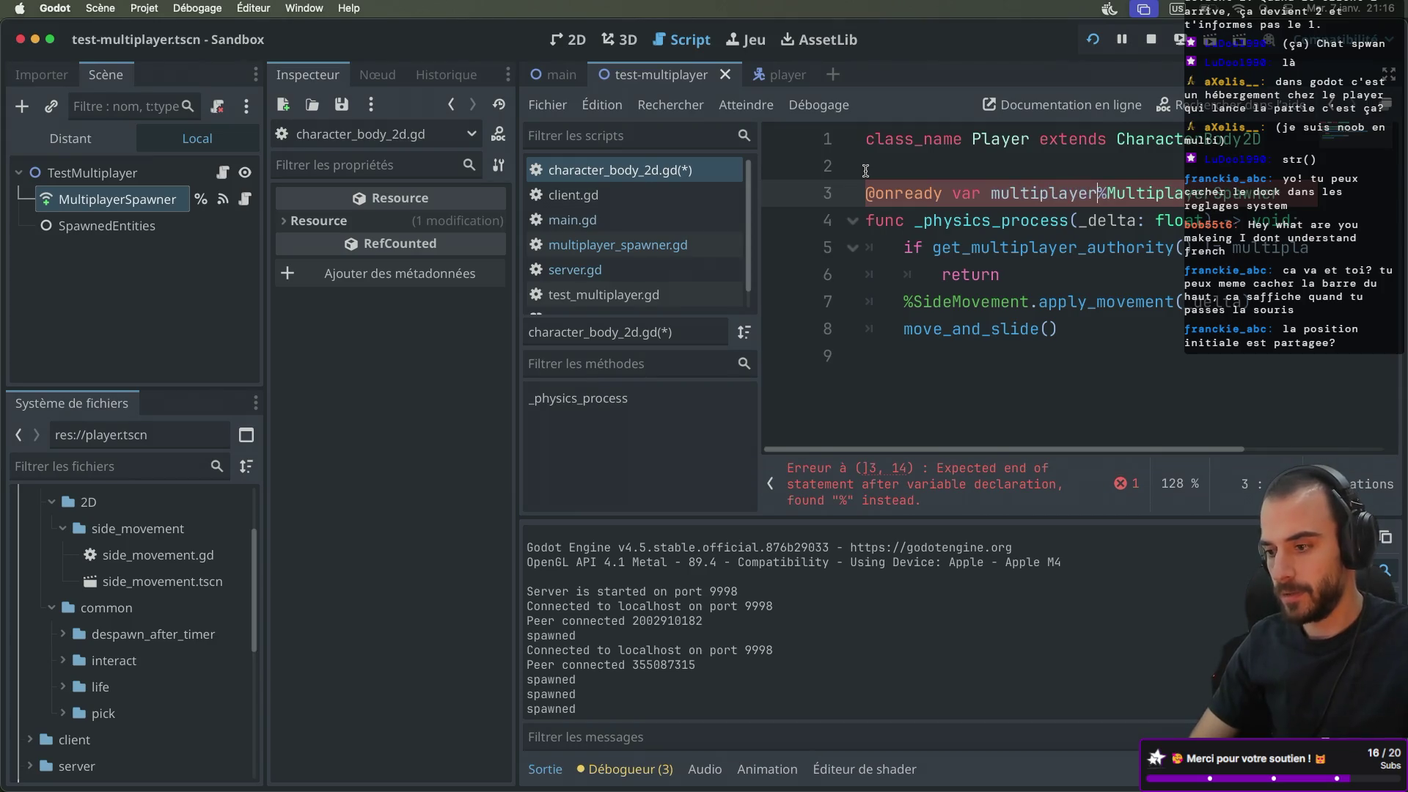
{"action": "type", "text": "_spa"}
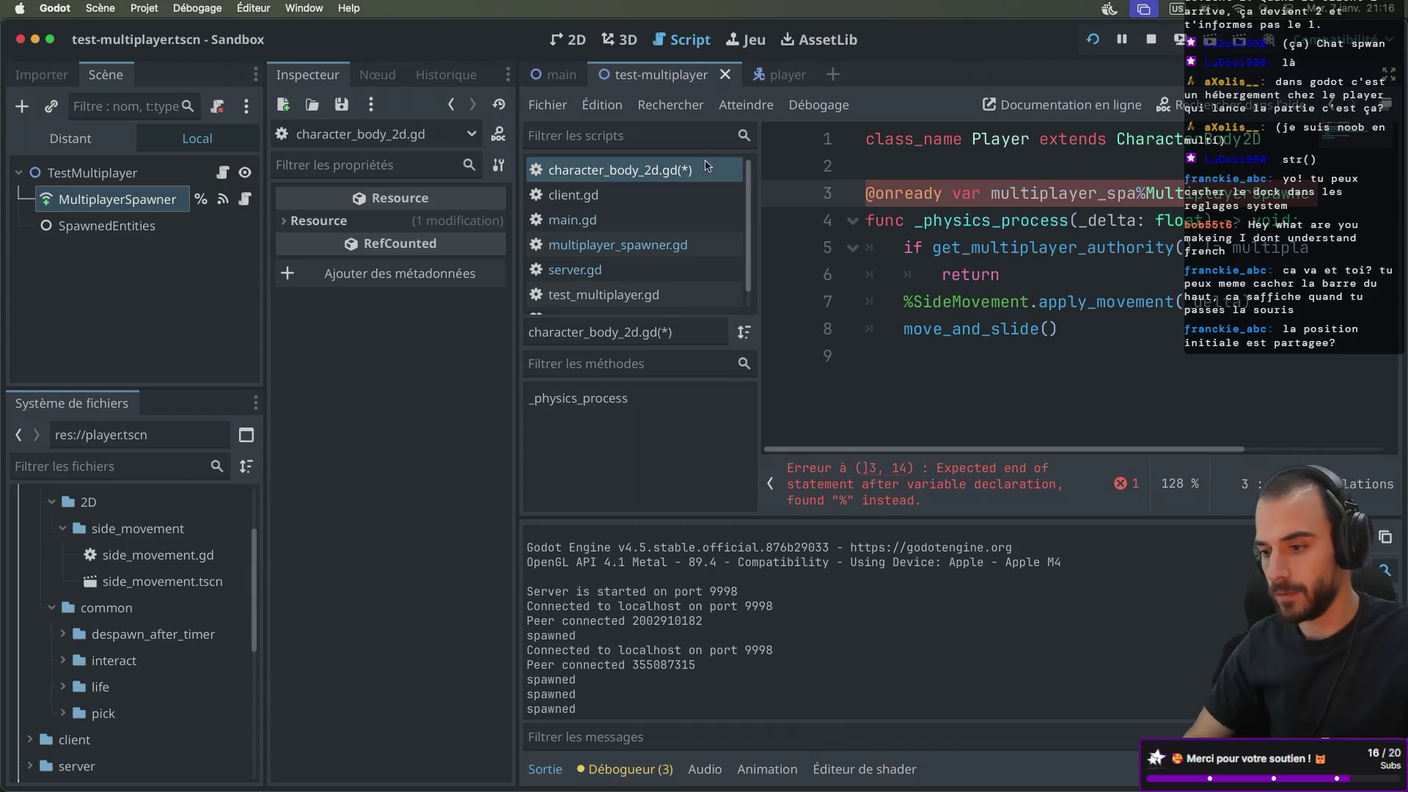
Step: Delete the unfinished spawner line, save the script, and switch to player.tscn
{"action": "triple_click", "coordinate": [1203, 195]}
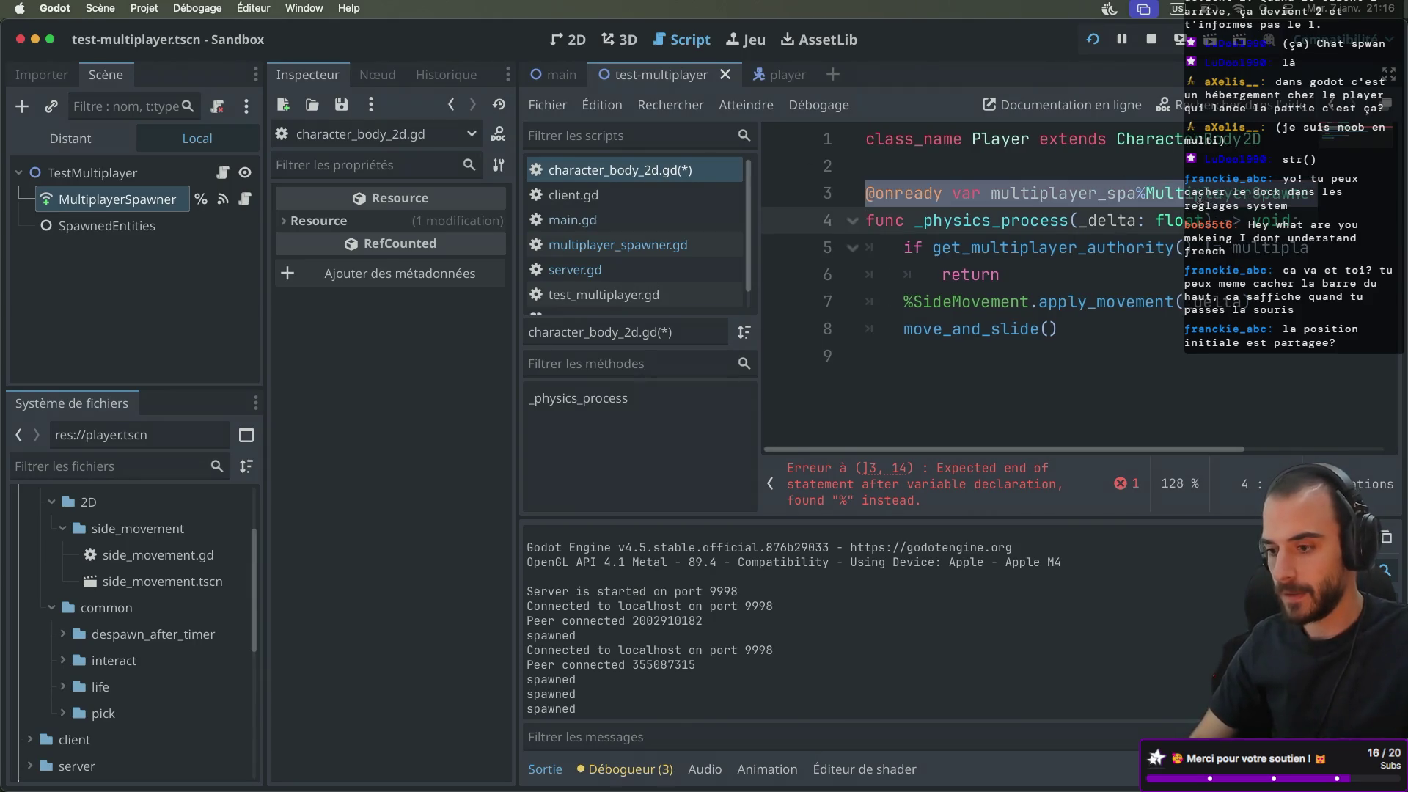
{"action": "key", "text": "BackSpace"}
{"action": "key", "text": "ctrl+s"}
{"action": "left_click", "coordinate": [779, 74]}
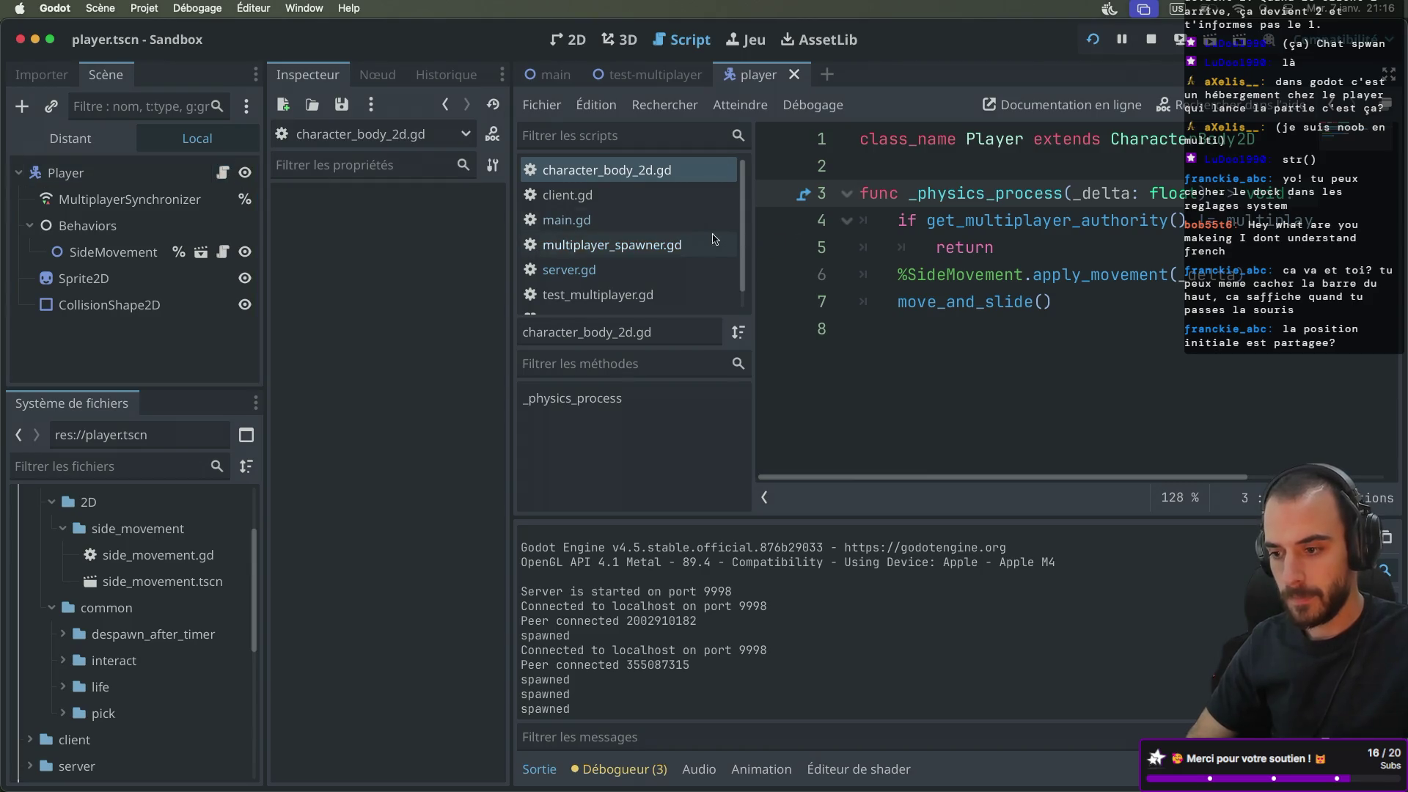
Step: Narrow the script list and drop a %MultiplayerSynchronizer reference into the Player script
{"action": "left_click_drag", "start_coordinate": [753, 221], "coordinate": [576, 221]}
{"action": "left_click_drag", "start_coordinate": [147, 199], "coordinate": [741, 167]}
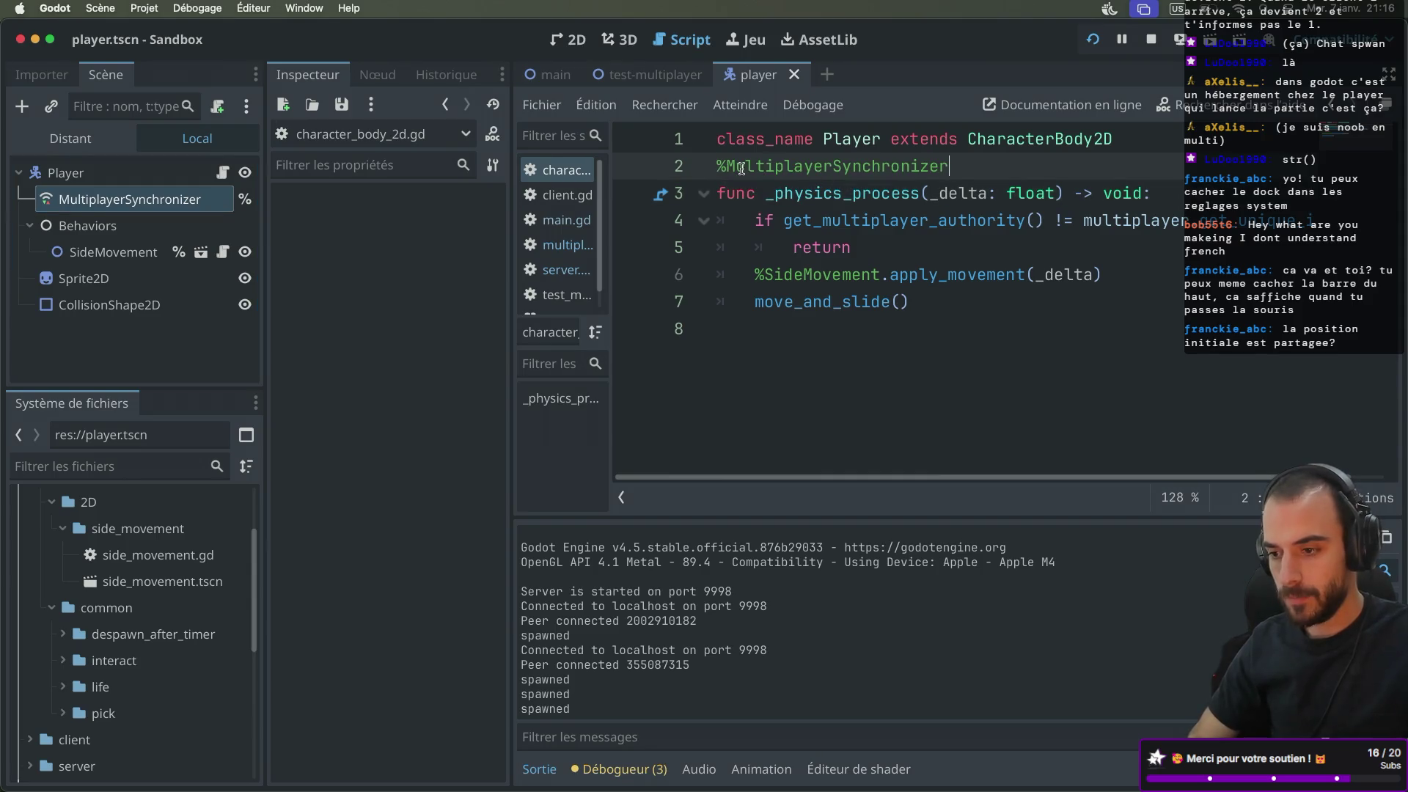
{"action": "key", "text": "Return"}
{"action": "key", "text": "Return"}
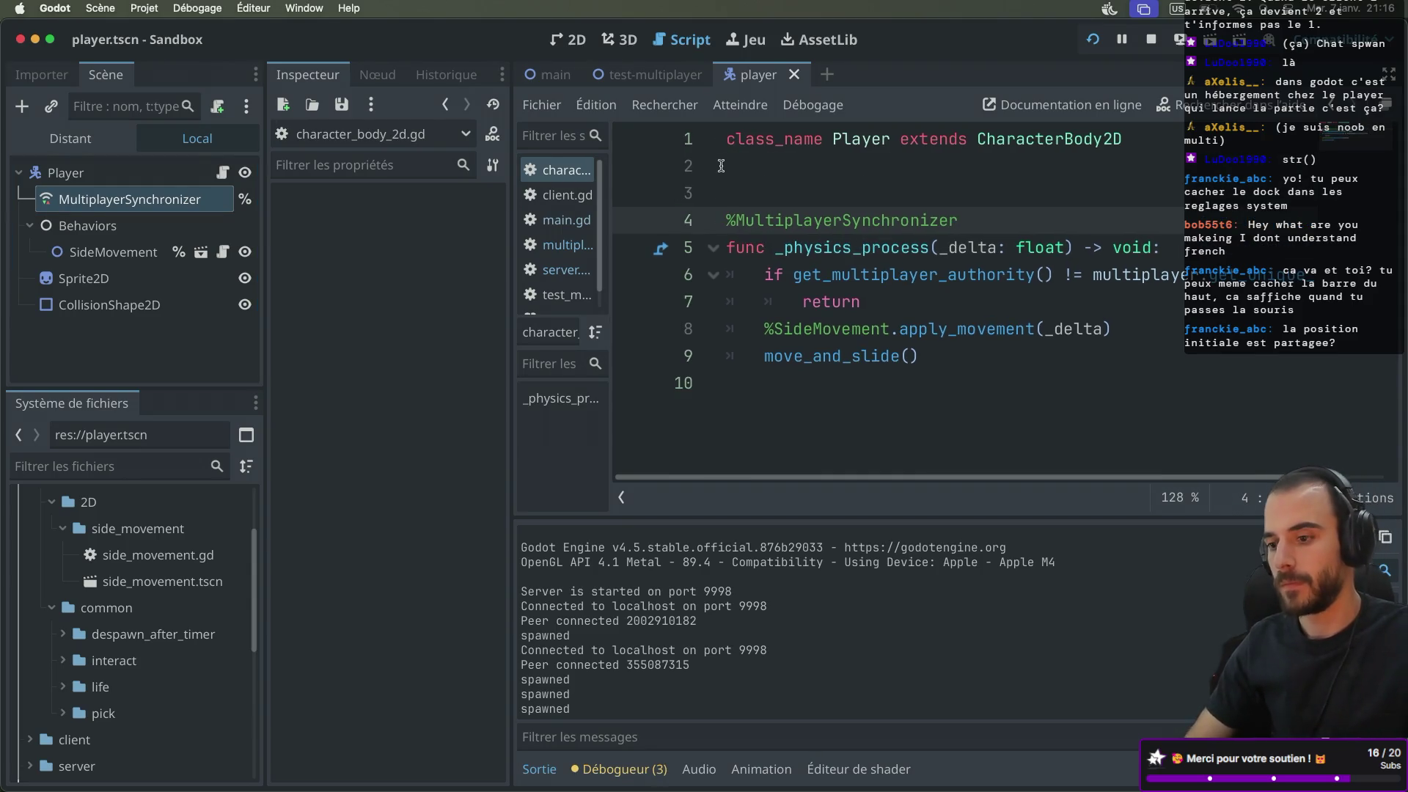
{"action": "key", "text": "BackSpace"}
{"action": "type", "text": "@on"}
{"action": "key", "text": "Return"}
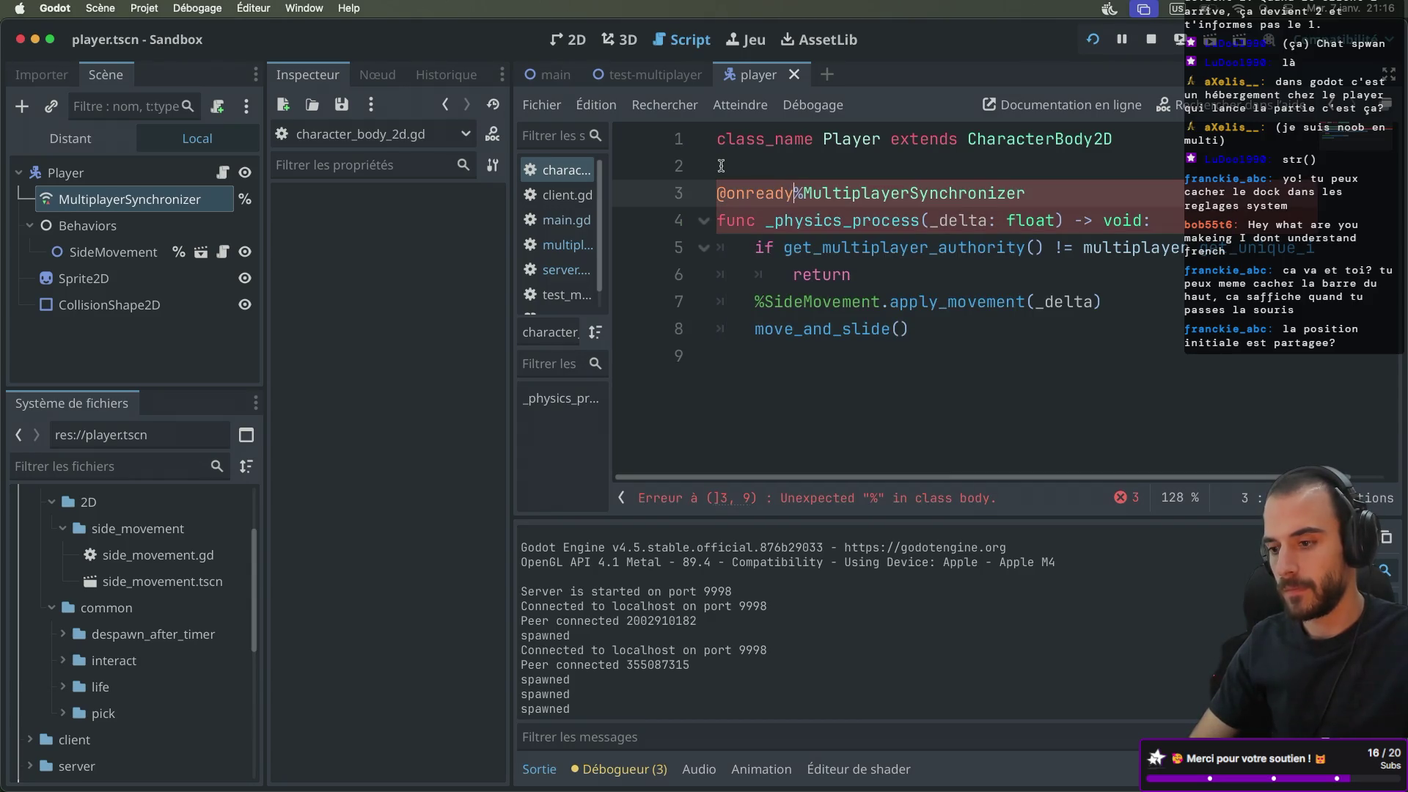
{"action": "type", "text": "var m"}
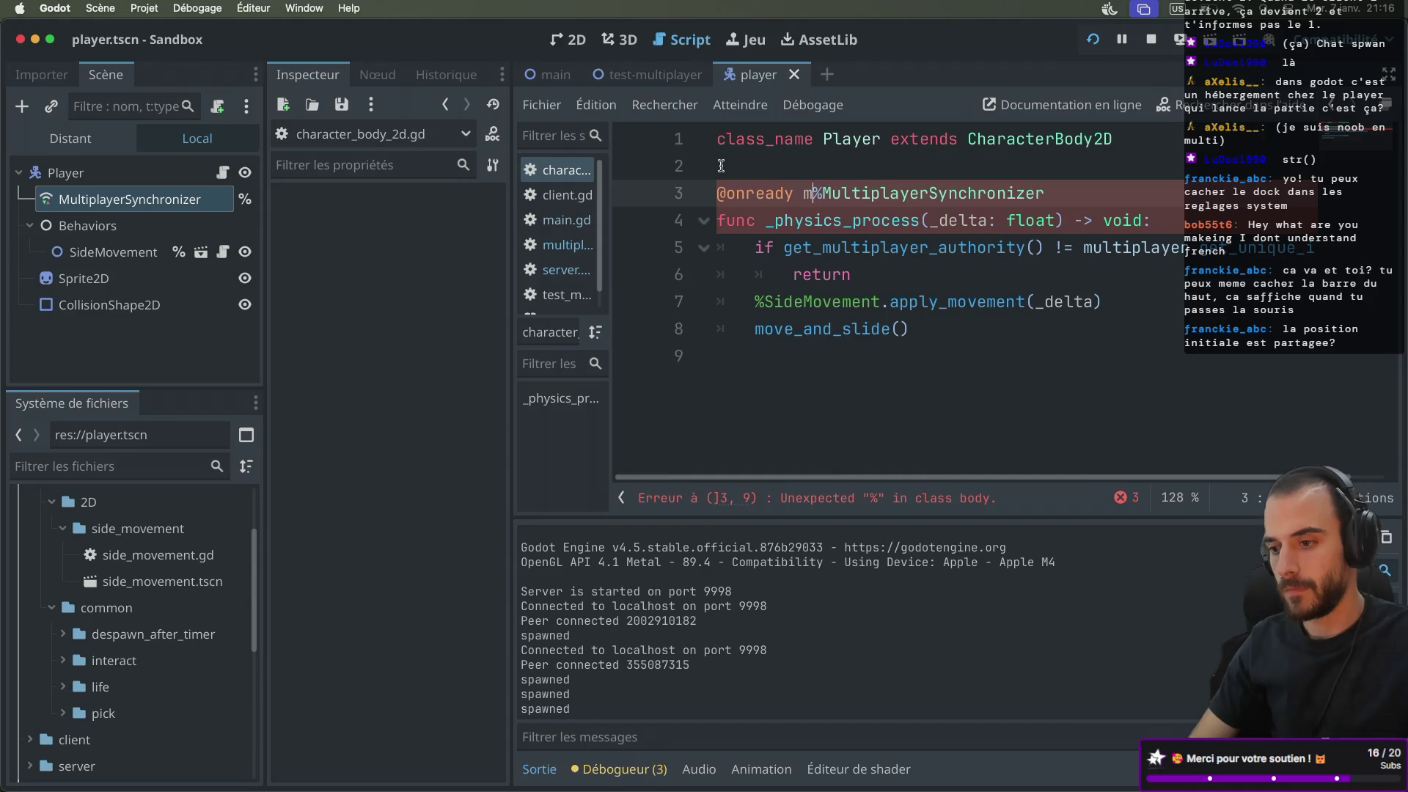
{"action": "type", "text": "ulltipl"}
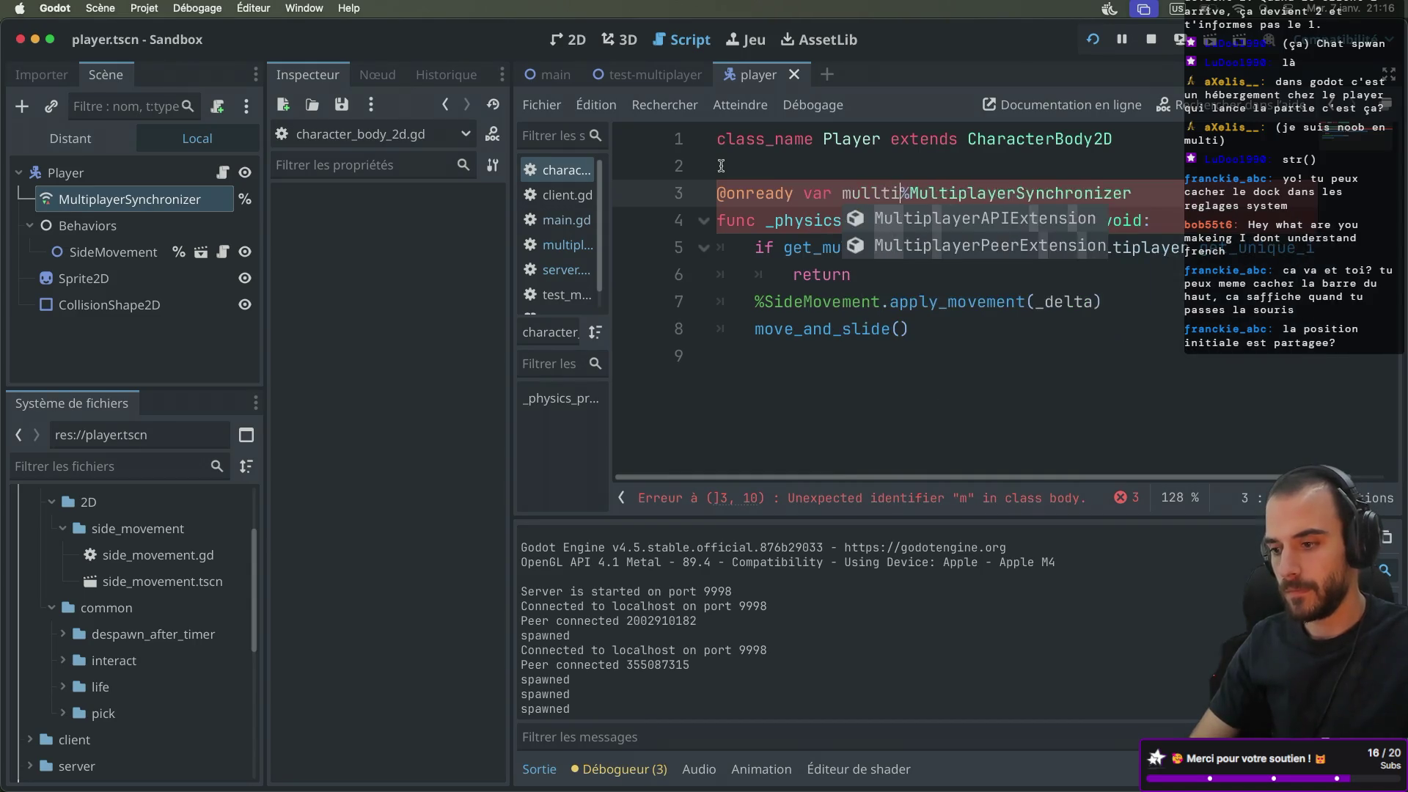
{"action": "key", "text": "BackSpace"}
{"action": "key", "text": "BackSpace"}
{"action": "key", "text": "BackSpace"}
{"action": "type", "text": "tiplya"}
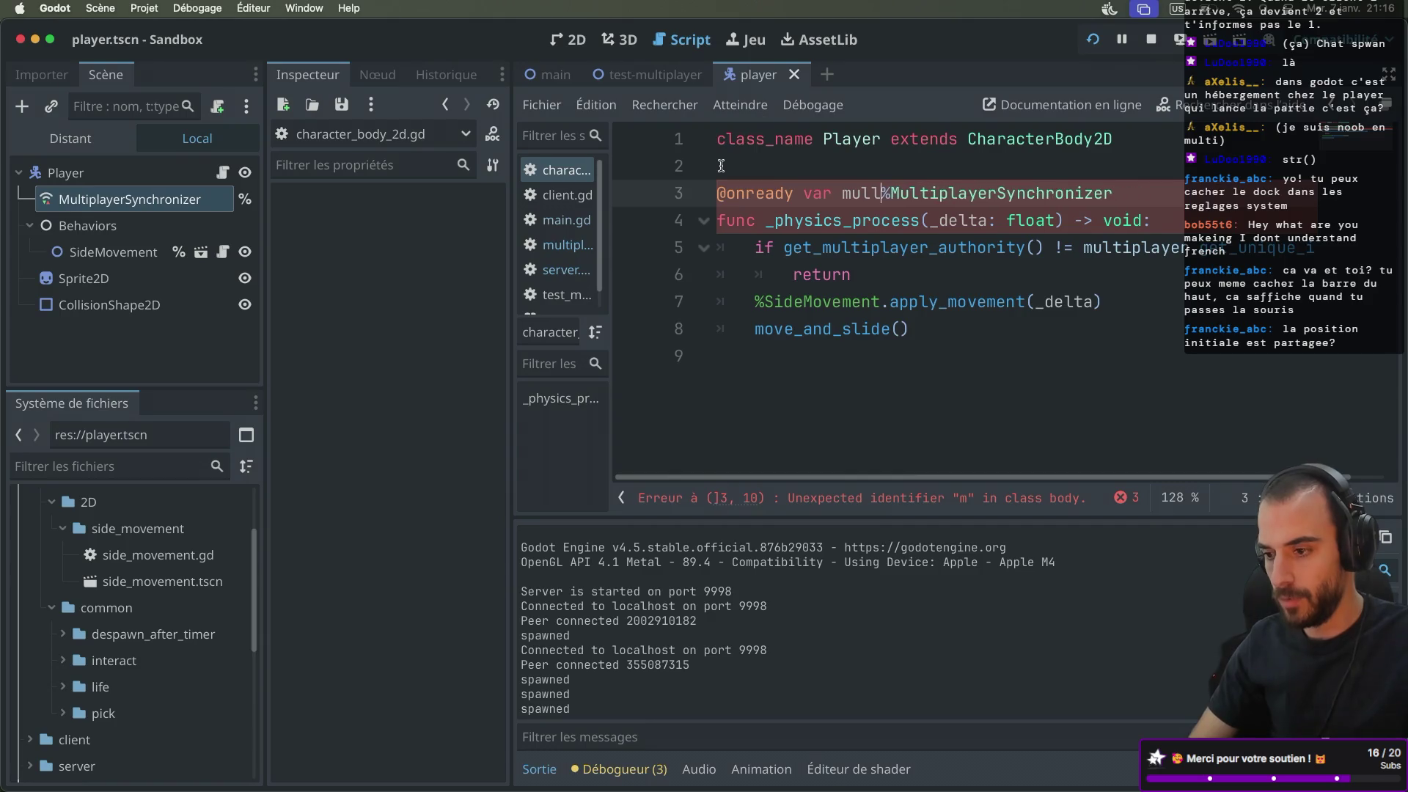
{"action": "key", "text": "Left"}
{"action": "key", "text": "BackSpace"}
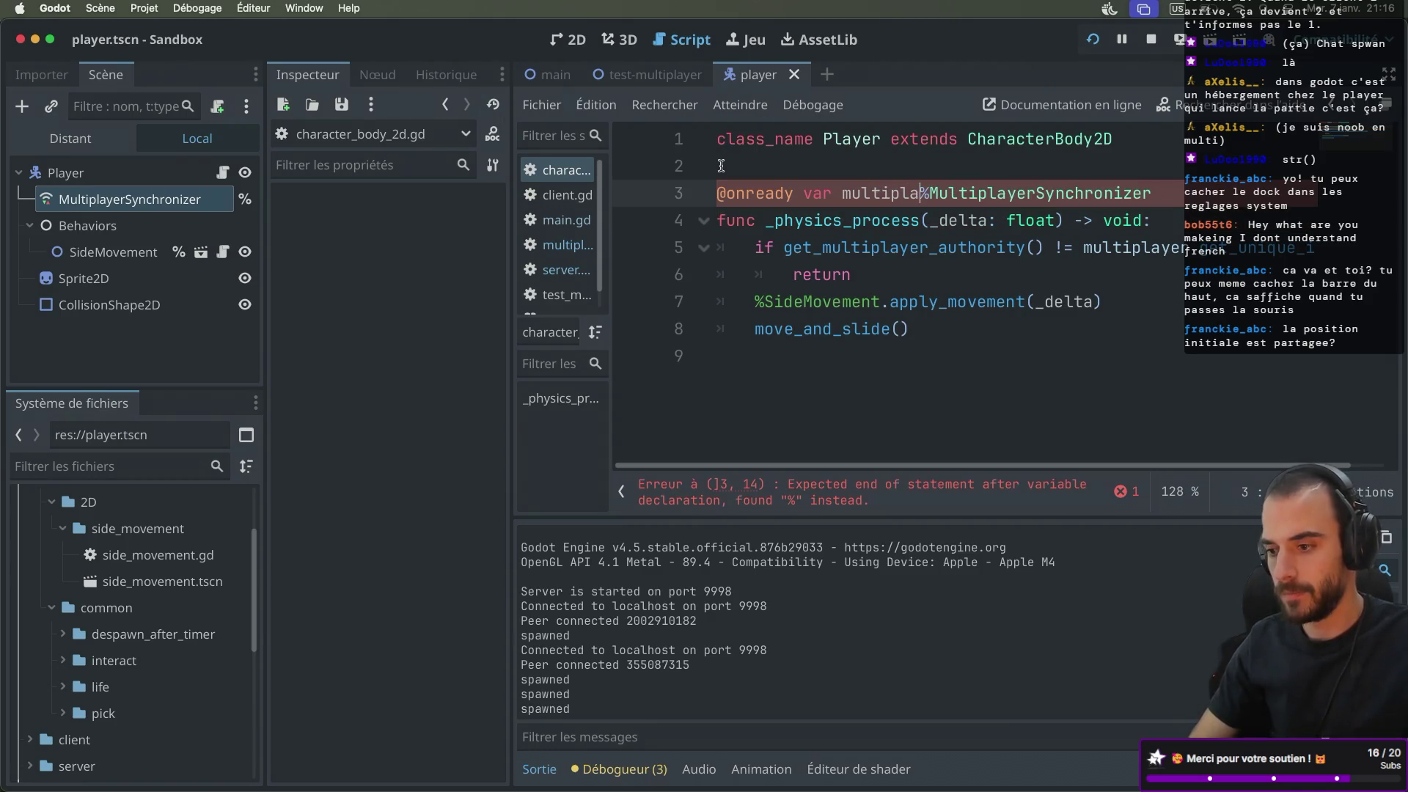
{"action": "type", "text": "yer_sync"}
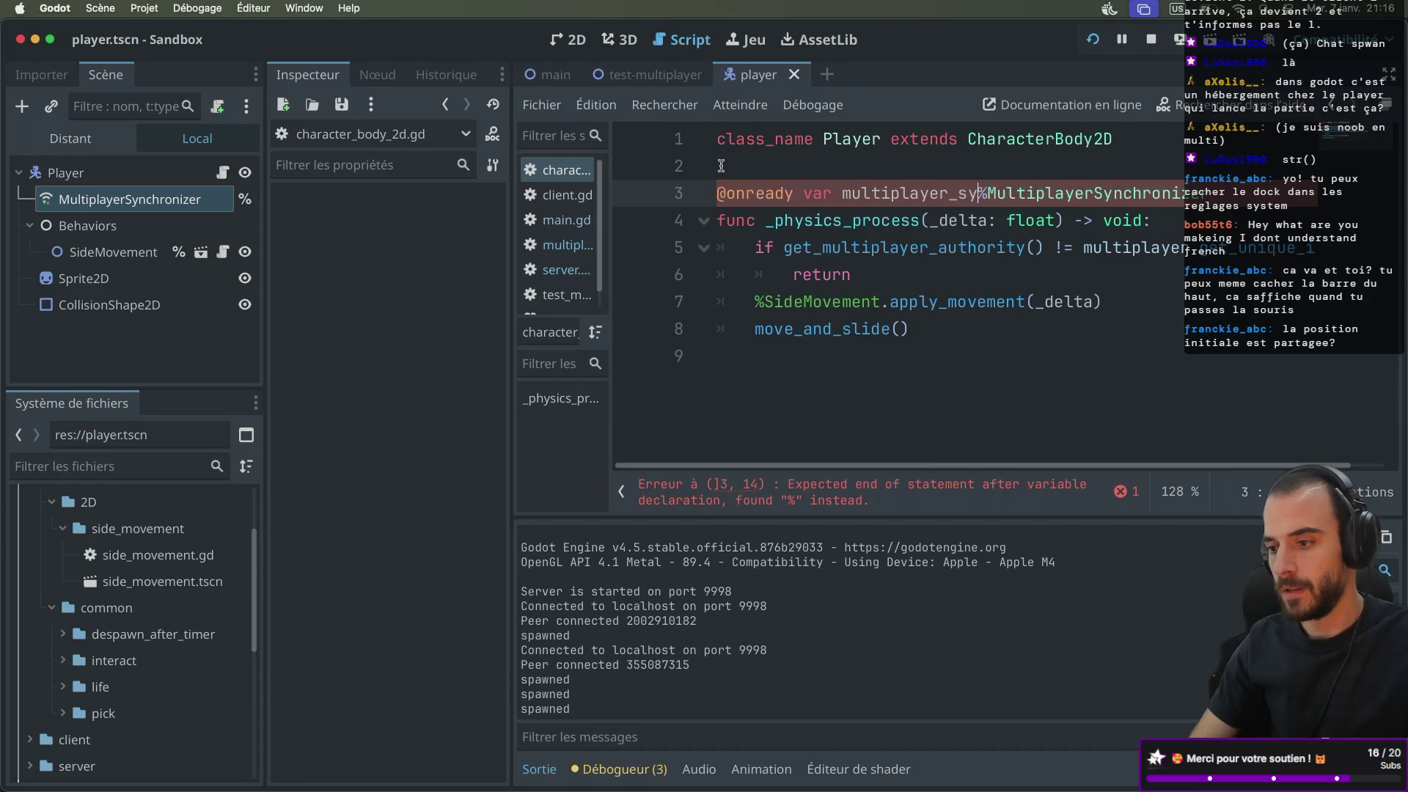
{"action": "type", "text": "hro"}
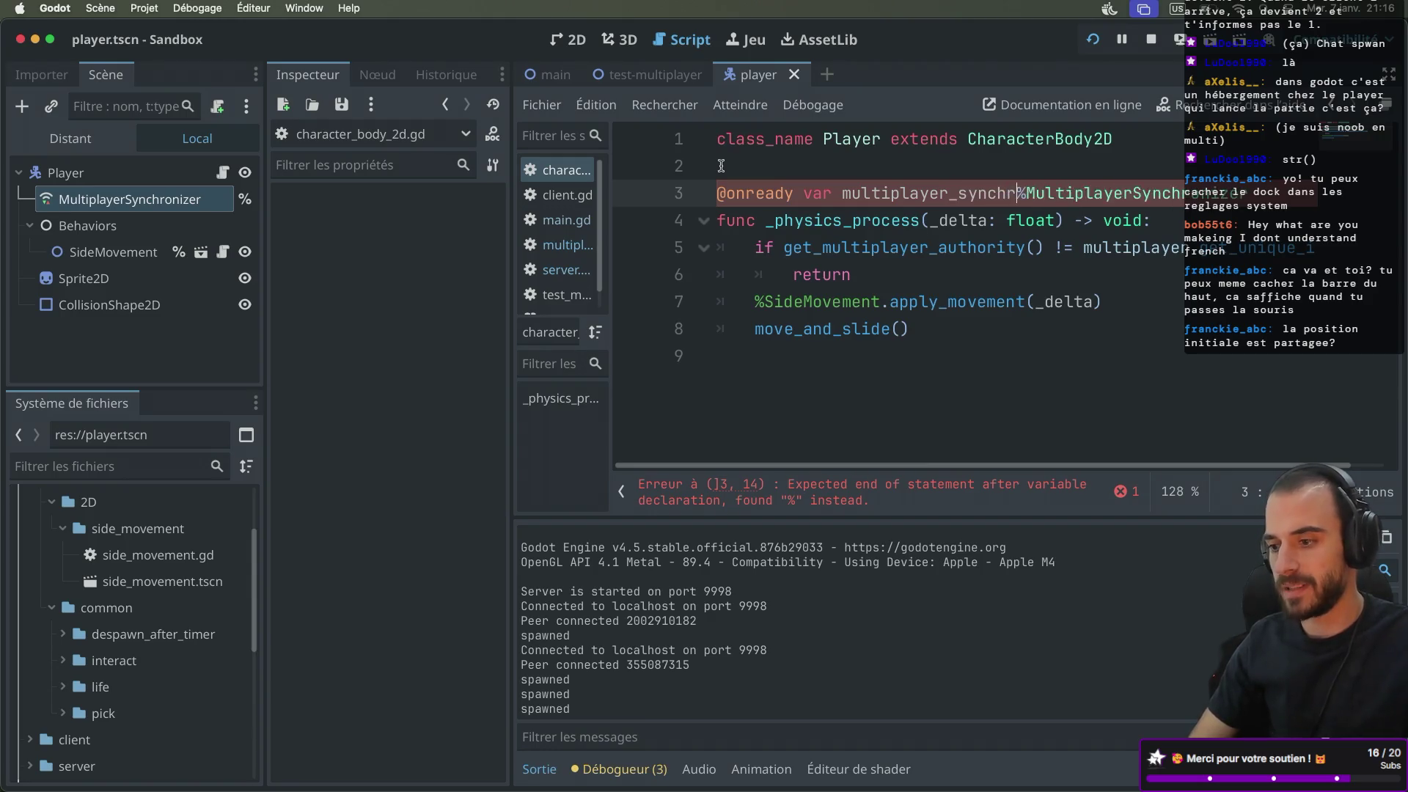
{"action": "type", "text": "sizer"}
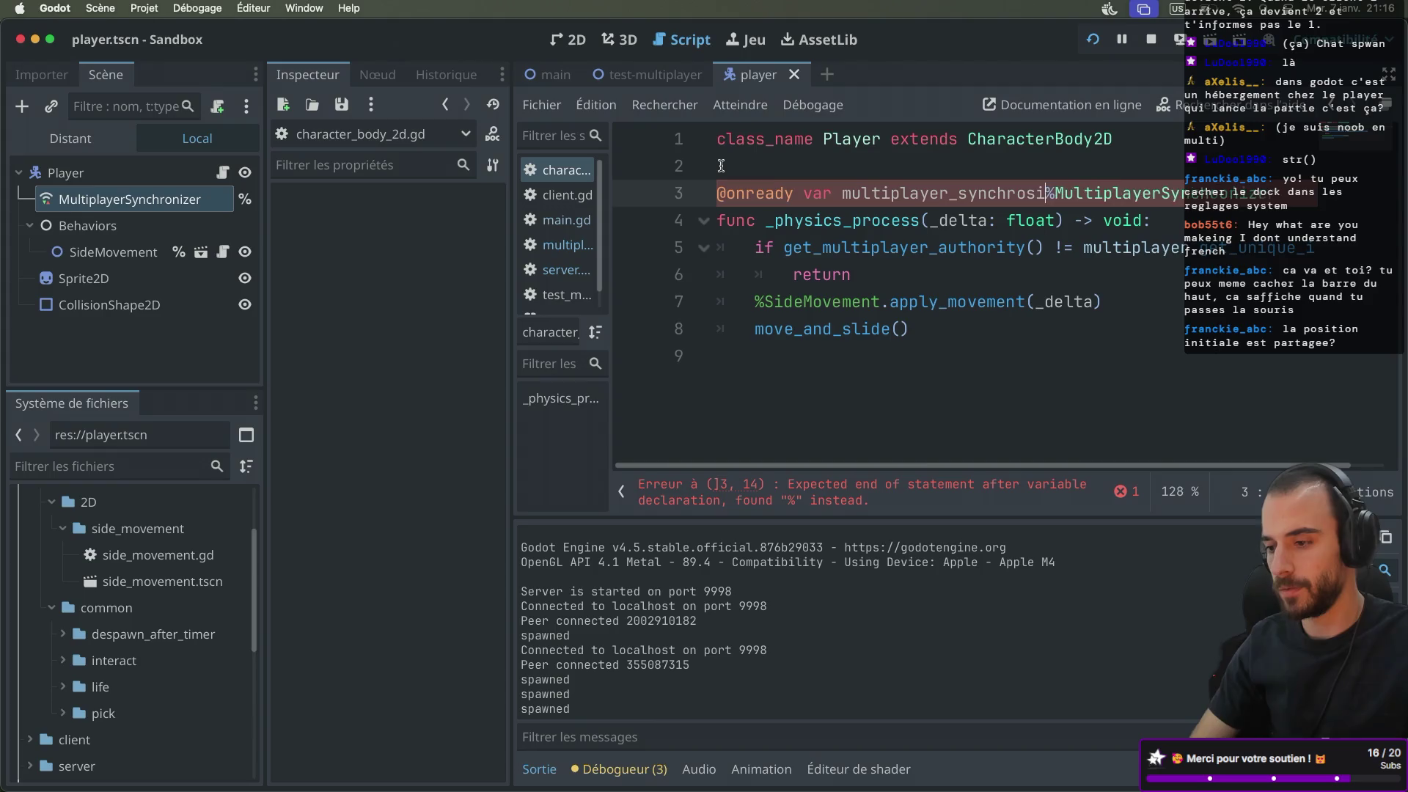
{"action": "type", "text": " ="}
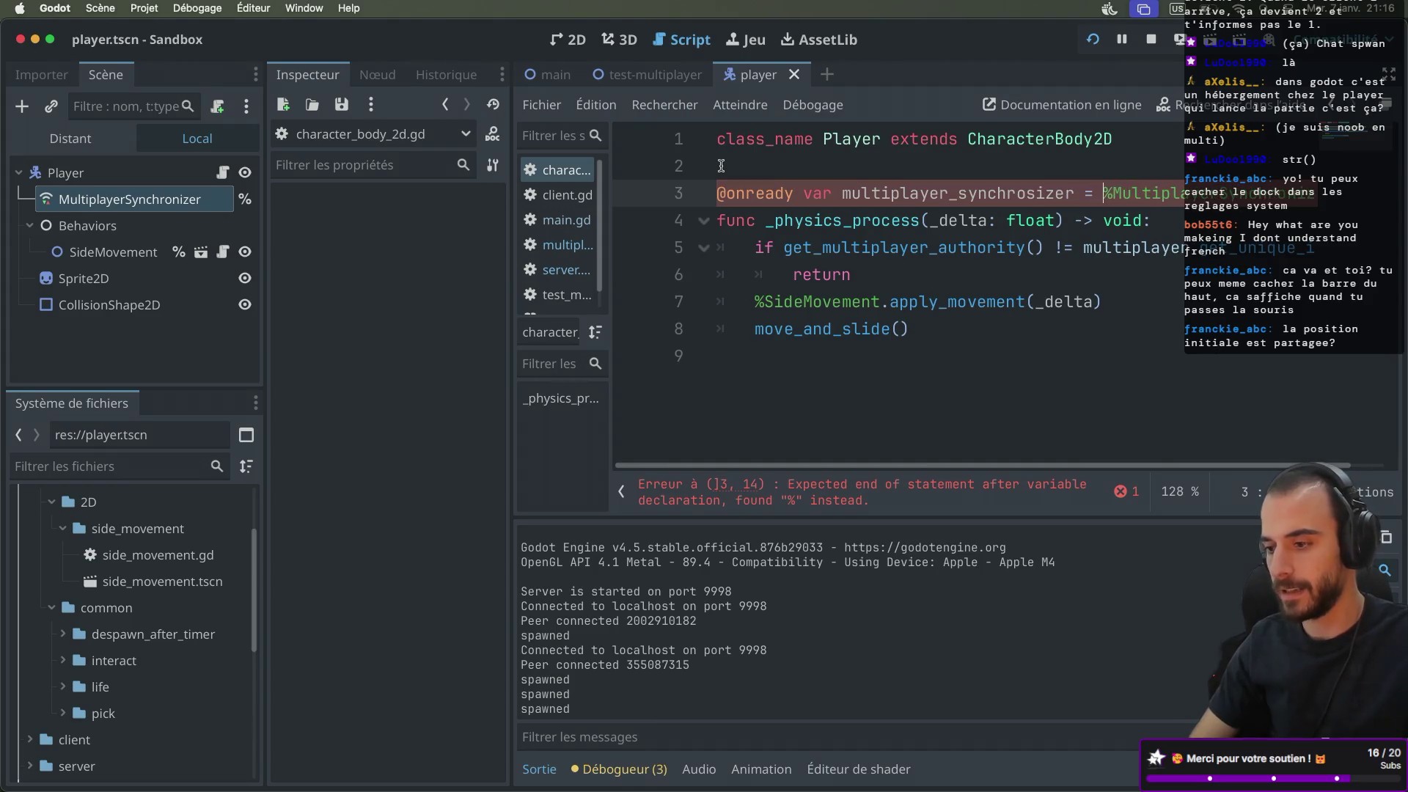
{"action": "left_click", "coordinate": [718, 223]}
{"action": "key", "text": "Return"}
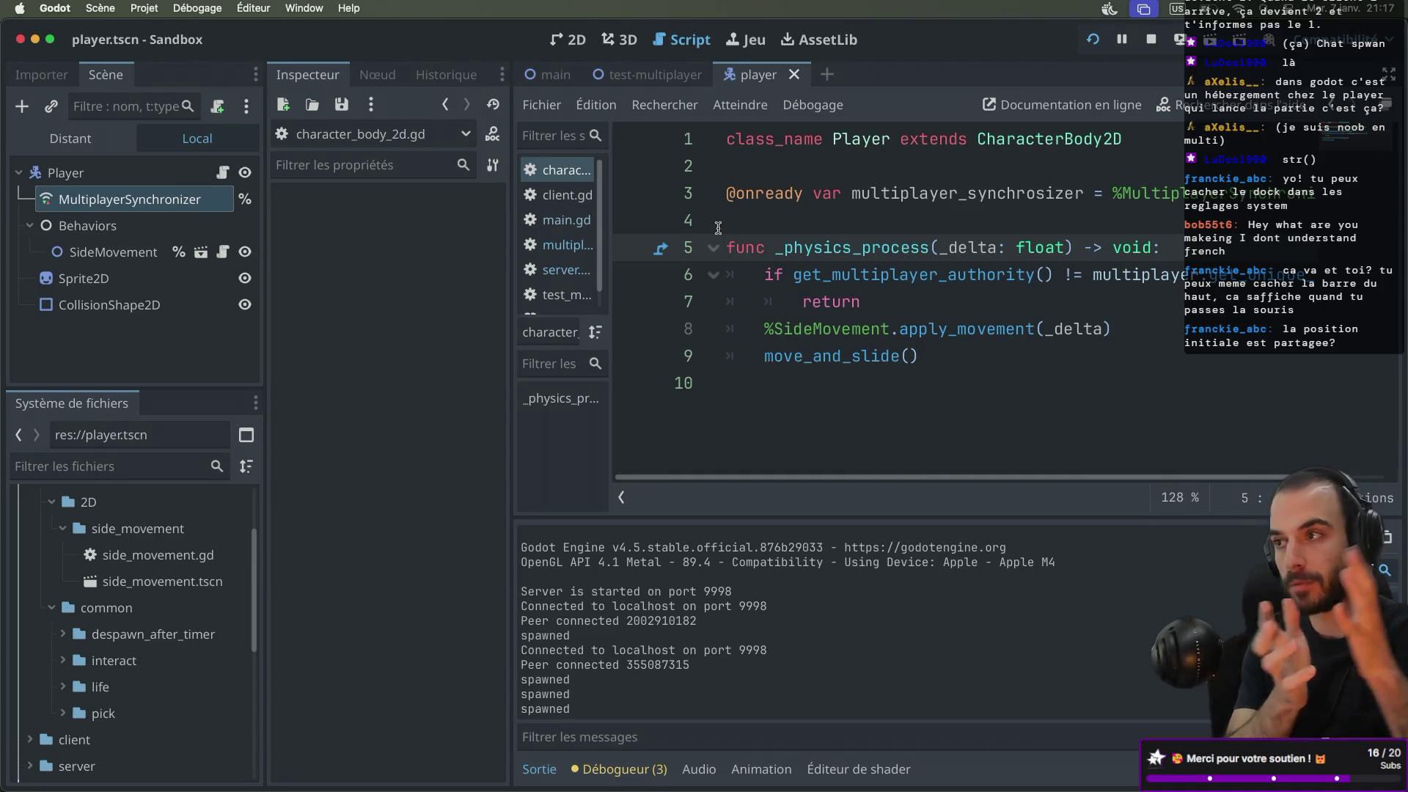
Step: Dismiss the _physics_process documentation and hide the side panels with distraction-free mode
{"action": "mouse_move", "coordinate": [861, 245]}
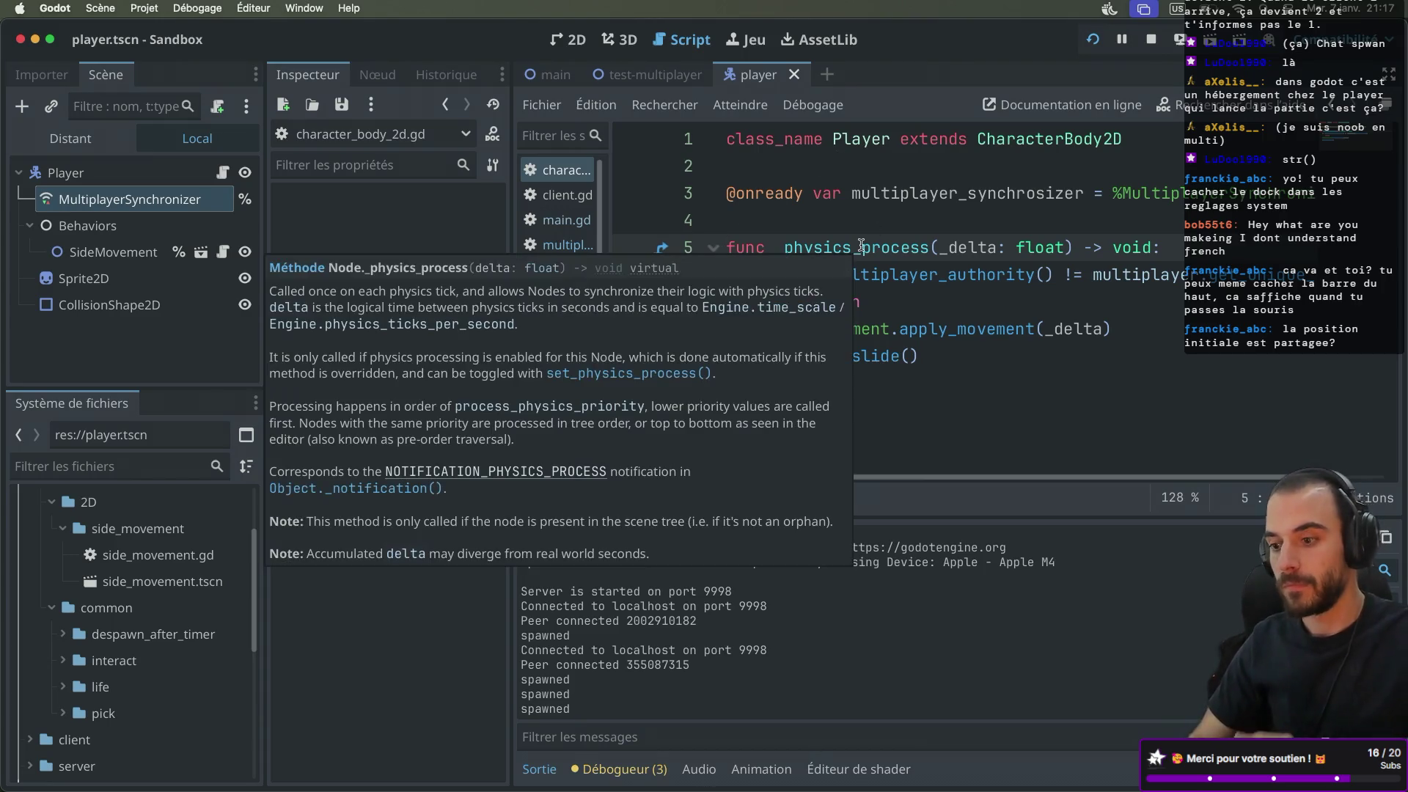
{"action": "left_click", "coordinate": [1014, 223]}
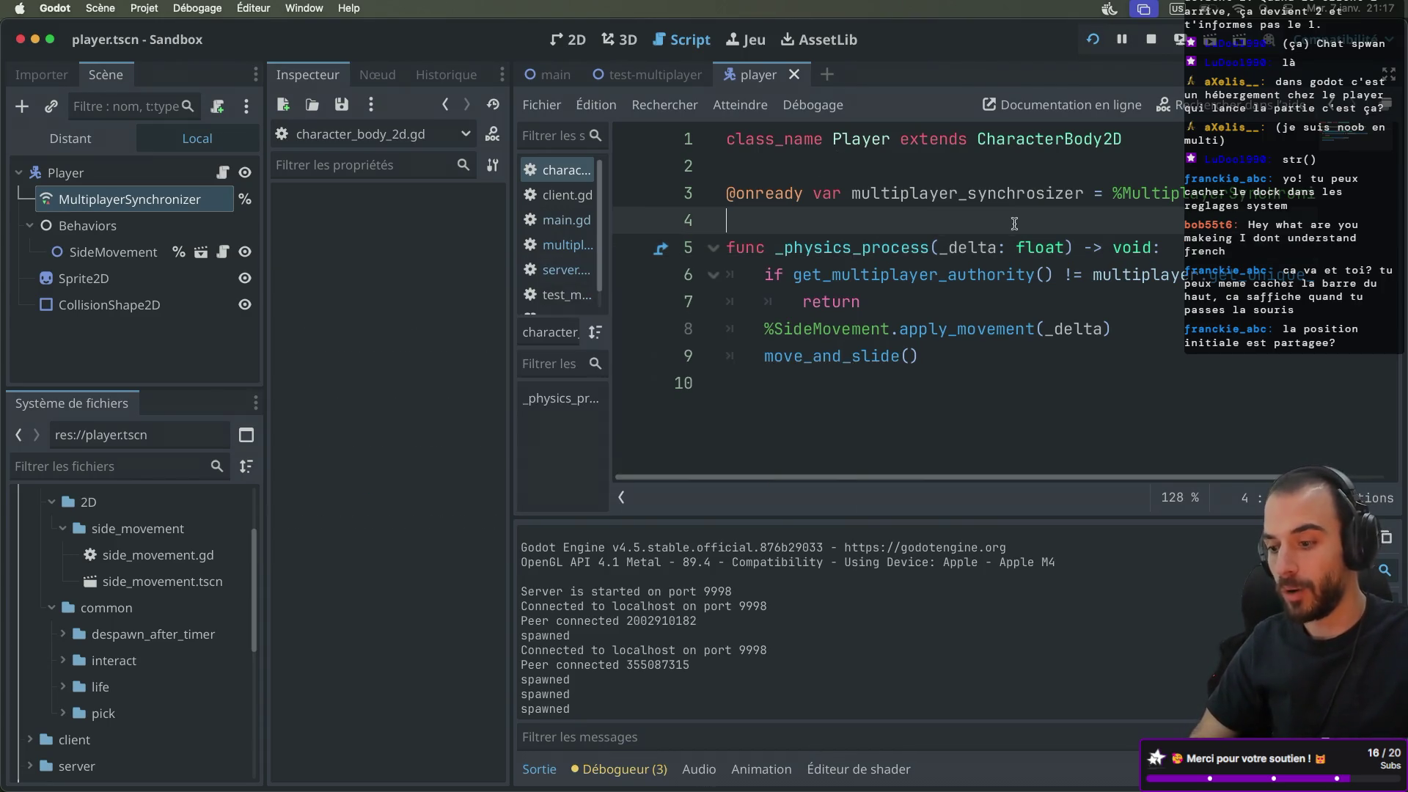
{"action": "double_click", "coordinate": [895, 195]}
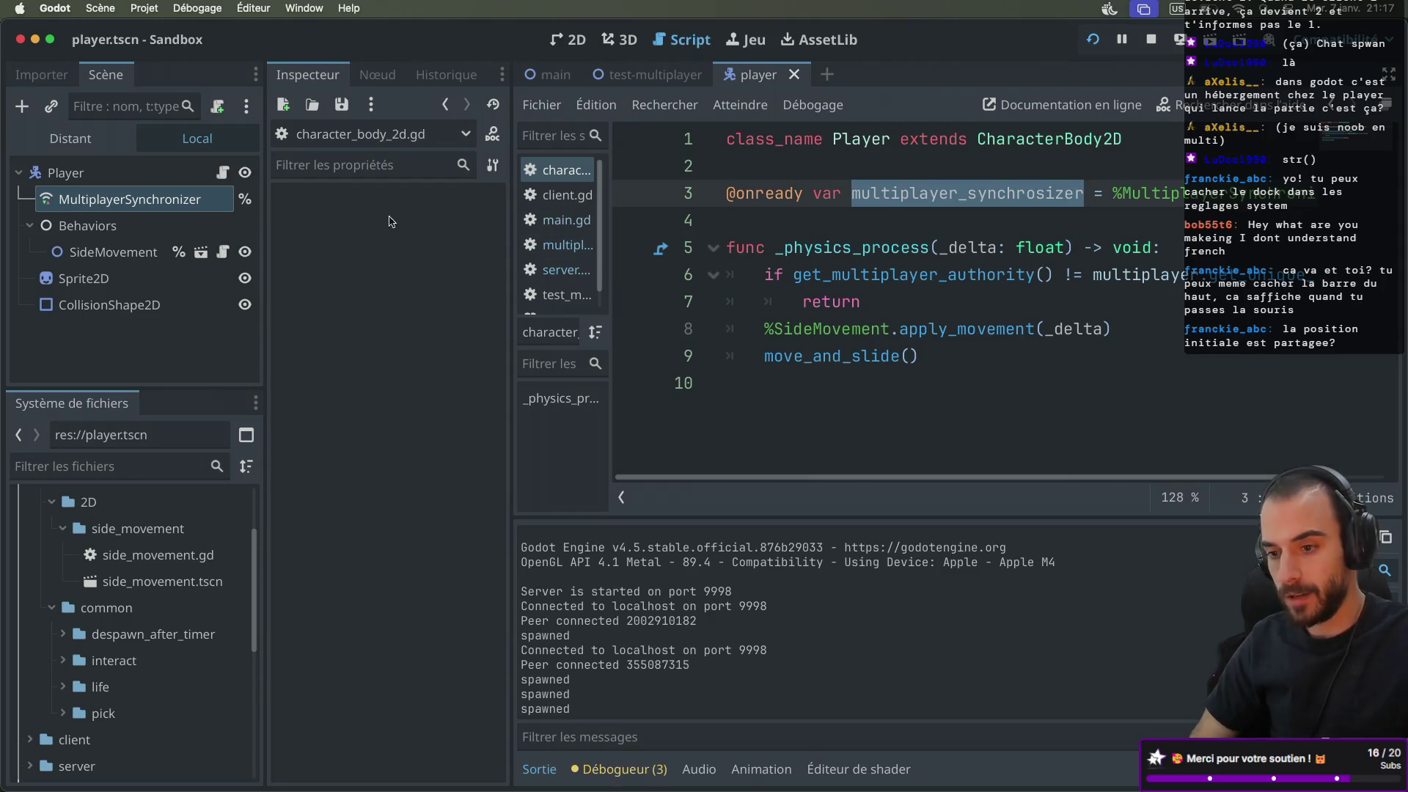
{"action": "key", "text": "ctrl+super+d"}
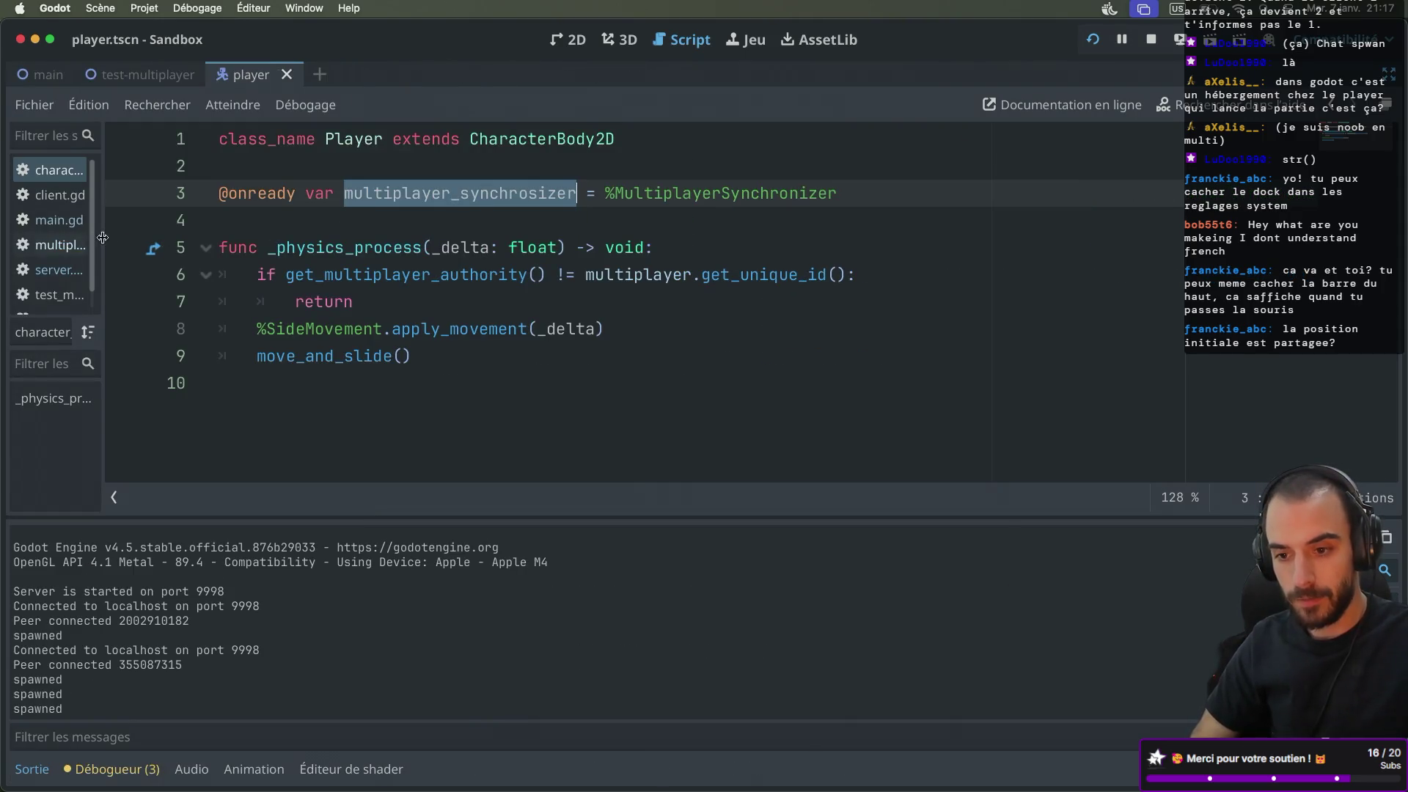
Step: In multiplayer_spawner.gd, add a player.multiplayer_synchrosizer line with peer_id after the authority call
{"action": "left_click", "coordinate": [104, 241]}
{"action": "left_click", "coordinate": [140, 270]}
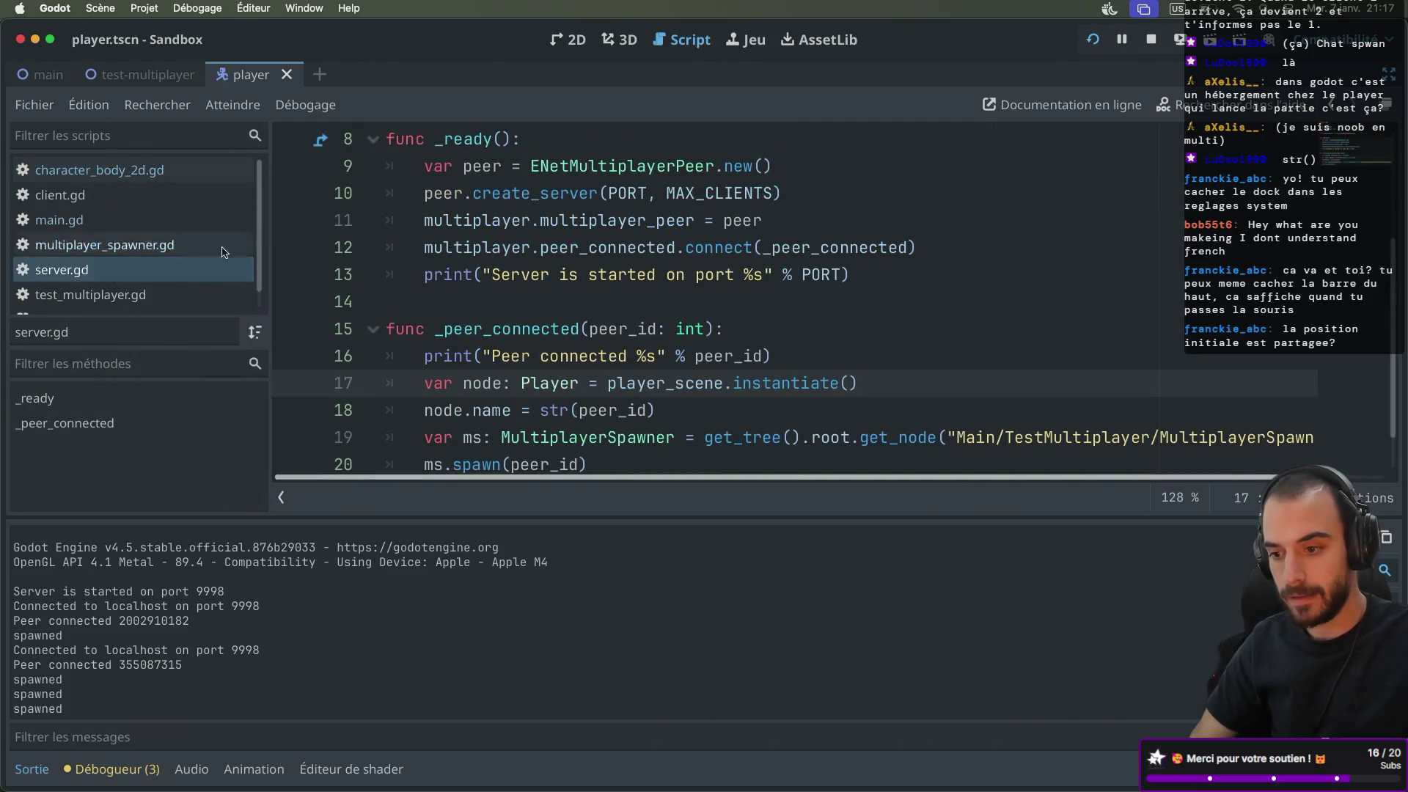
{"action": "left_click", "coordinate": [140, 245]}
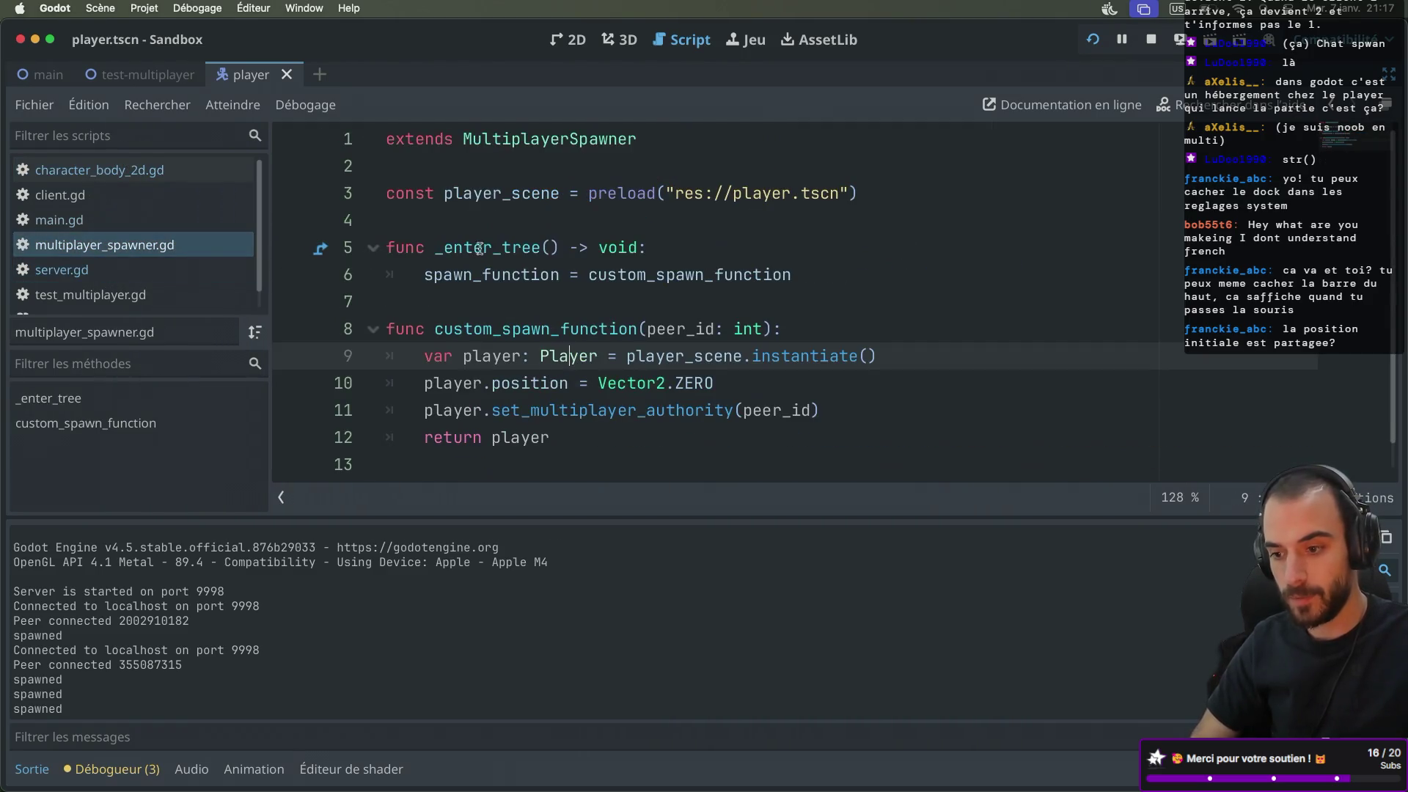
{"action": "scroll", "coordinate": [744, 410], "scroll_direction": "down", "scroll_amount": 1}
{"action": "left_click", "coordinate": [829, 387]}
{"action": "key", "text": "Return"}
{"action": "type", "text": "pla"}
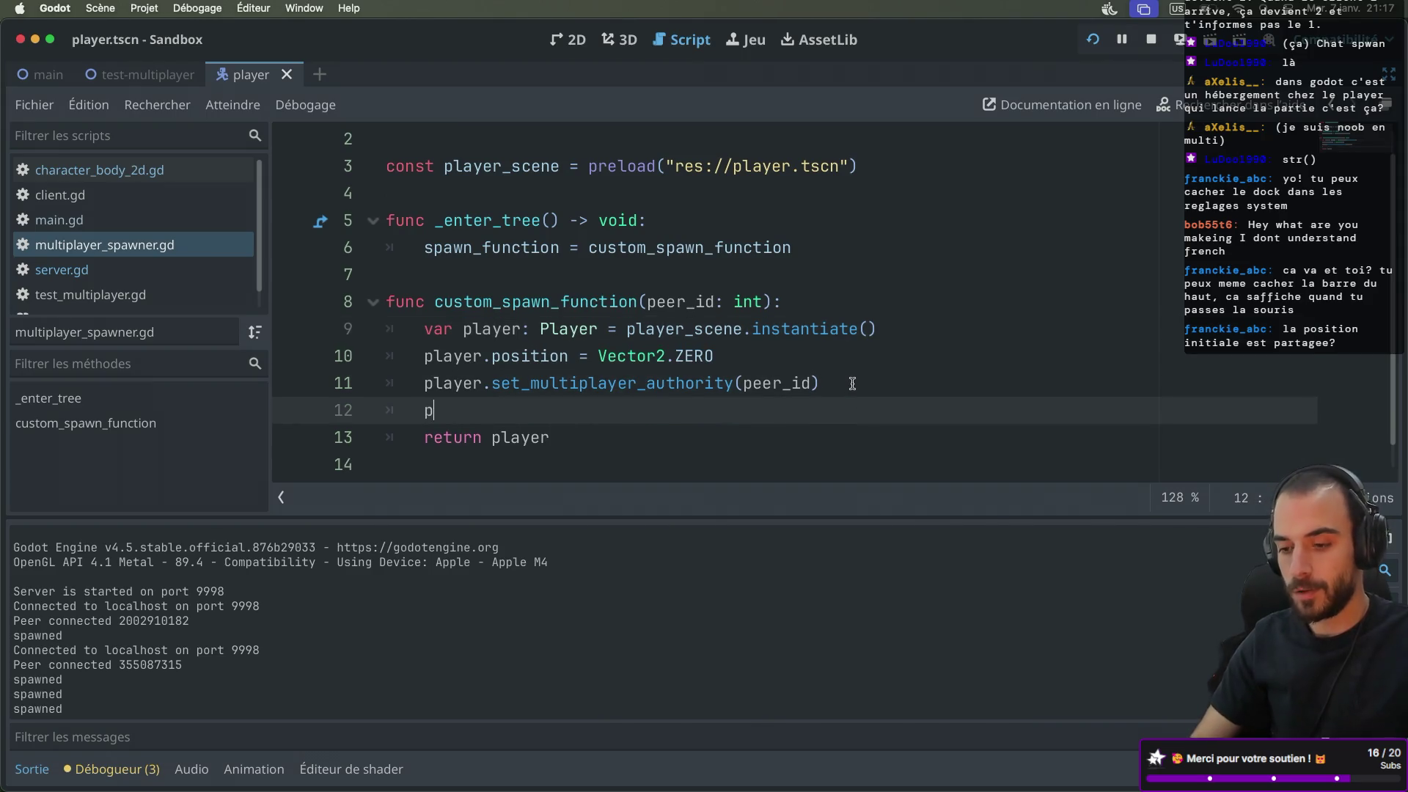
{"action": "type", "text": "yer."}
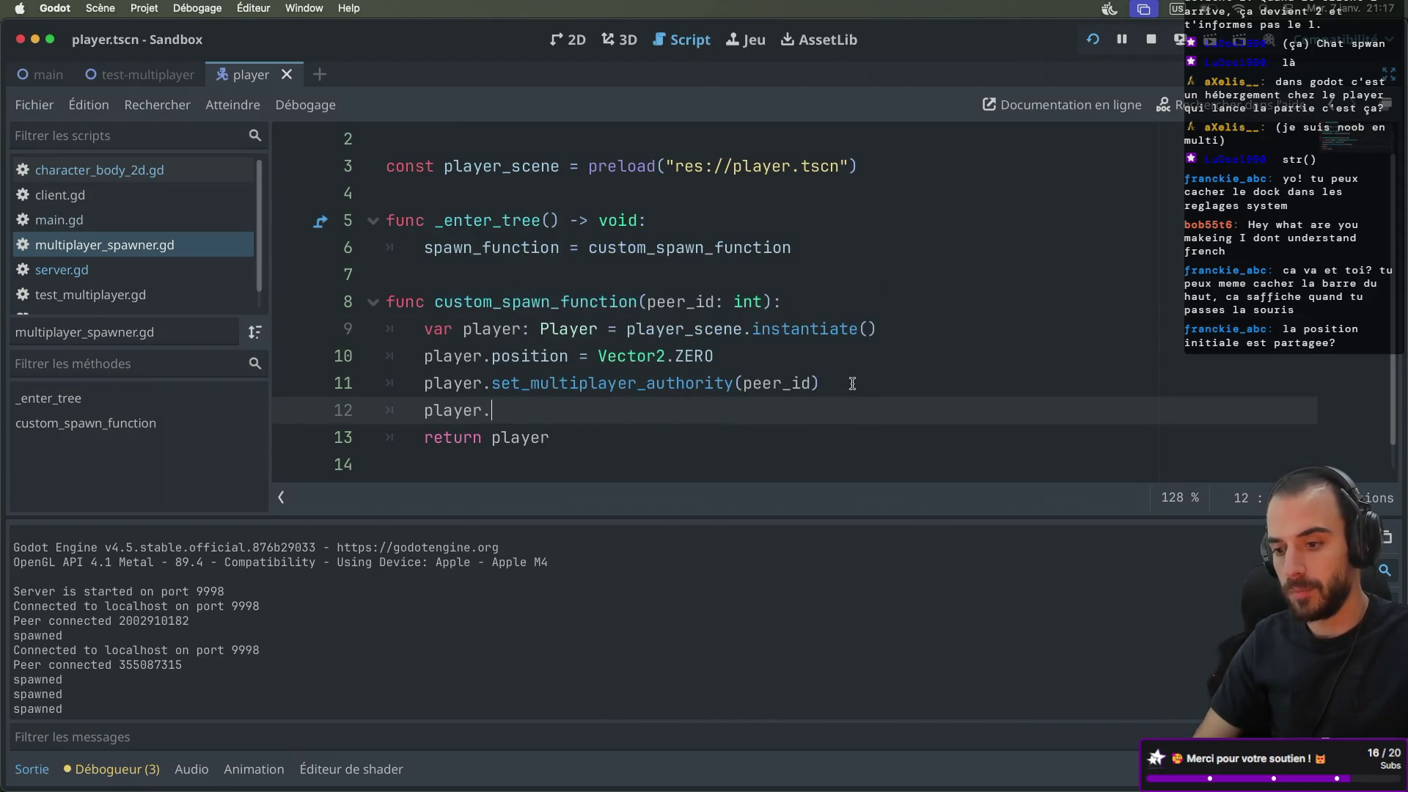
{"action": "key", "text": "Return"}
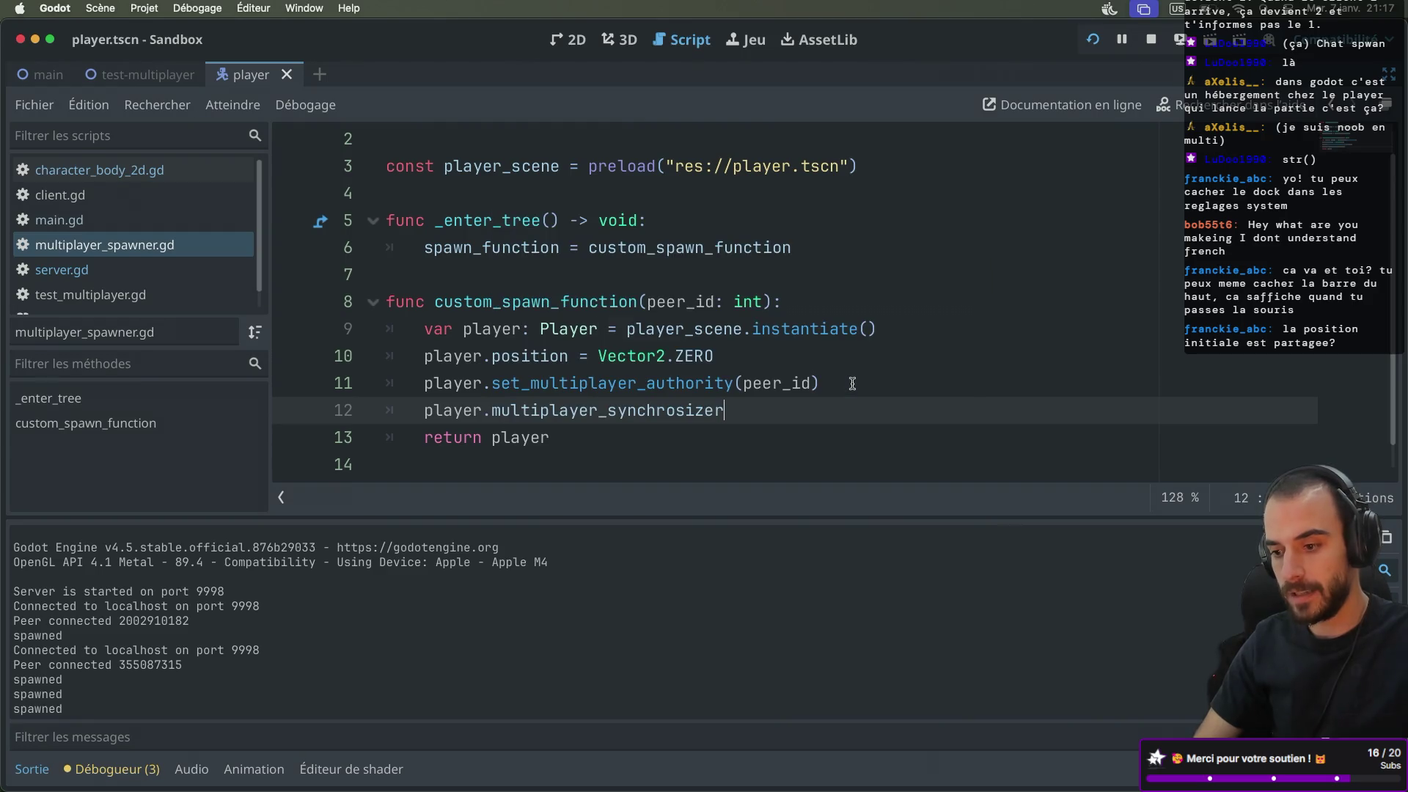
{"action": "type", "text": "(pee"}
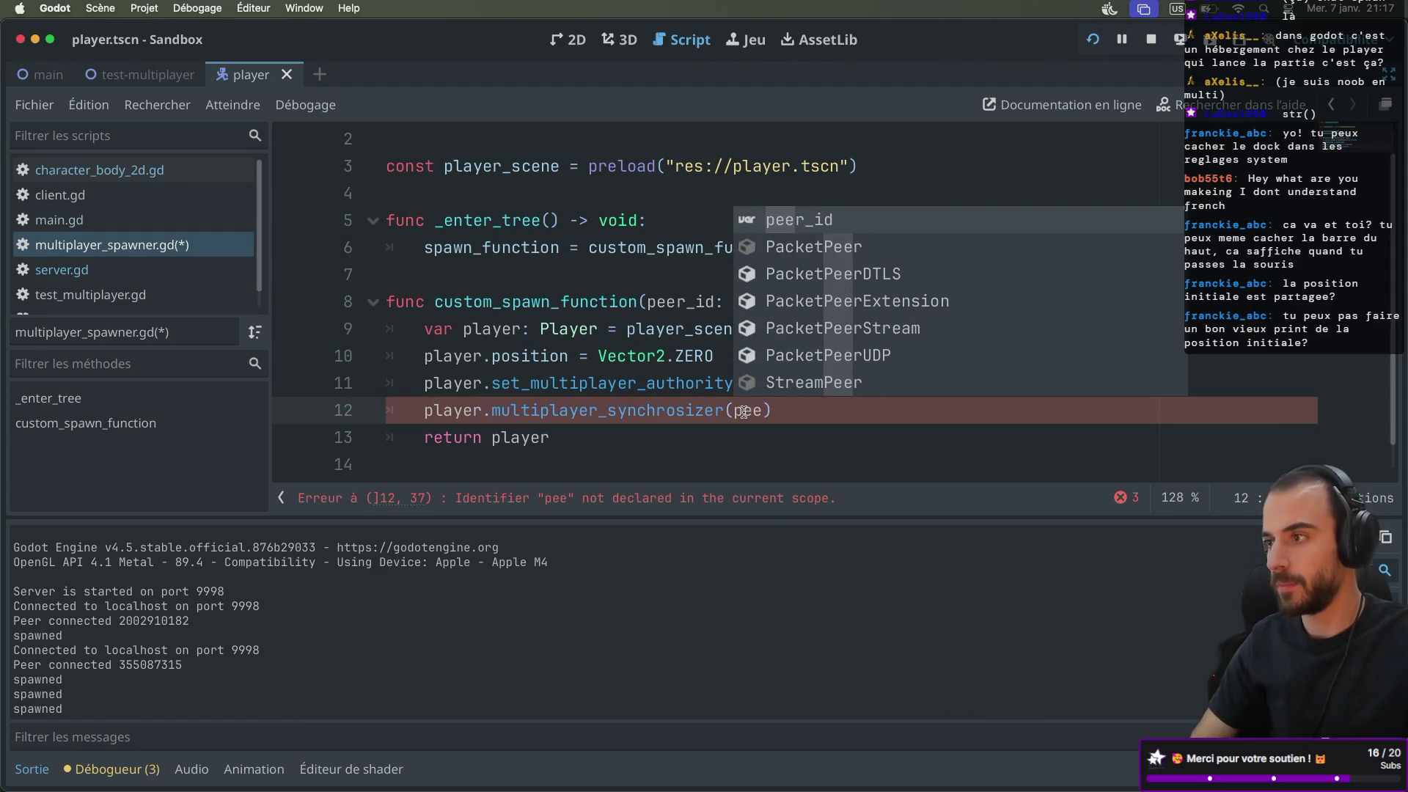
{"action": "left_click", "coordinate": [816, 225]}
Step: Start a print() call on line 13 and make line 12 call set_multiplayer_authority(peer_id)
{"action": "left_click", "coordinate": [831, 409]}
{"action": "key", "text": "Return"}
{"action": "type", "text": "console.lo0g"}
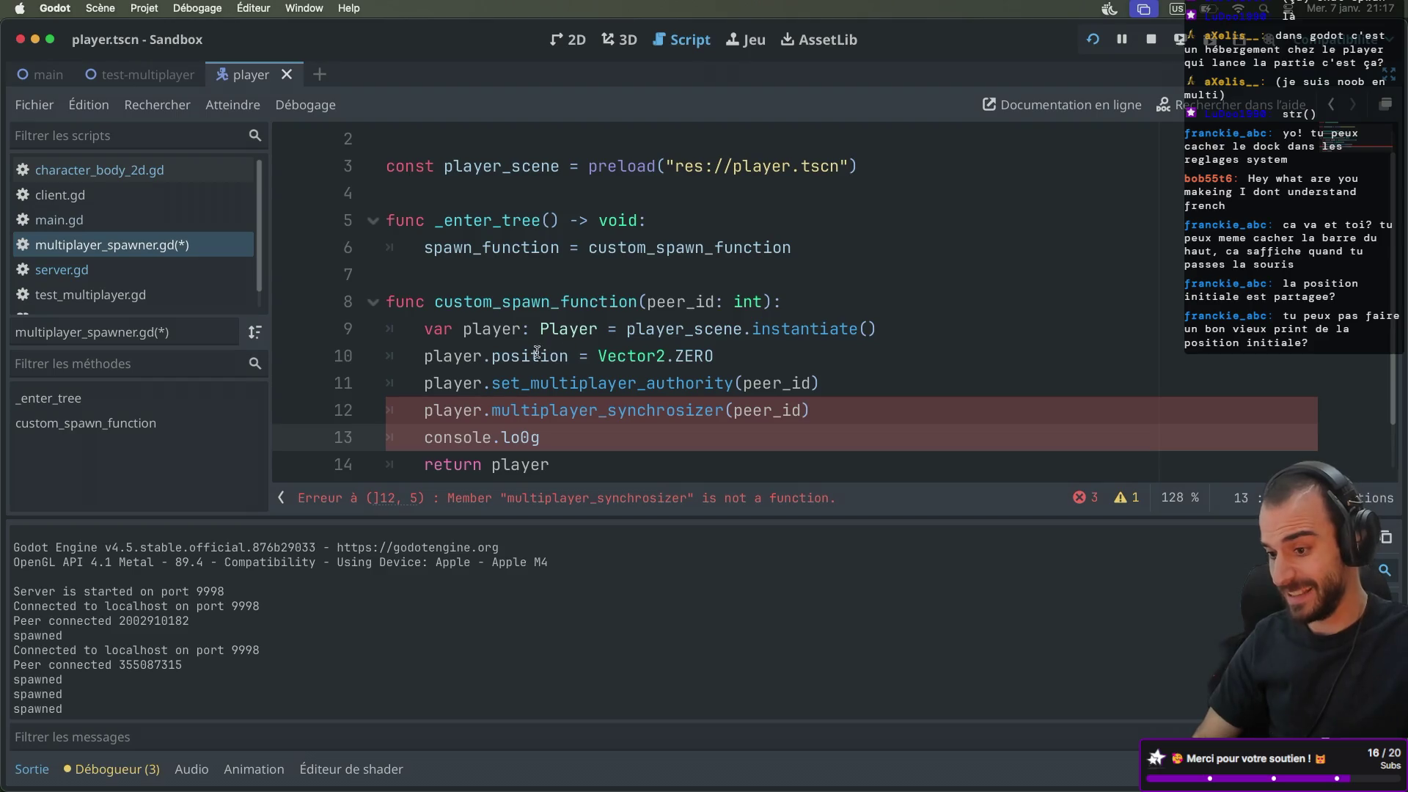
{"action": "key", "text": "BackSpace"}
{"action": "key", "text": "BackSpace"}
{"action": "key", "text": "BackSpace"}
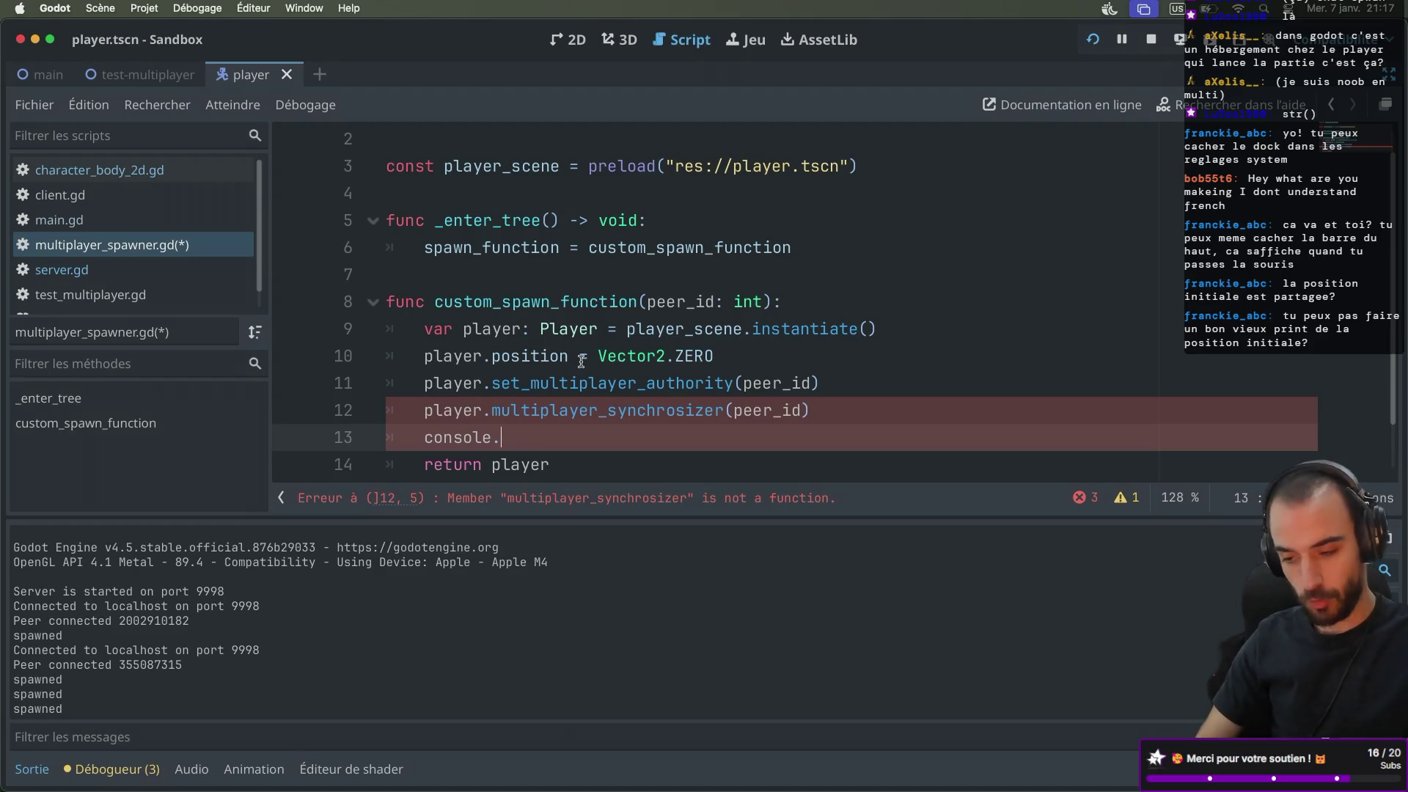
{"action": "key", "text": "BackSpace"}
{"action": "key", "text": "BackSpace"}
{"action": "key", "text": "BackSpace"}
{"action": "type", "text": "nt("}
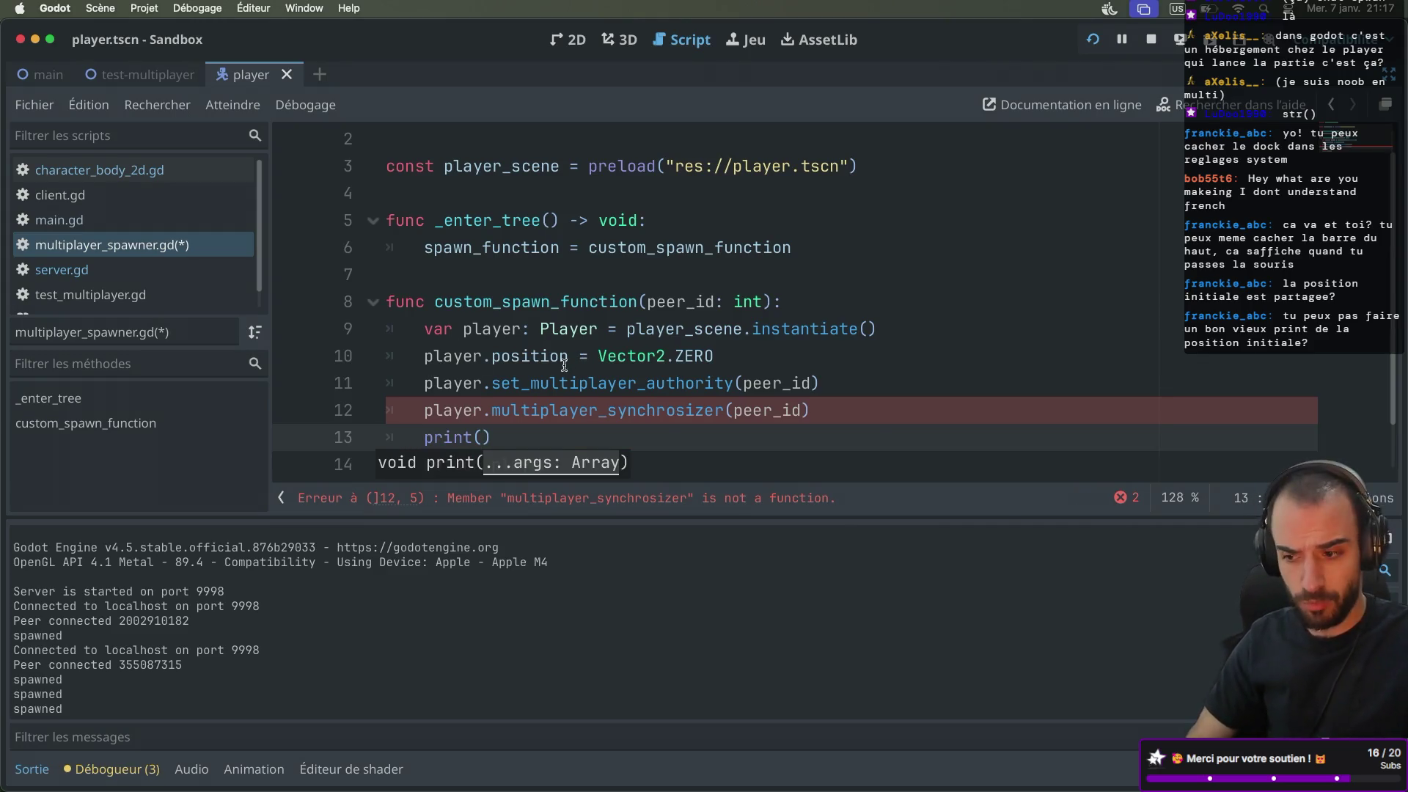
{"action": "left_click", "coordinate": [782, 338]}
{"action": "left_click", "coordinate": [723, 408]}
{"action": "type", "text": ".set"}
{"action": "type", "text": "_mu"}
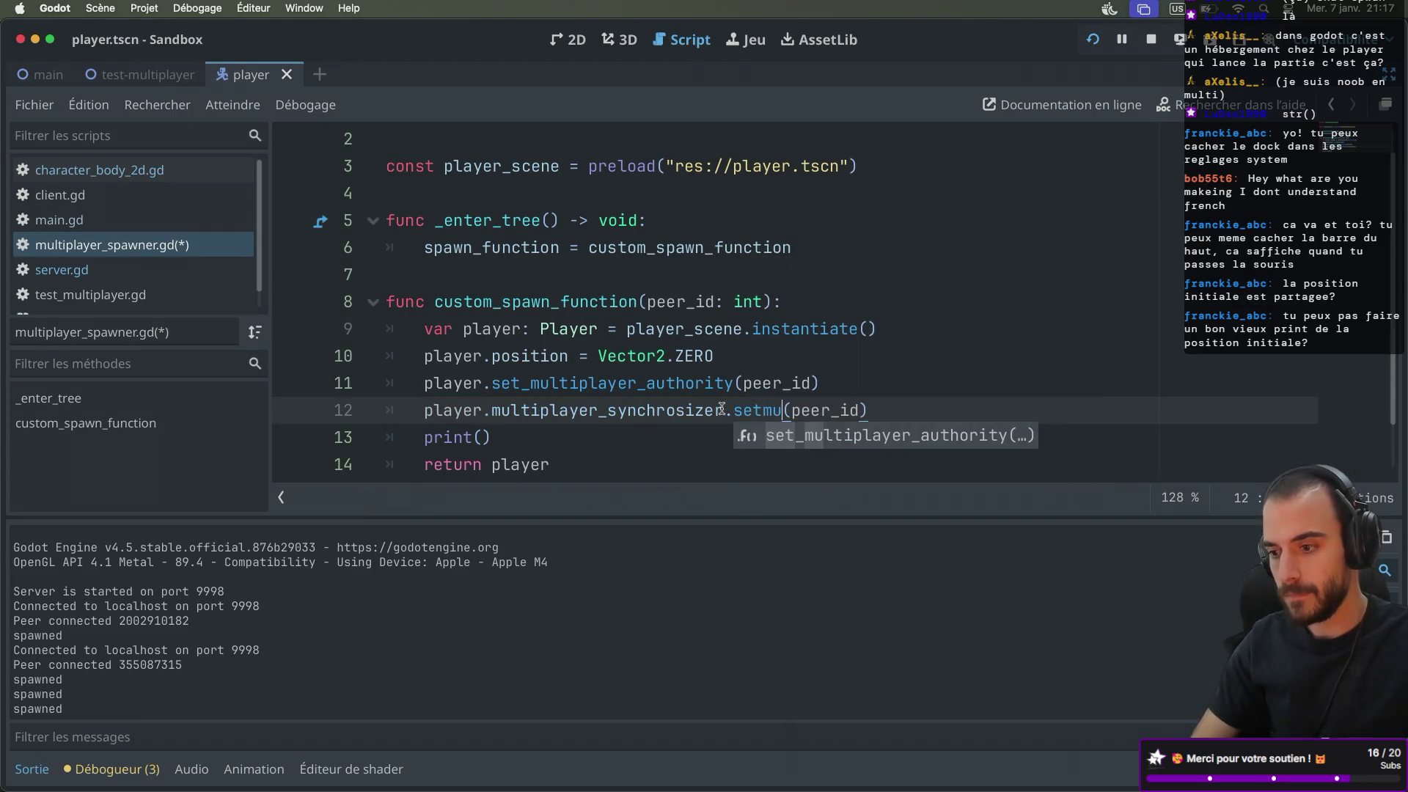
{"action": "key", "text": "Return"}
Step: Print "PLAYER INIT %s" % player.position, save the script, and relaunch the game instances
{"action": "left_click", "coordinate": [509, 438]}
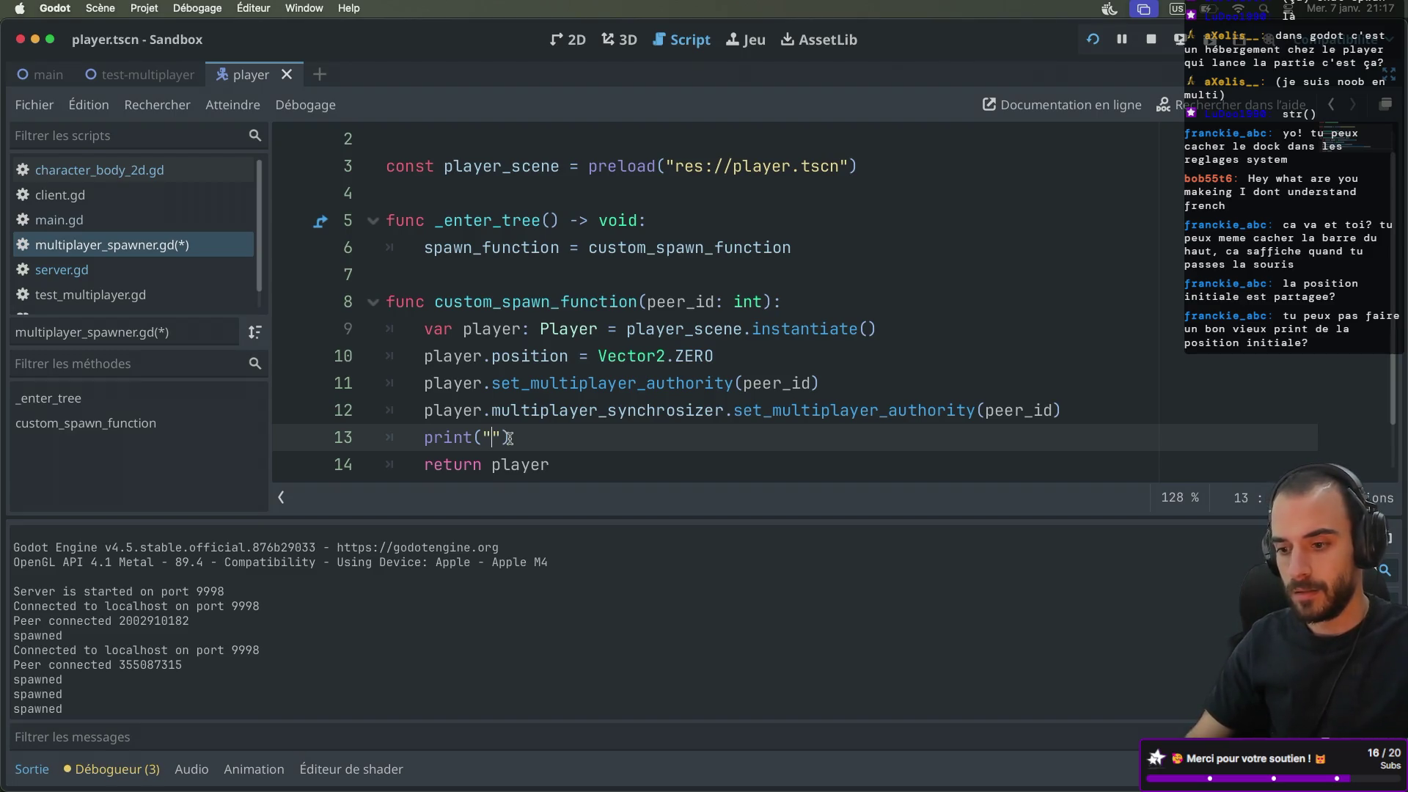
{"action": "key", "text": "Left"}
{"action": "type", "text": "\"PLAYER INIT %"}
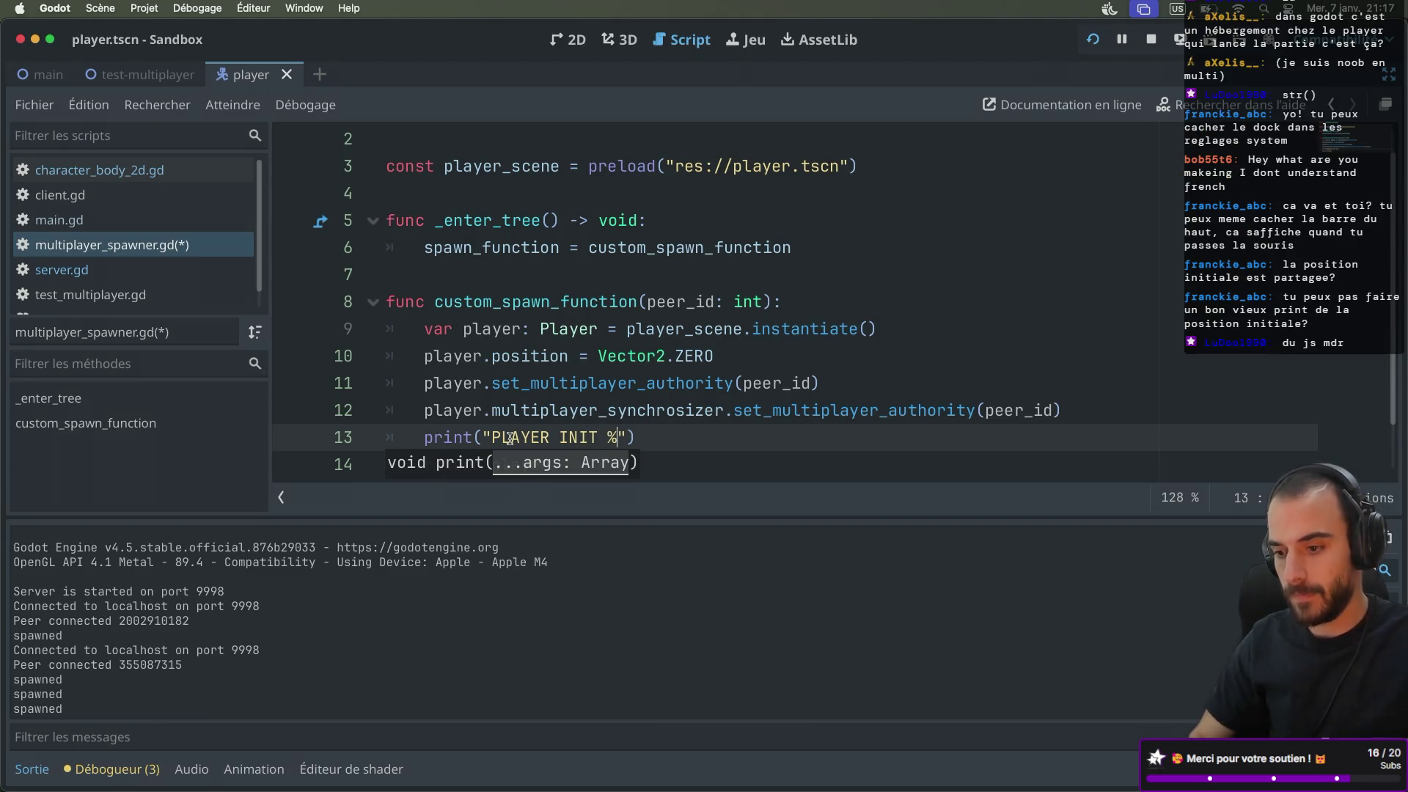
{"action": "type", "text": "s\" % "}
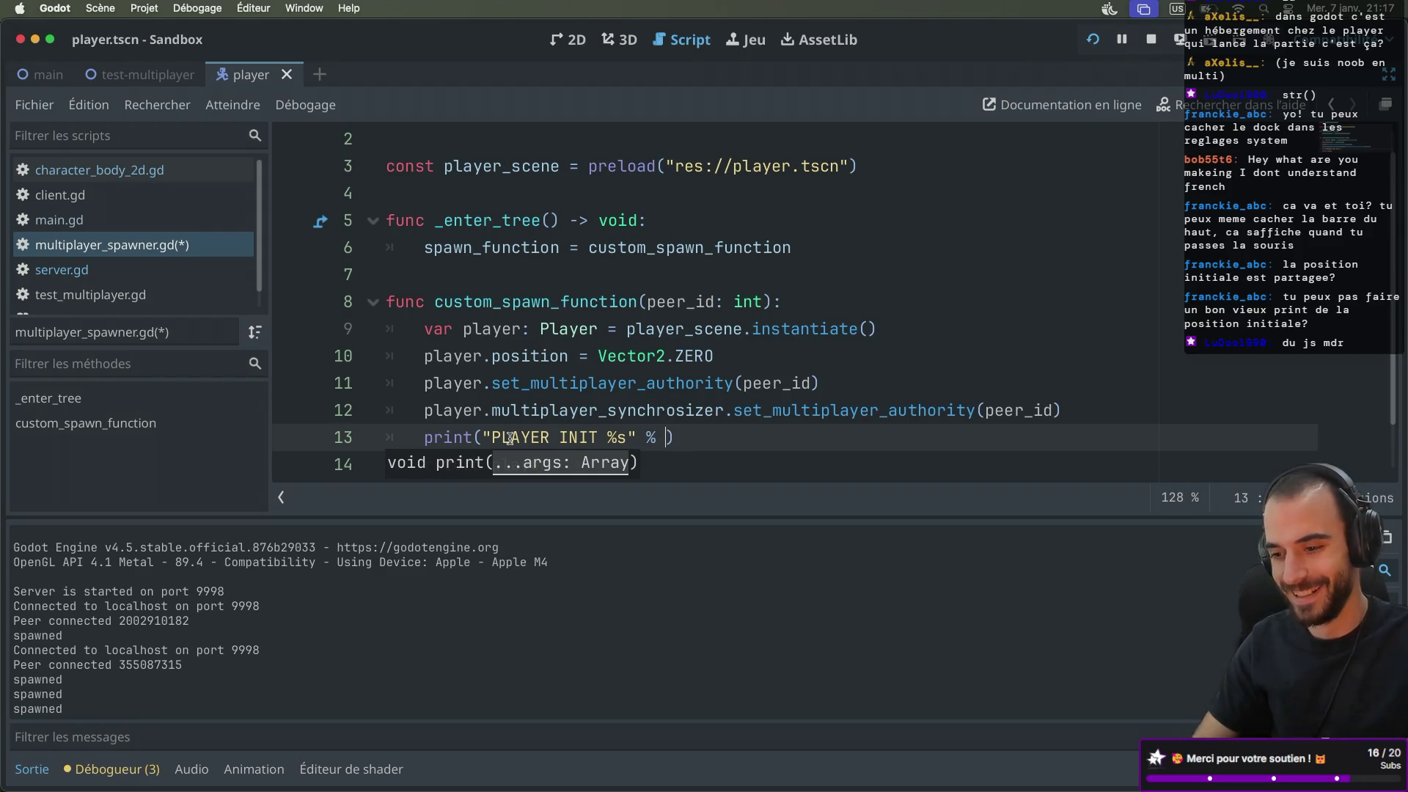
{"action": "type", "text": "play"}
{"action": "key", "text": "Return"}
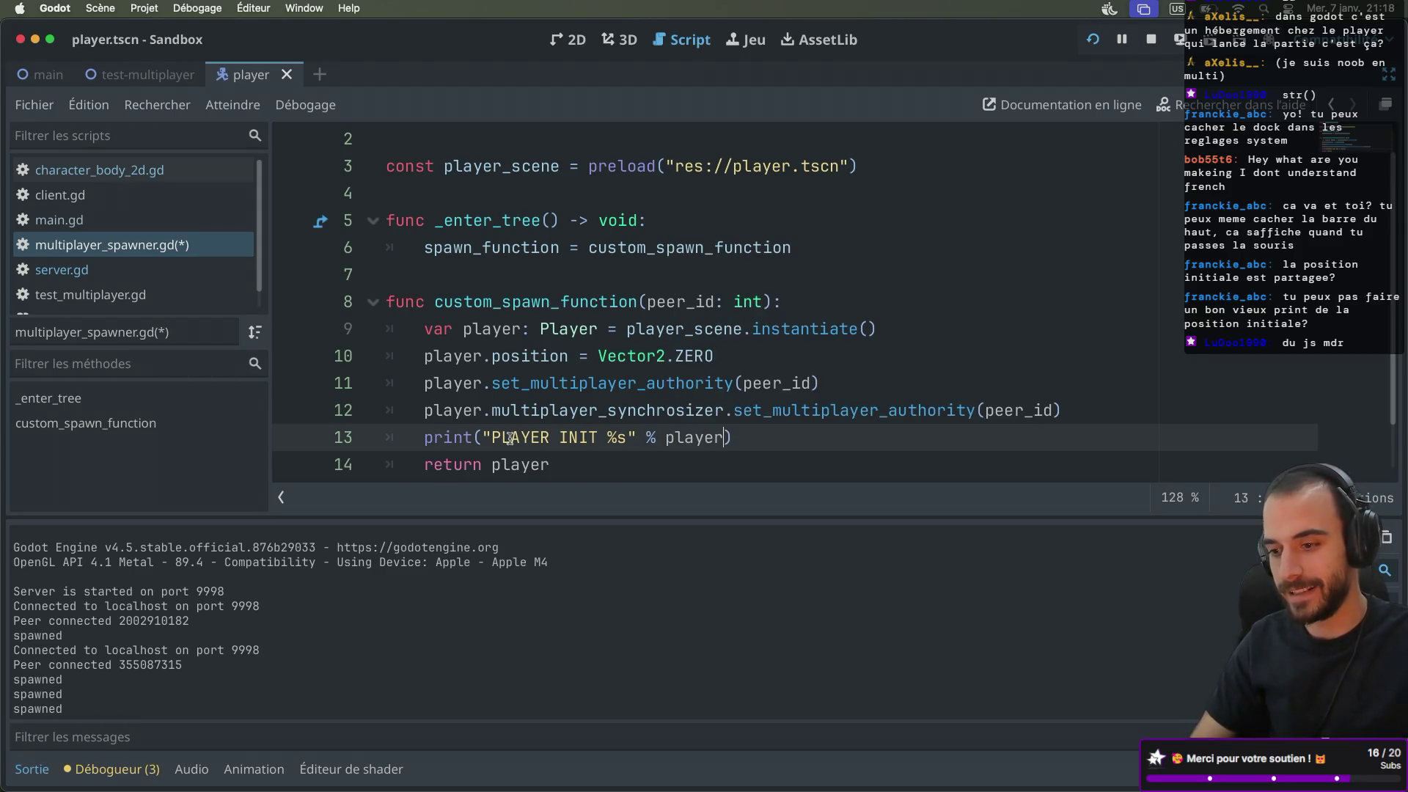
{"action": "type", "text": "po"}
{"action": "key", "text": "Return"}
{"action": "key", "text": "super+s"}
{"action": "scroll", "coordinate": [684, 361], "scroll_direction": "down", "scroll_amount": 2}
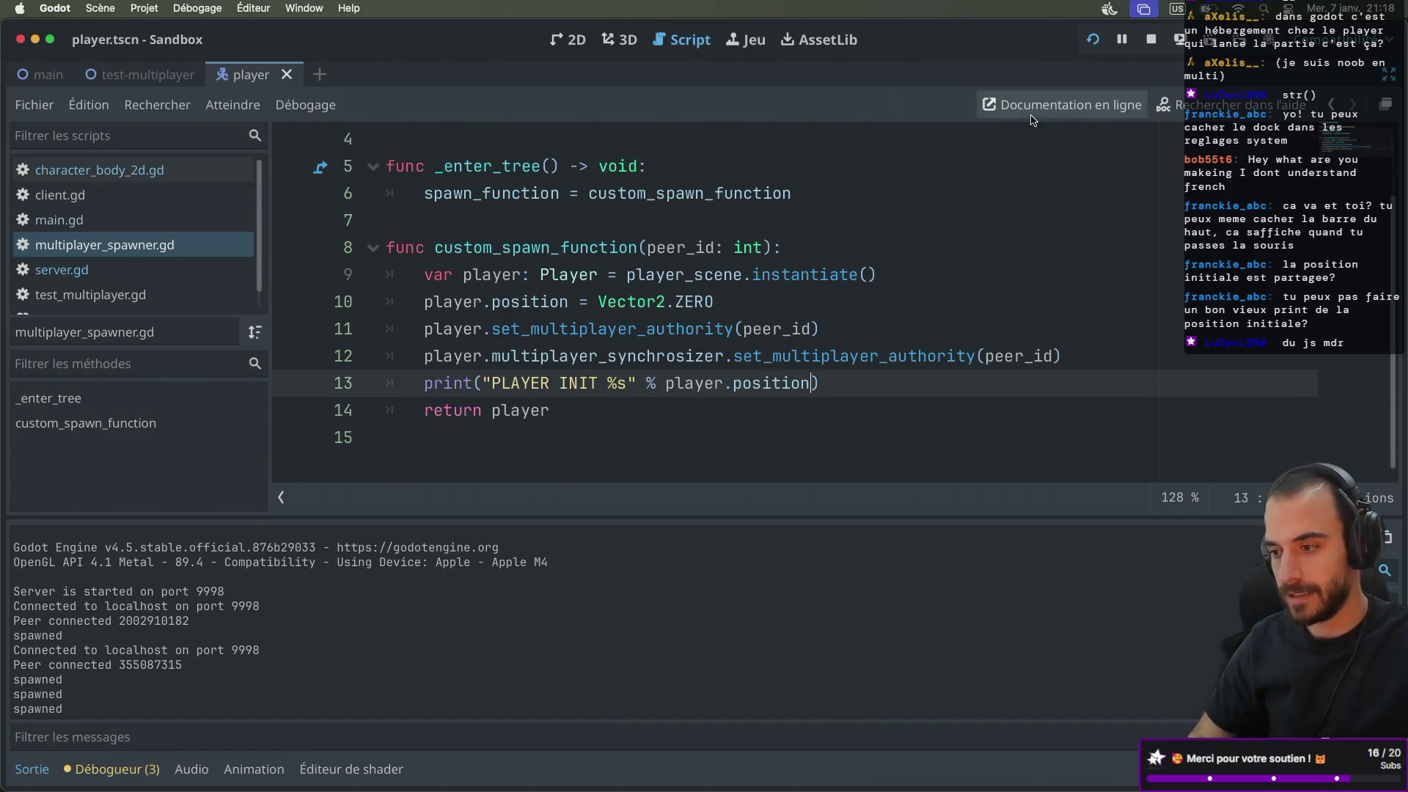
{"action": "key", "text": "super+b"}
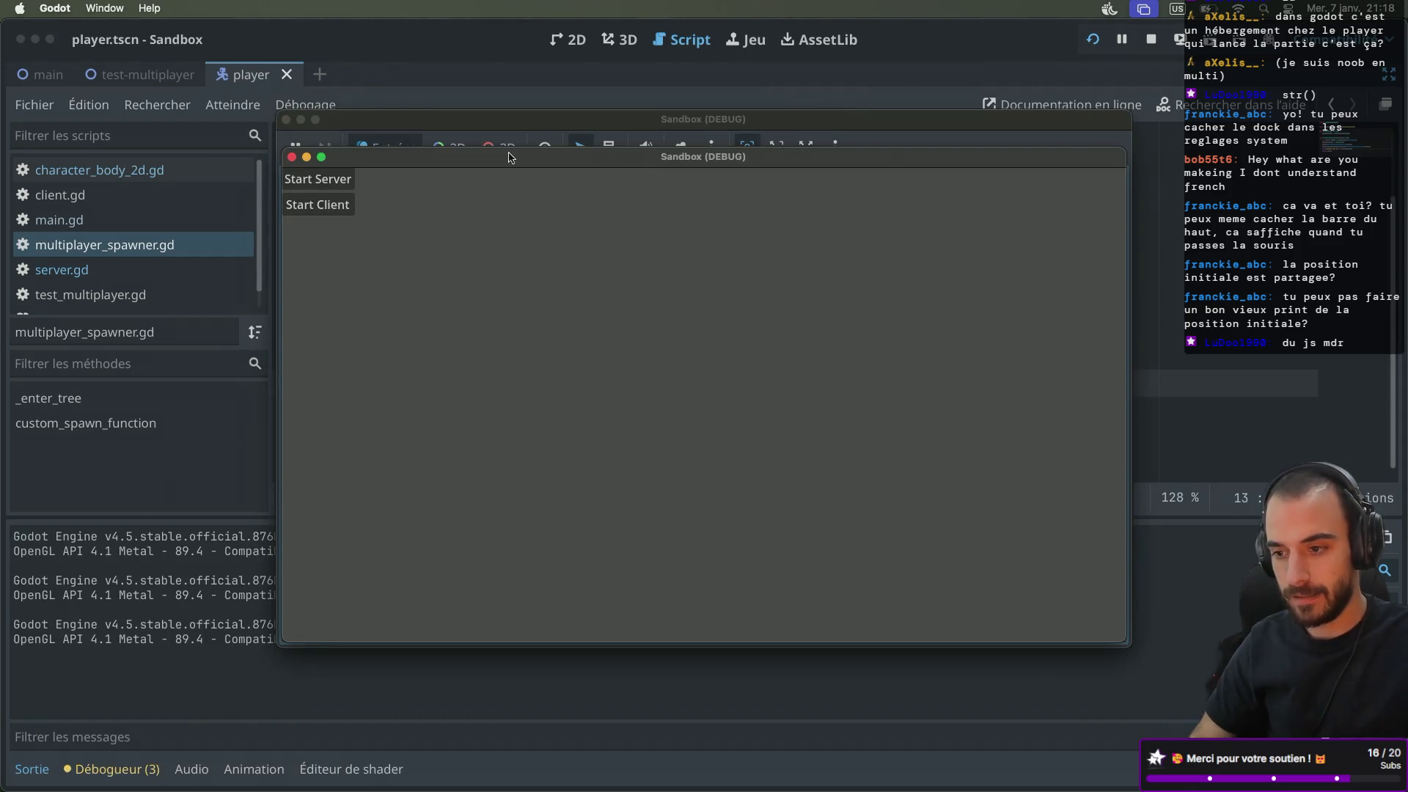
Step: Arrange the debug windows, start the server in one instance and connect another as client
{"action": "left_click_drag", "start_coordinate": [511, 158], "coordinate": [837, 164]}
{"action": "mouse_move", "coordinate": [649, 115]}
{"action": "left_mouse_down"}
{"action": "mouse_move", "coordinate": [486, 114]}
{"action": "mouse_move", "coordinate": [465, 88]}
{"action": "left_mouse_up"}
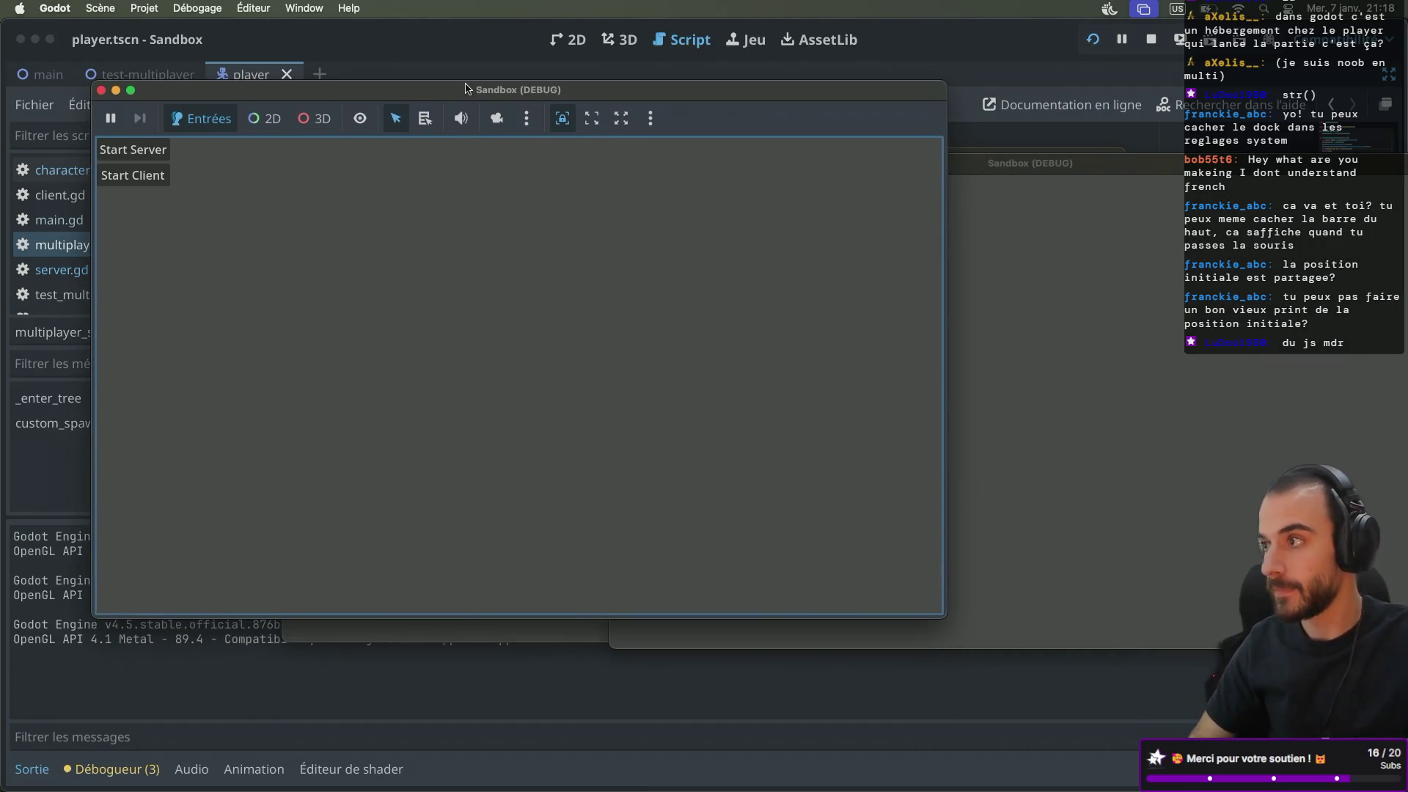
{"action": "left_click_drag", "start_coordinate": [1112, 170], "coordinate": [1163, 220]}
{"action": "mouse_move", "coordinate": [1056, 163]}
{"action": "left_mouse_down"}
{"action": "mouse_move", "coordinate": [1027, 152]}
{"action": "mouse_move", "coordinate": [1244, 96]}
{"action": "left_mouse_up"}
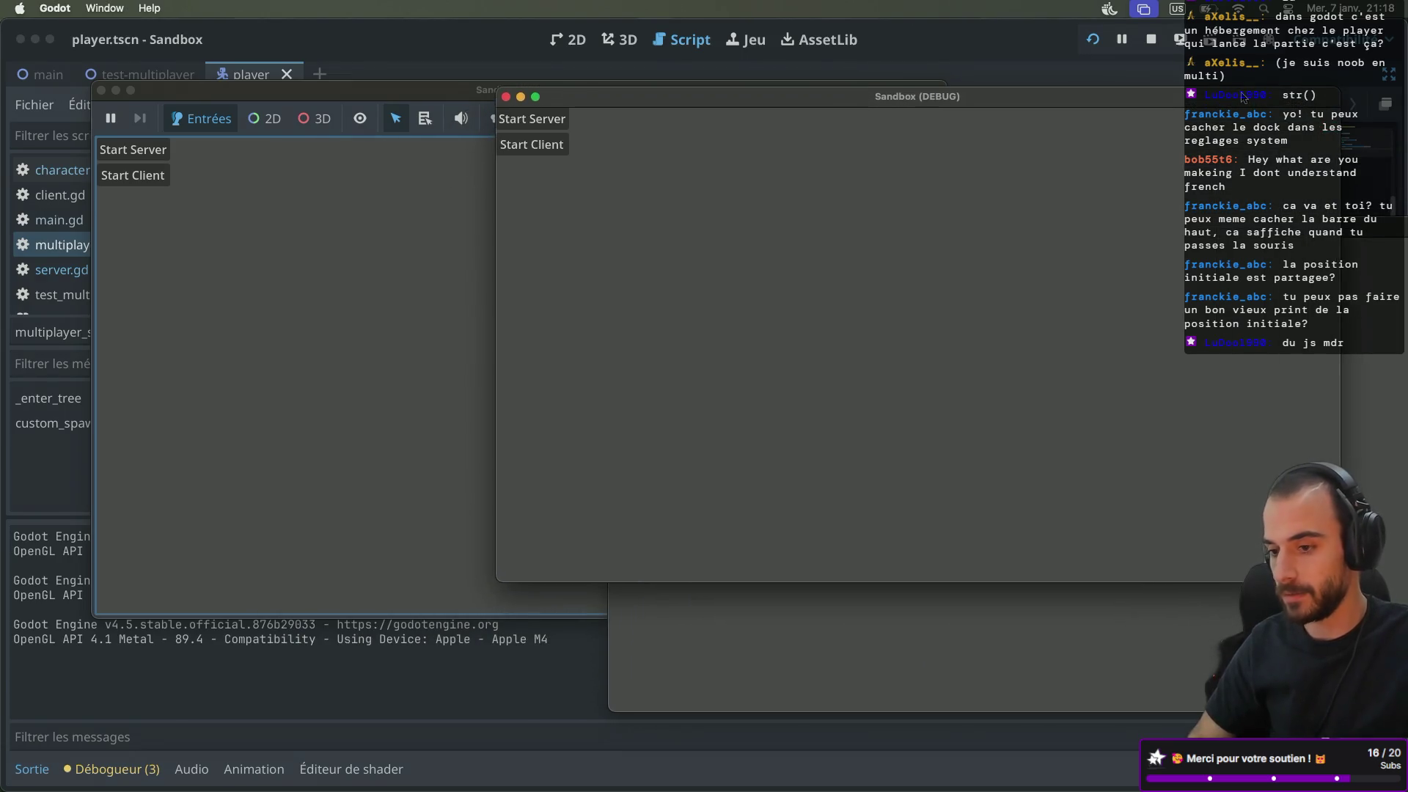
{"action": "left_click", "coordinate": [360, 436]}
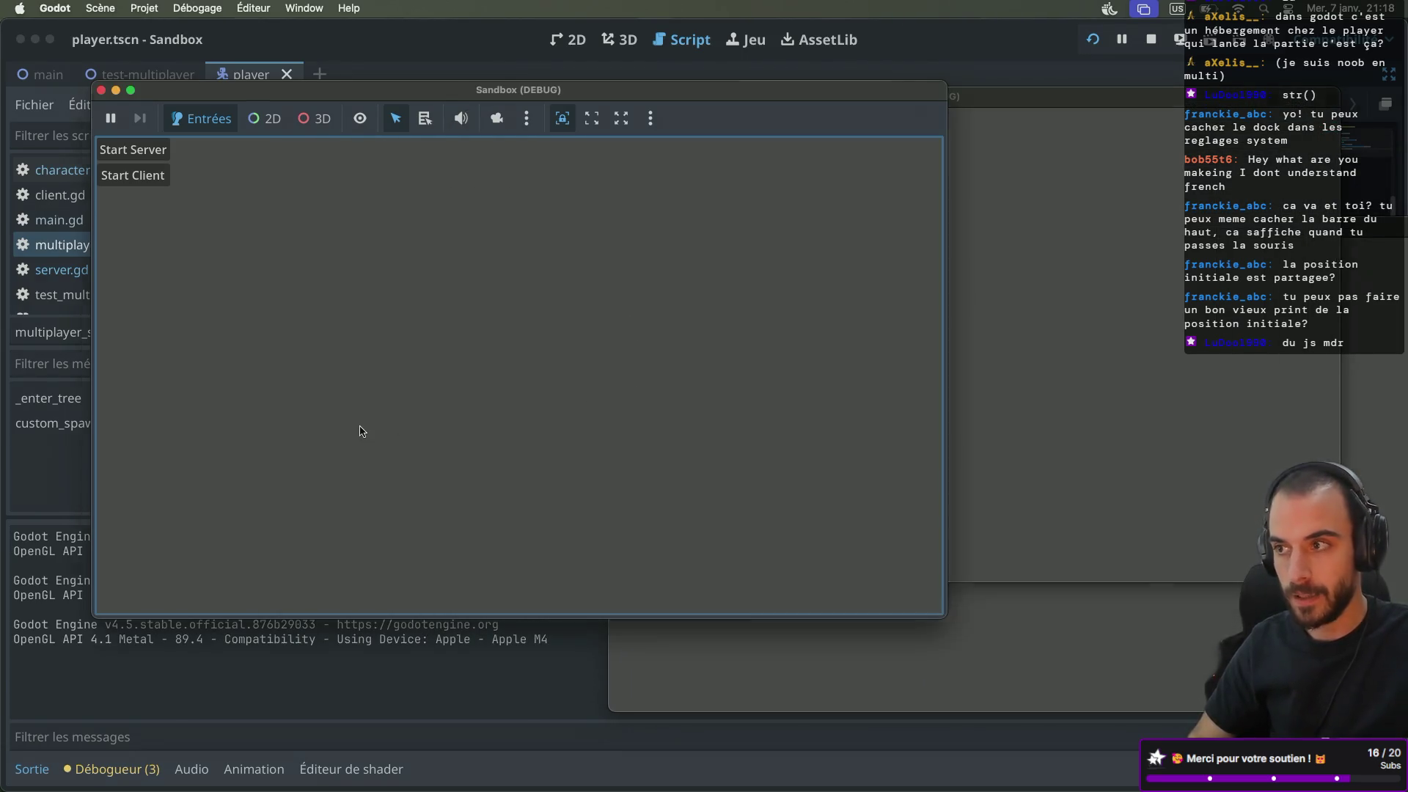
{"action": "left_click", "coordinate": [150, 151]}
{"action": "left_click", "coordinate": [1007, 235]}
{"action": "left_click", "coordinate": [554, 144]}
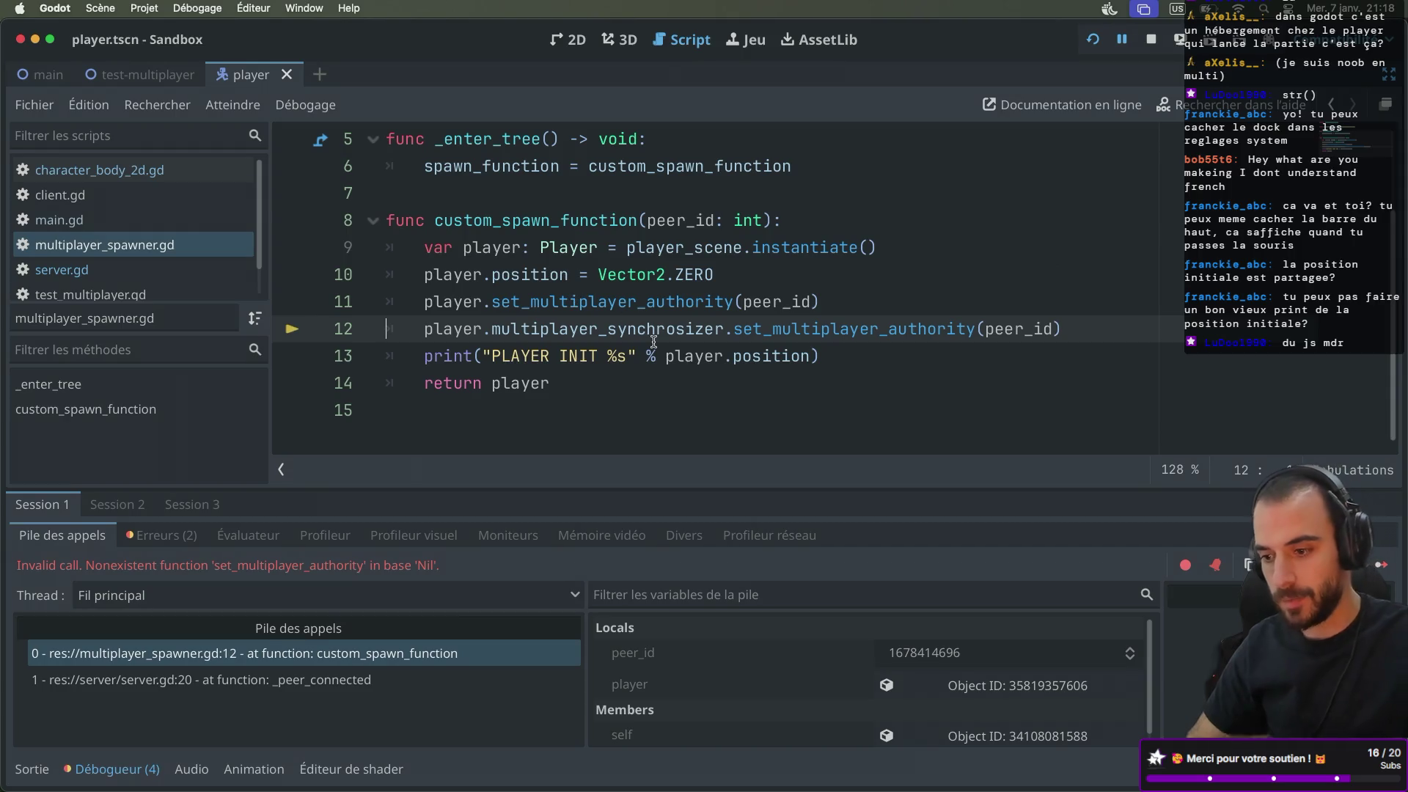
Step: Comment out line 12's set_multiplayer_authority call with # and restart the game
{"action": "mouse_move", "coordinate": [651, 337]}
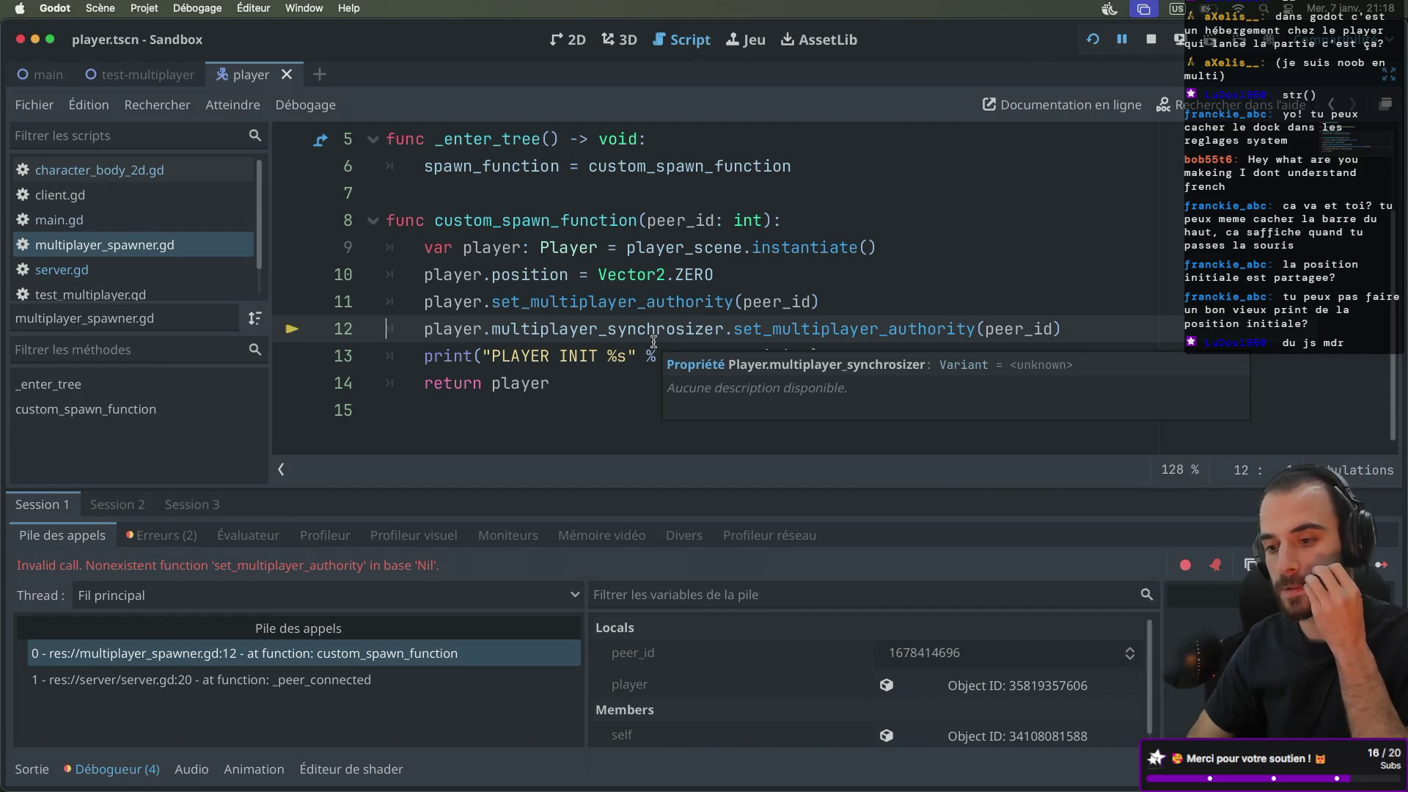
{"action": "left_click", "coordinate": [424, 330]}
{"action": "type", "text": "#"}
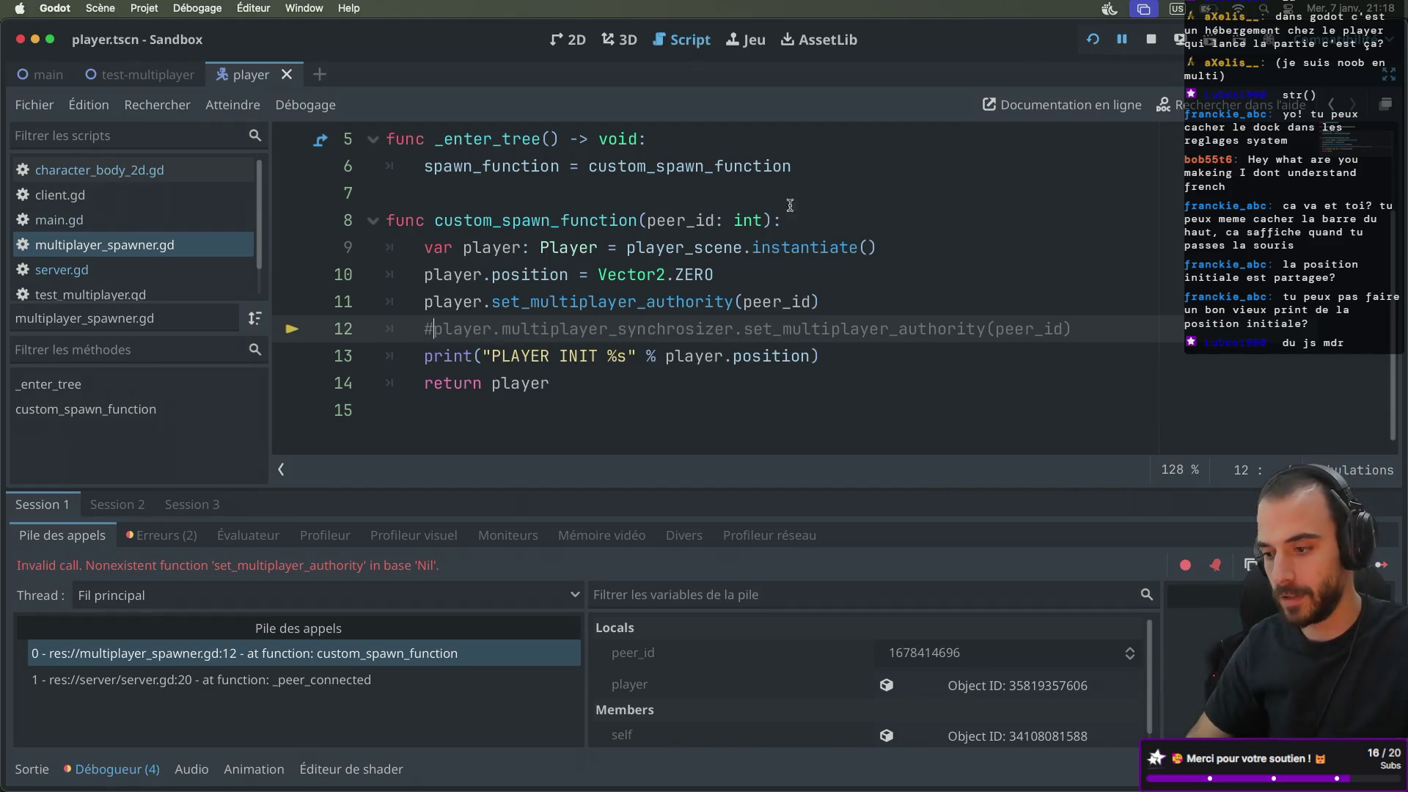
{"action": "left_click", "coordinate": [1093, 40]}
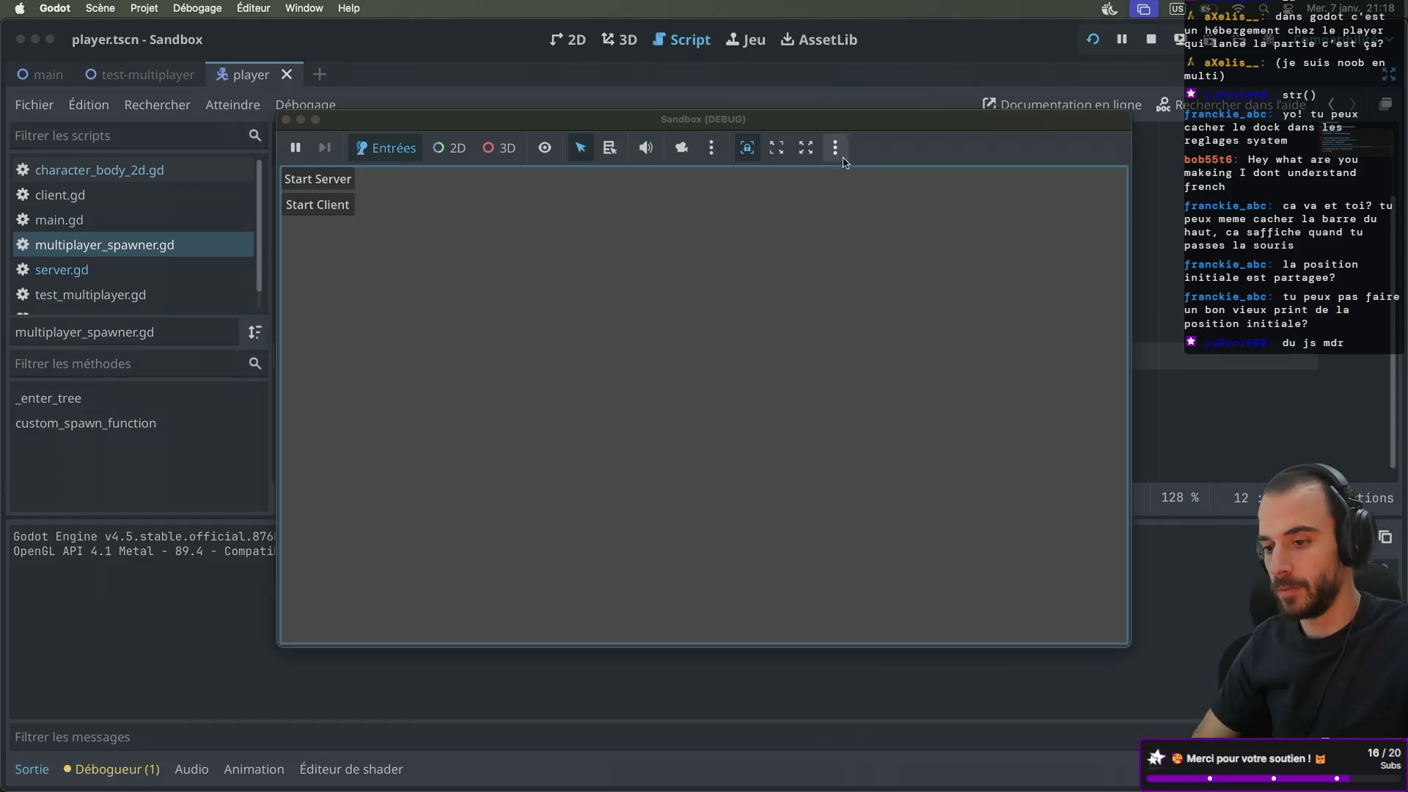
Step: Start the server, connect two clients, check the PLAYER INIT (0.0, 0.0) logs, then close the games
{"action": "left_click", "coordinate": [328, 185]}
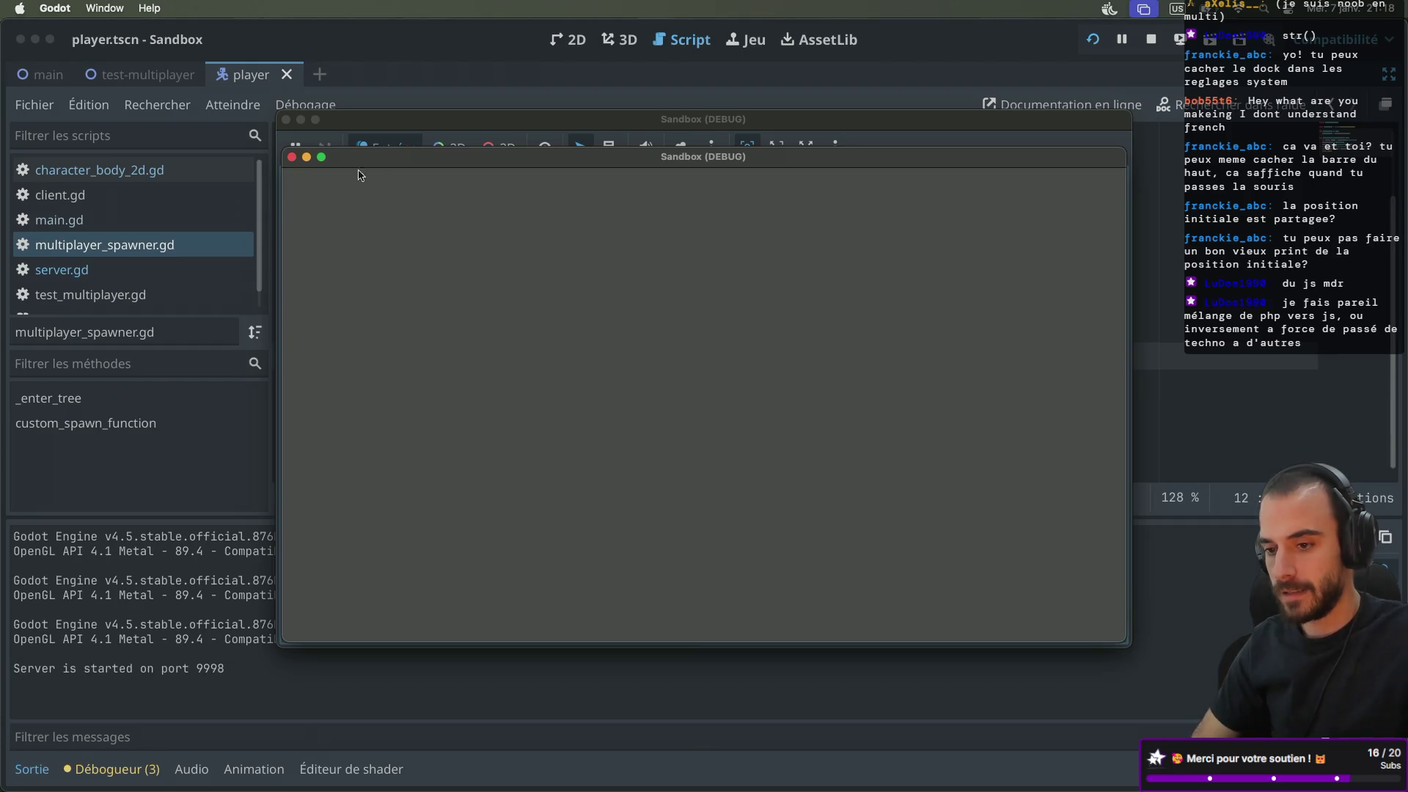
{"action": "left_click", "coordinate": [351, 202]}
{"action": "left_click_drag", "start_coordinate": [434, 121], "coordinate": [557, 119]}
{"action": "left_click", "coordinate": [330, 204]}
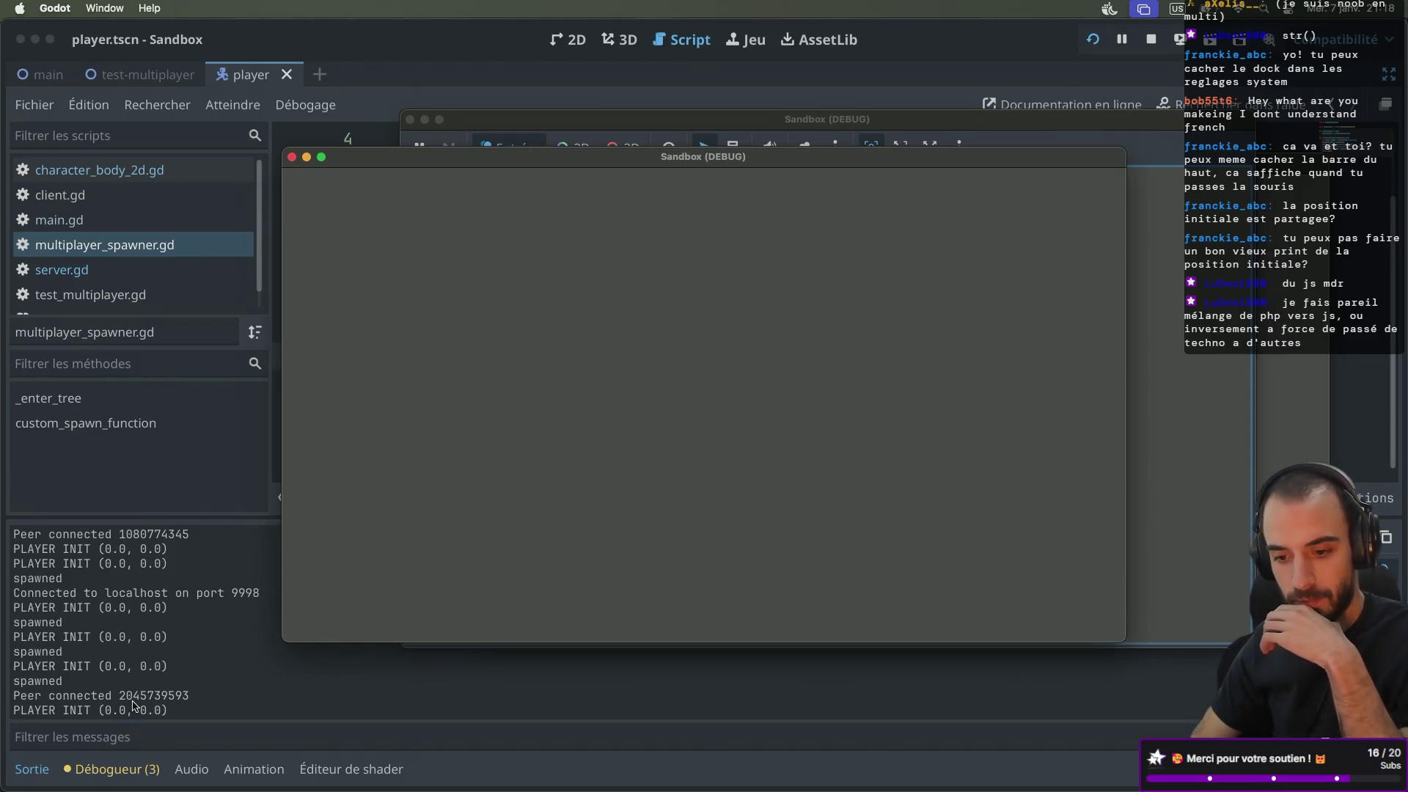
{"action": "scroll", "coordinate": [158, 638], "scroll_direction": "up", "scroll_amount": 3}
{"action": "scroll", "coordinate": [125, 601], "scroll_direction": "down", "scroll_amount": 3}
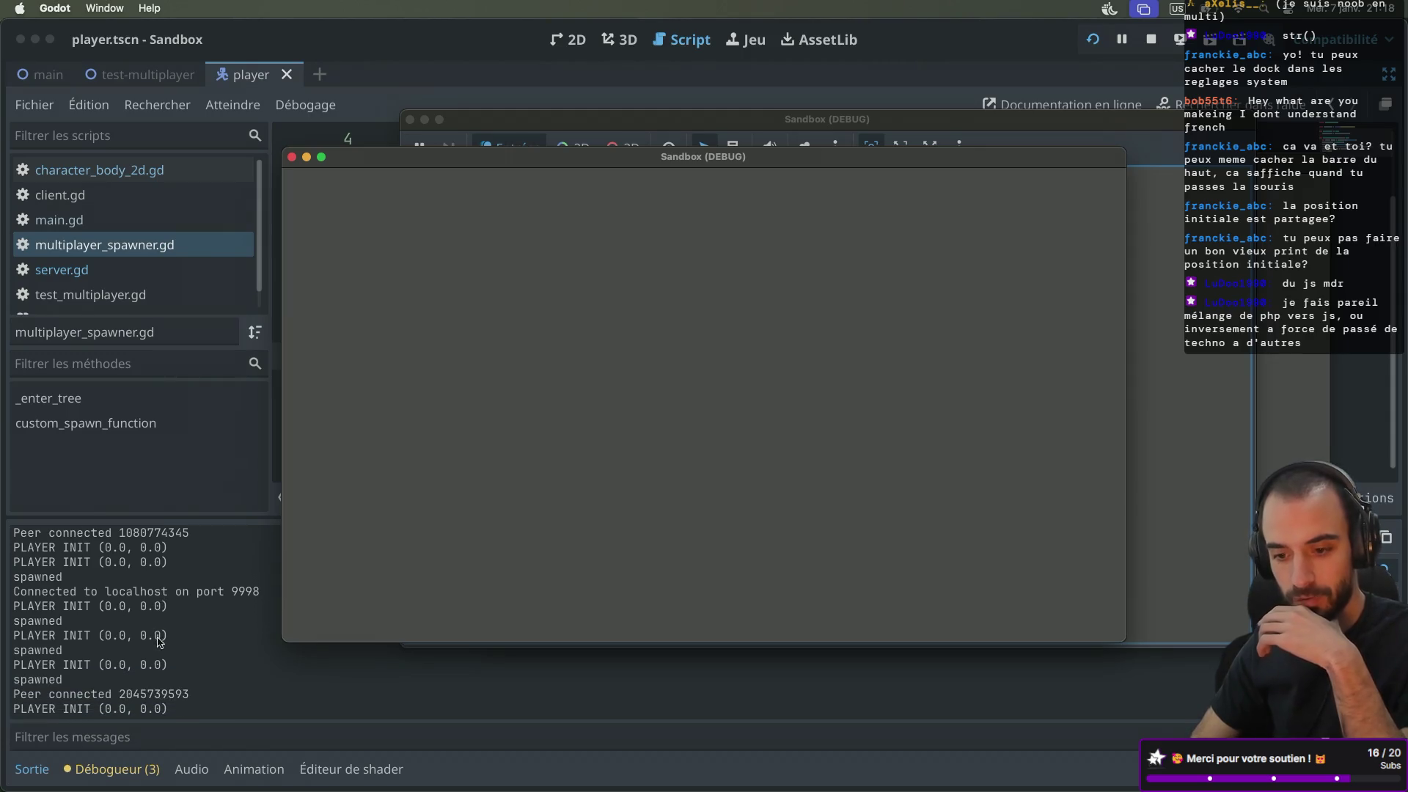
{"action": "scroll", "coordinate": [125, 594], "scroll_direction": "up", "scroll_amount": 3}
{"action": "scroll", "coordinate": [132, 580], "scroll_direction": "down", "scroll_amount": 3}
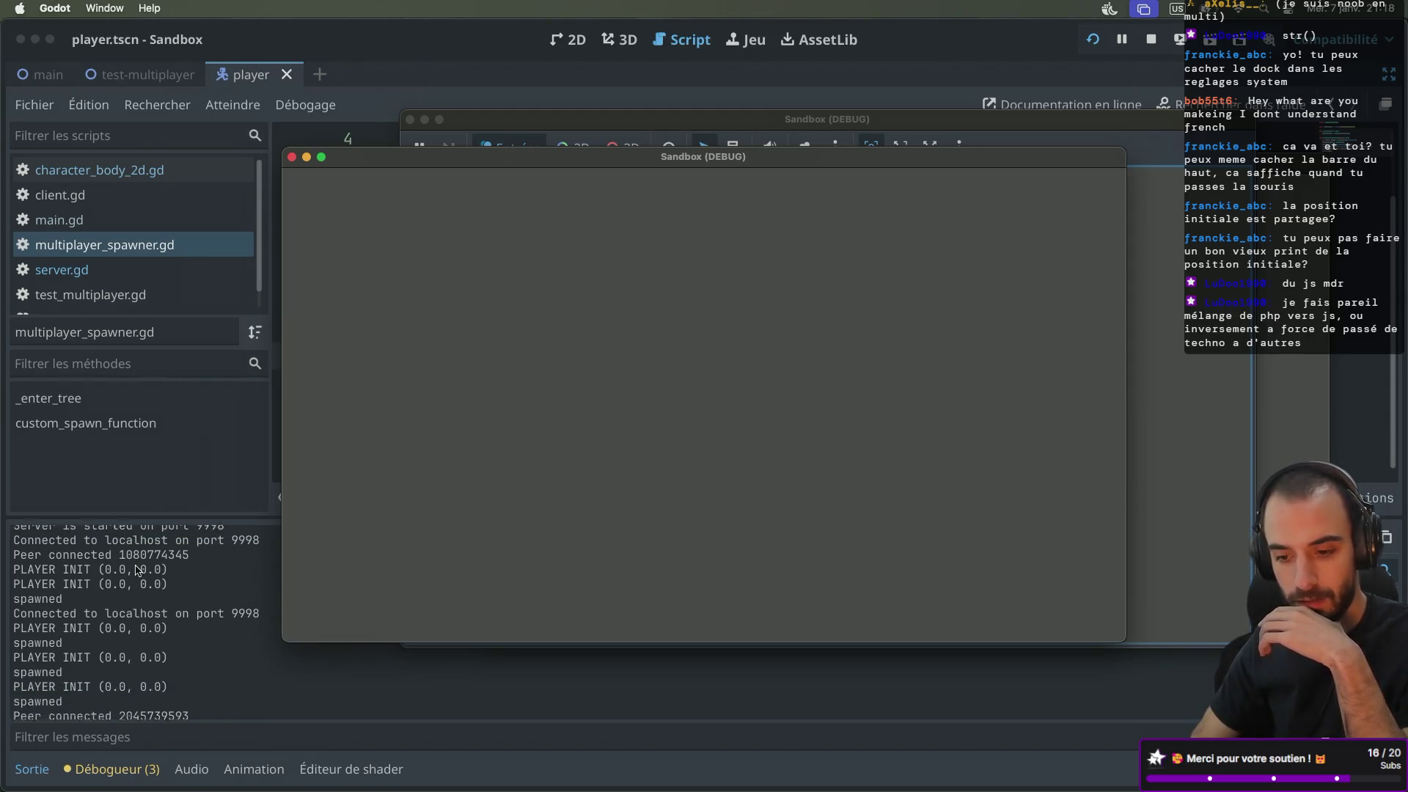
{"action": "left_click", "coordinate": [291, 158]}
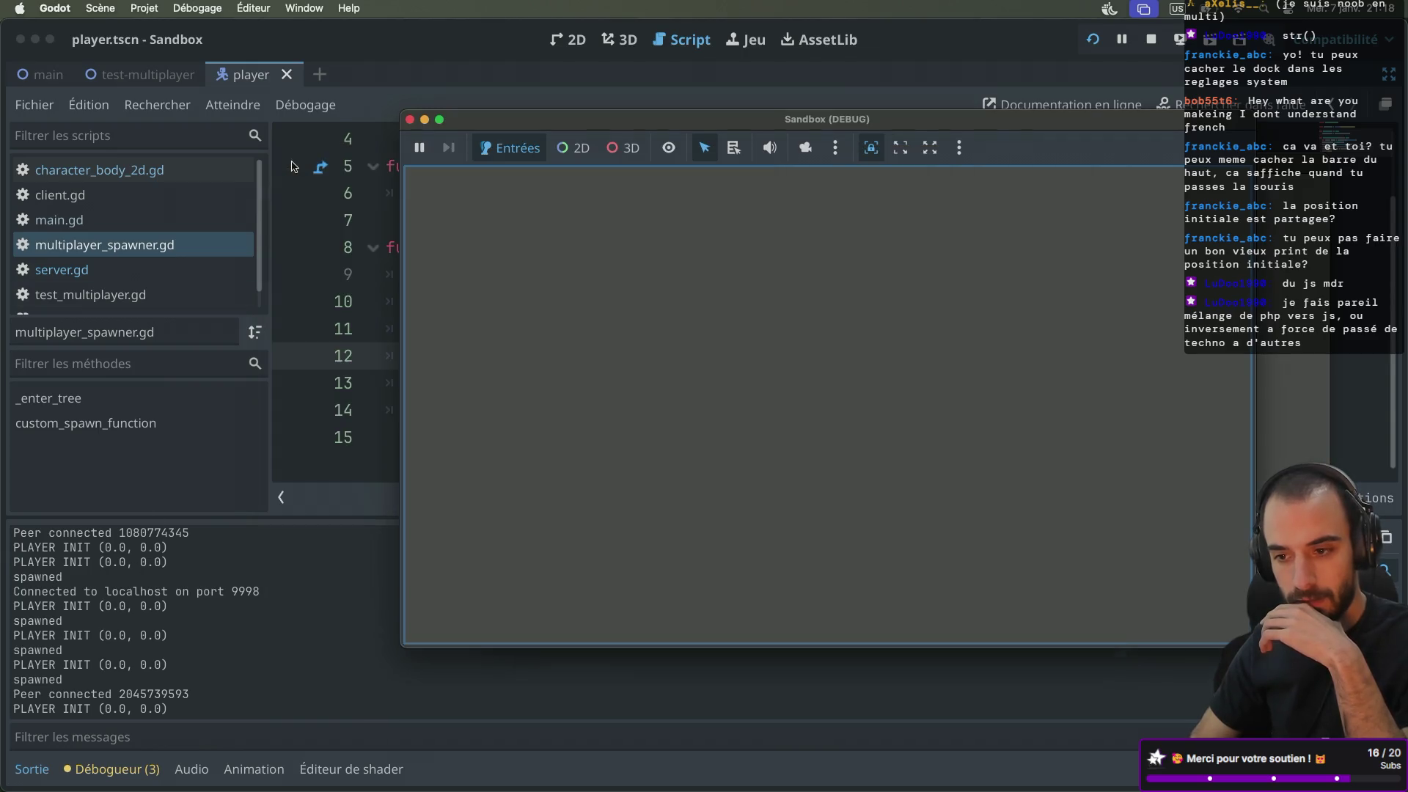
{"action": "left_click", "coordinate": [410, 119]}
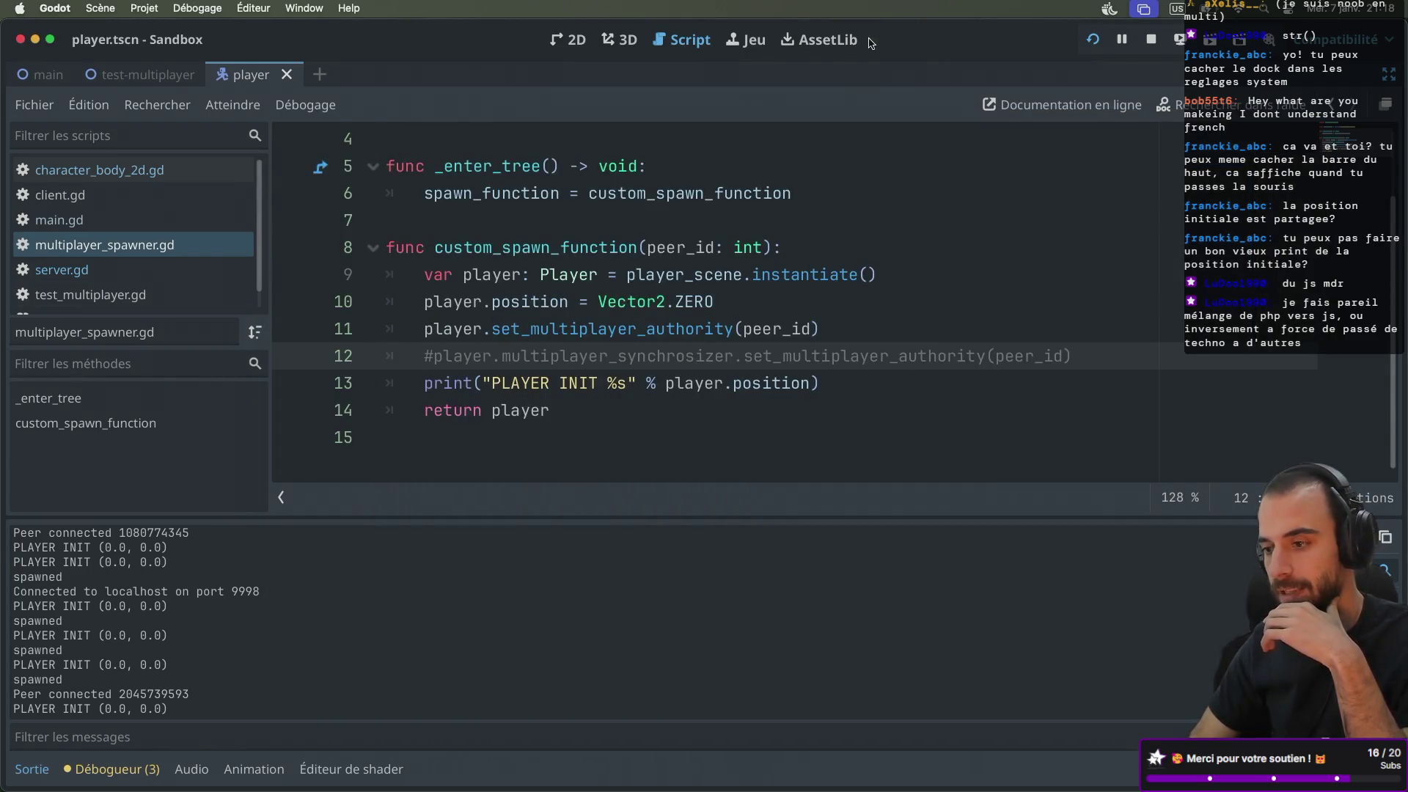
Step: Relaunch the game and connect the three instances as one server and two clients
{"action": "left_click", "coordinate": [1088, 40]}
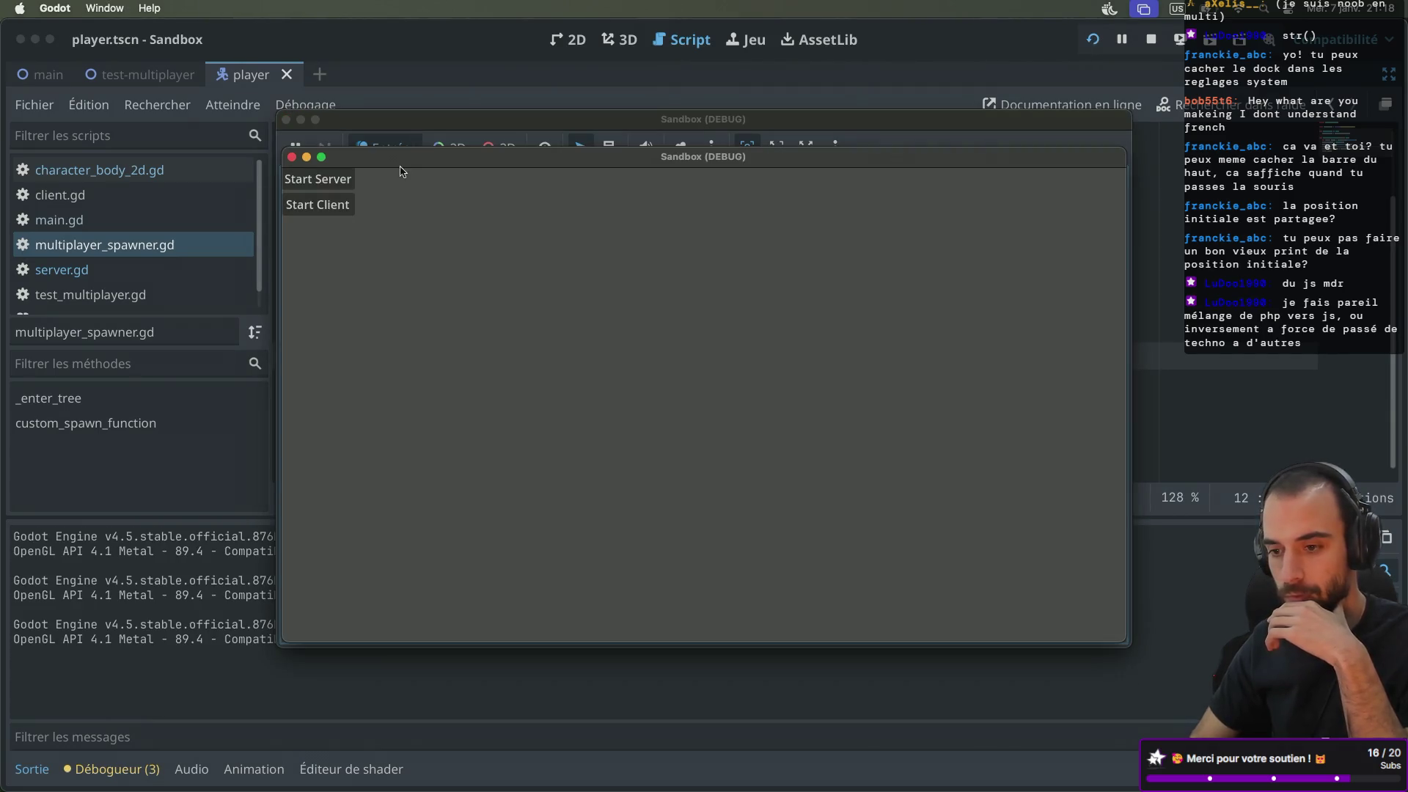
{"action": "left_click_drag", "start_coordinate": [531, 118], "coordinate": [436, 176]}
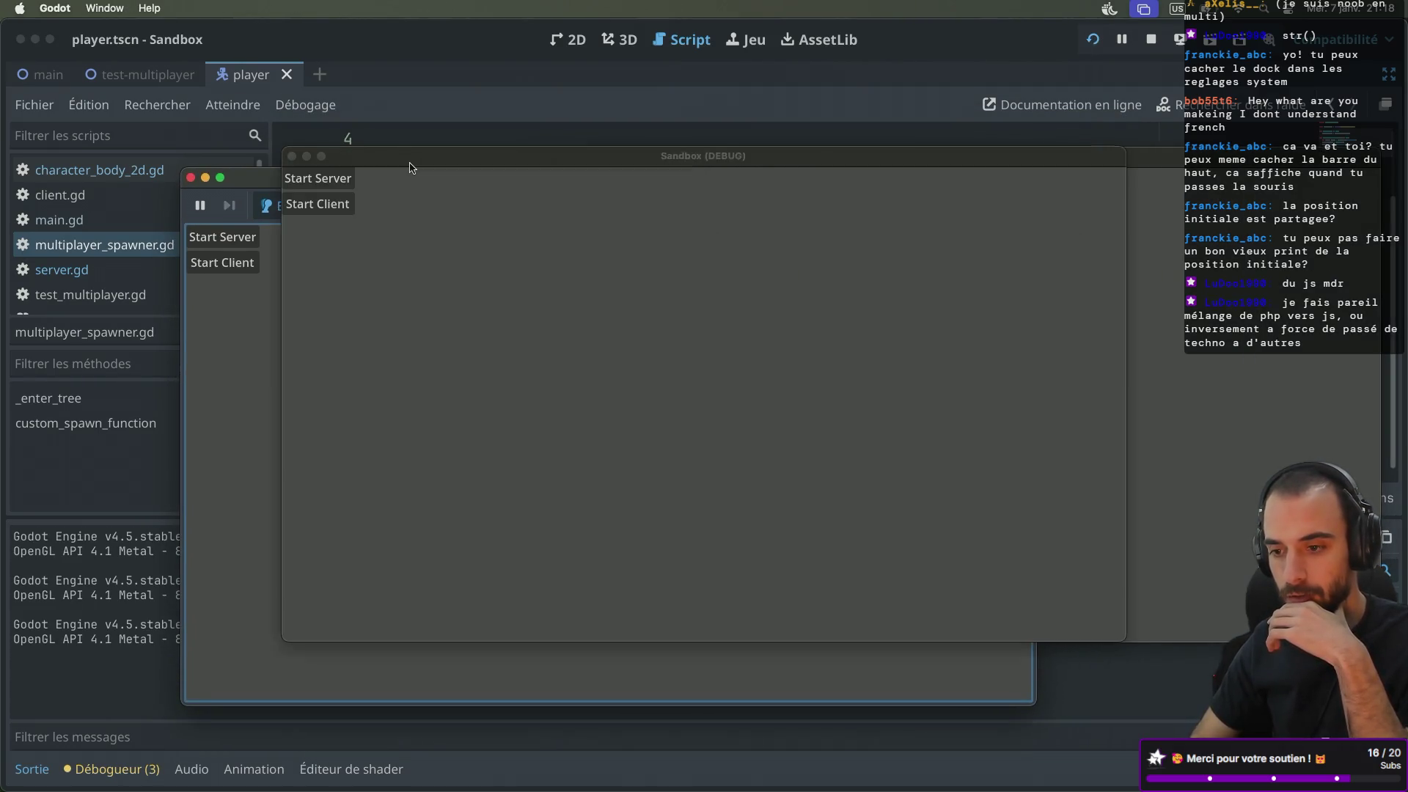
{"action": "left_click", "coordinate": [253, 237]}
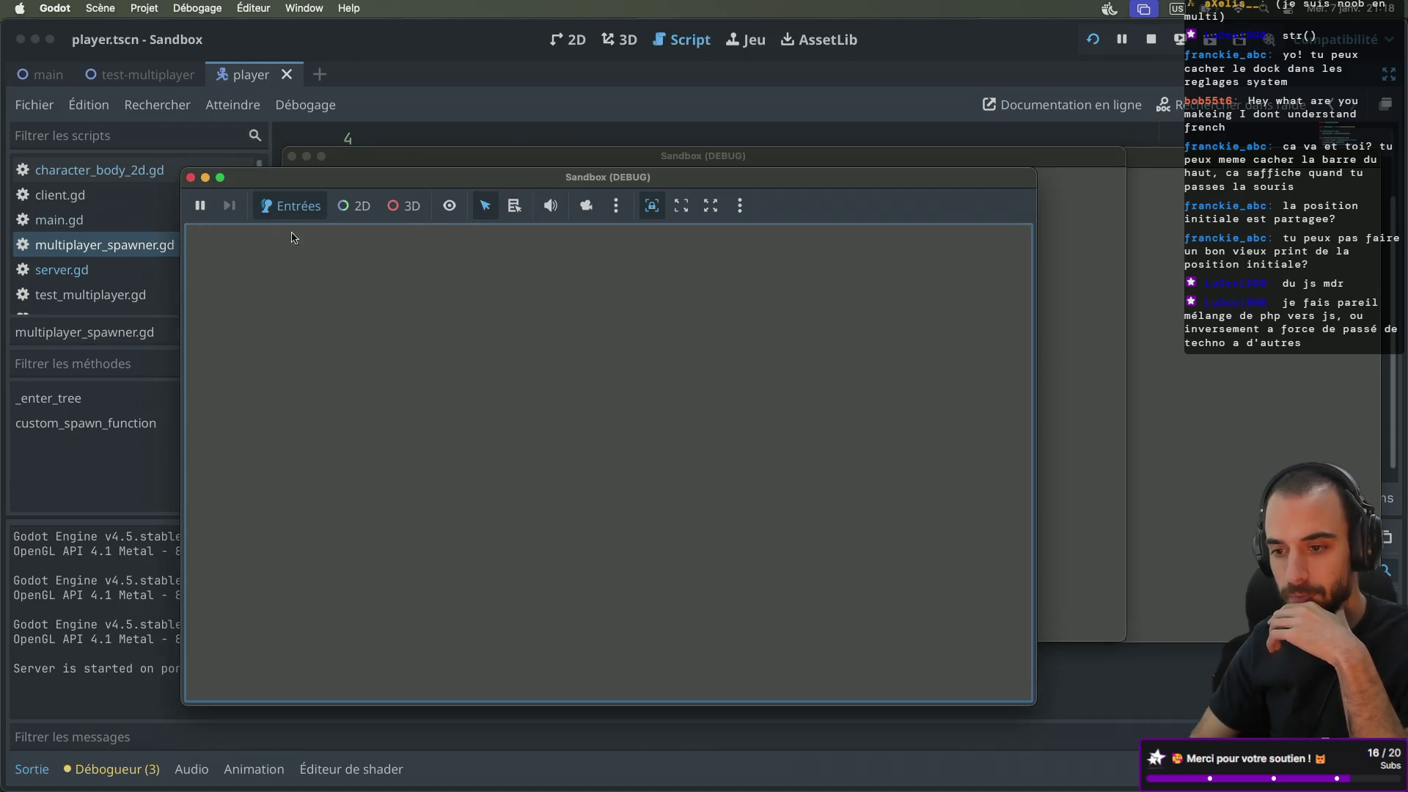
{"action": "left_click", "coordinate": [450, 163]}
{"action": "left_click", "coordinate": [316, 203]}
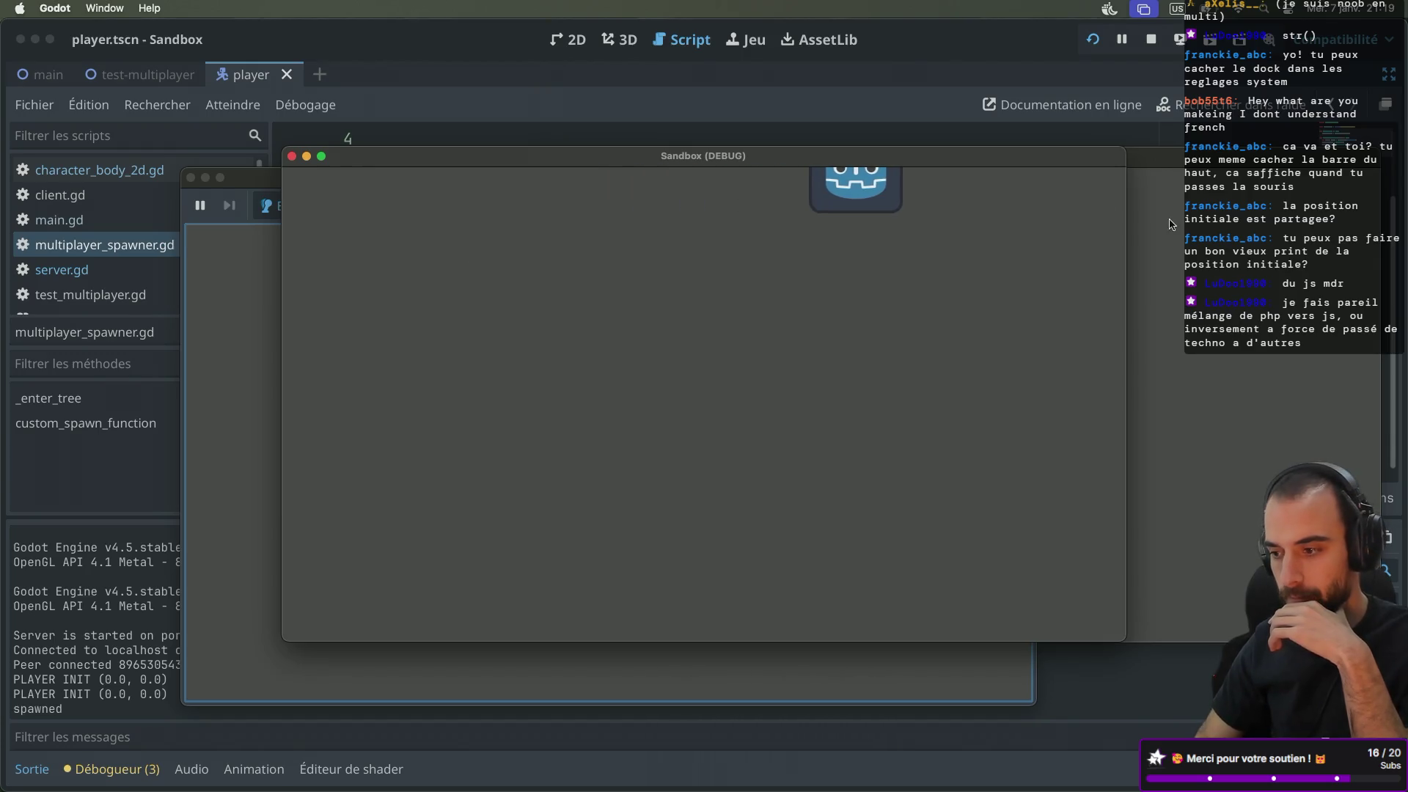
{"action": "left_click", "coordinate": [1219, 239]}
{"action": "left_click", "coordinate": [572, 206]}
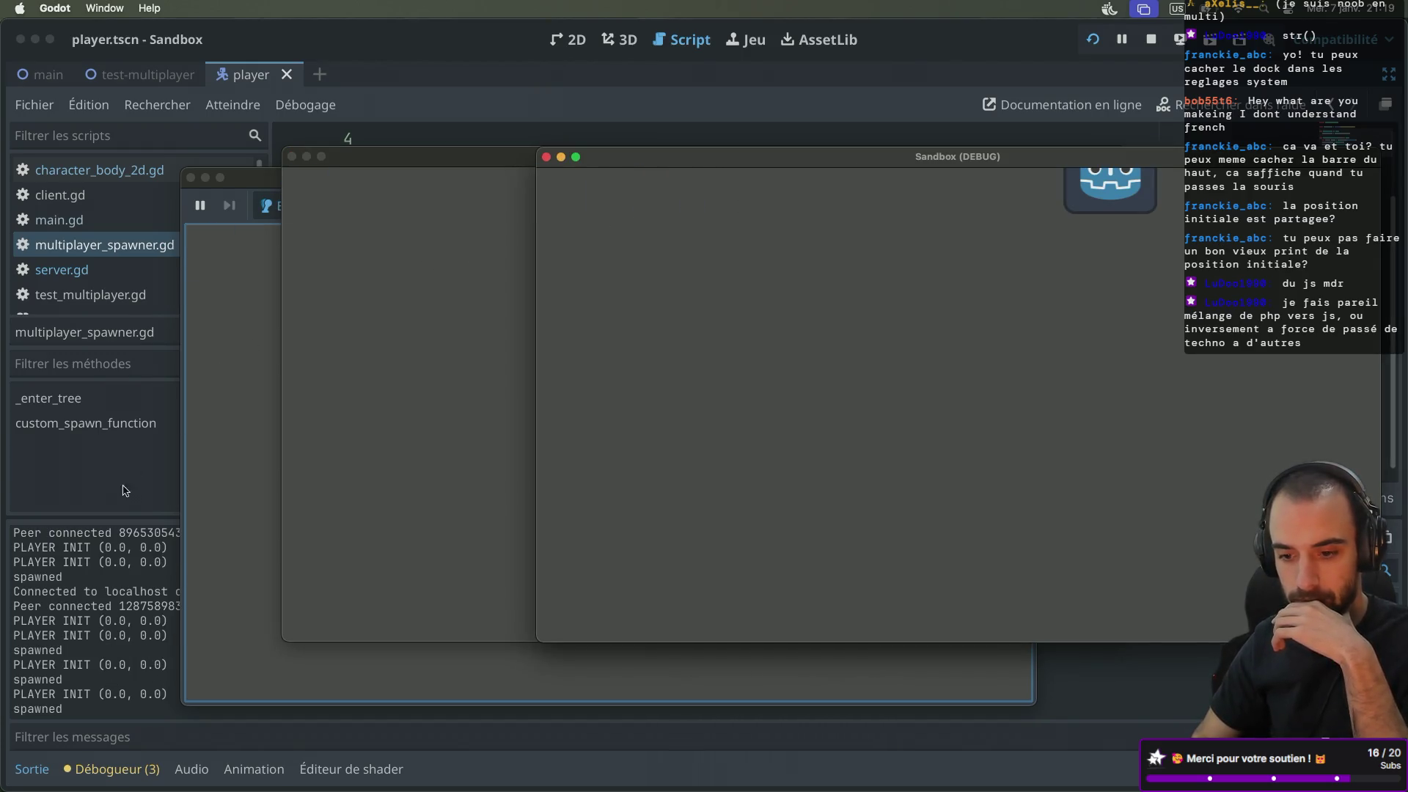
Step: Stop all game instances, review the output log, and turn distraction-free mode off
{"action": "key", "text": "super+period"}
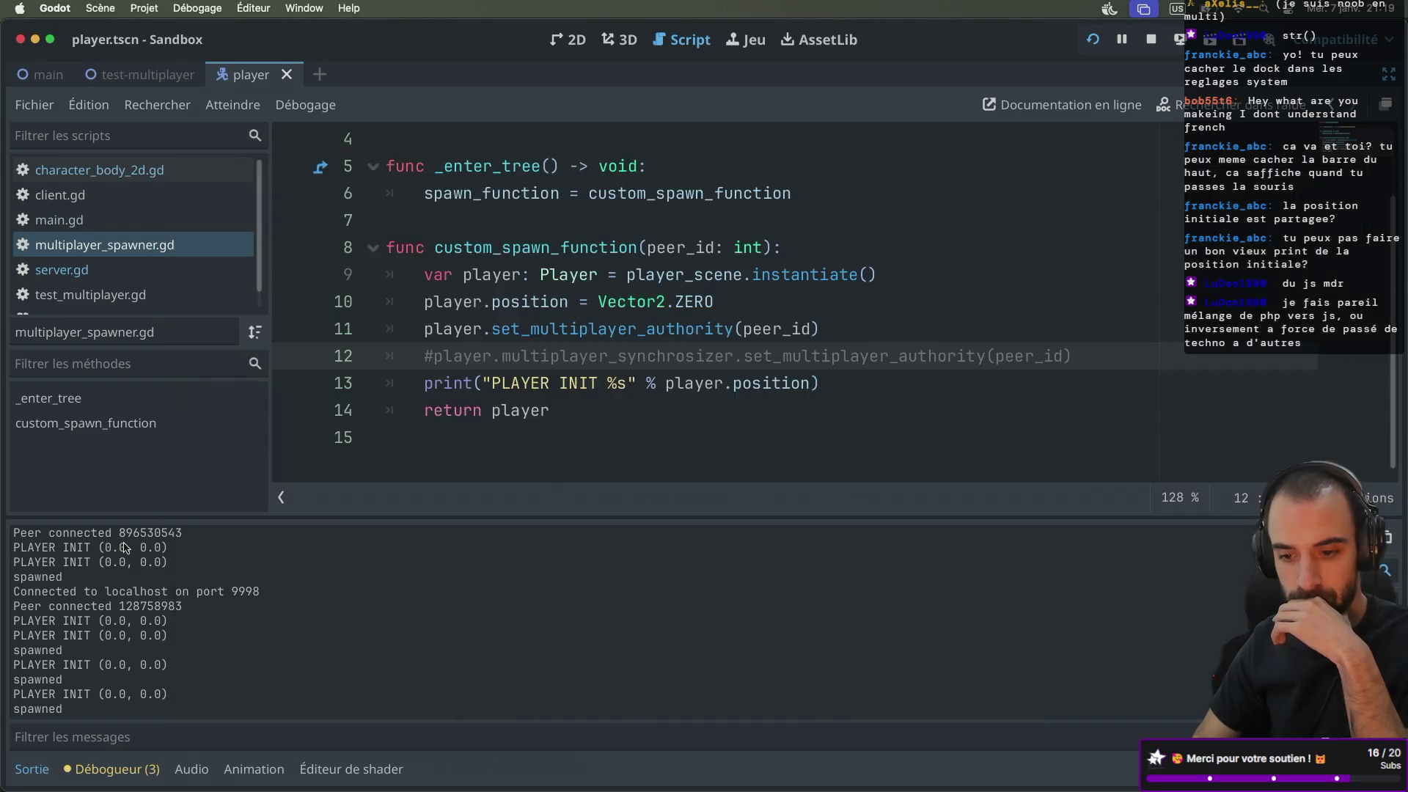
{"action": "scroll", "coordinate": [125, 547], "scroll_direction": "up", "scroll_amount": 3}
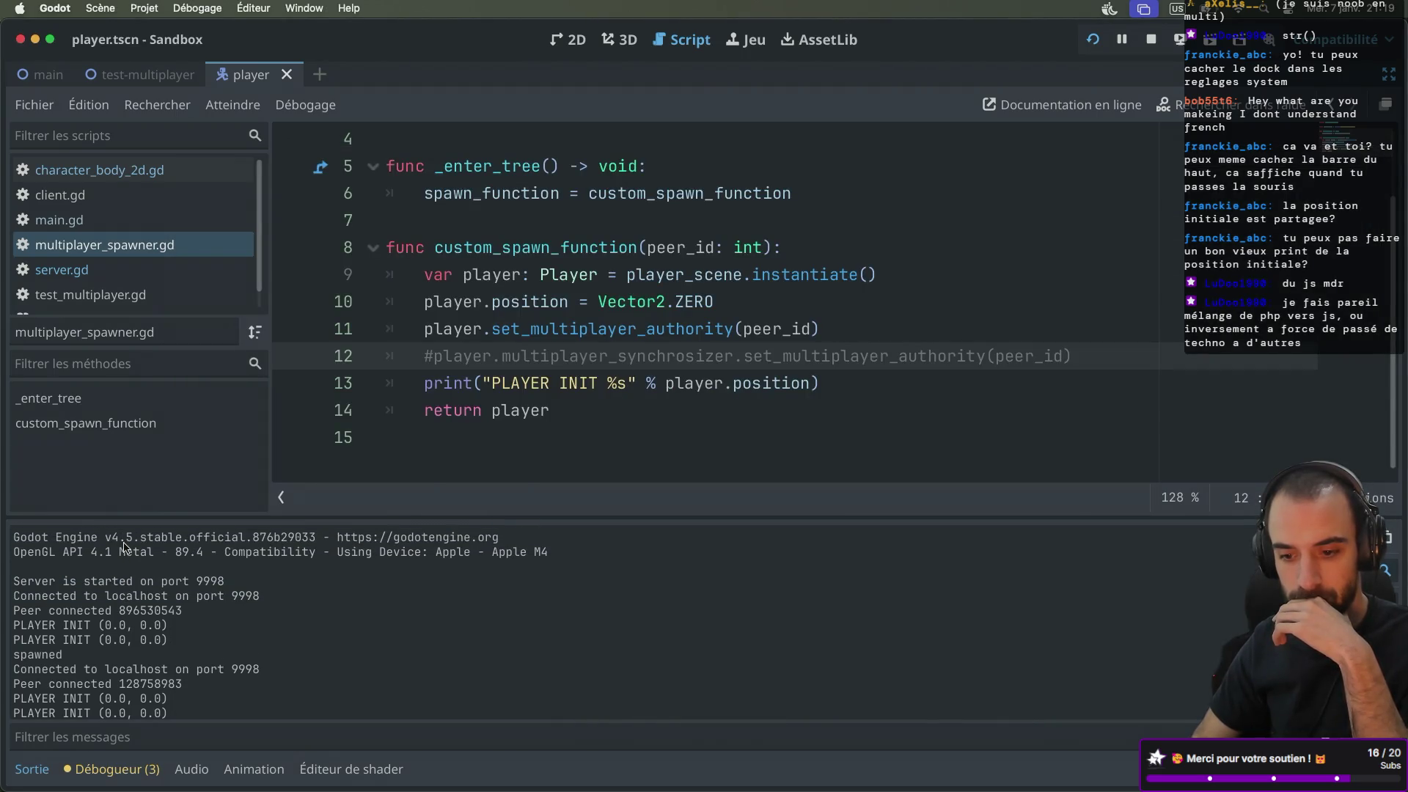
{"action": "scroll", "coordinate": [125, 547], "scroll_direction": "down", "scroll_amount": 3}
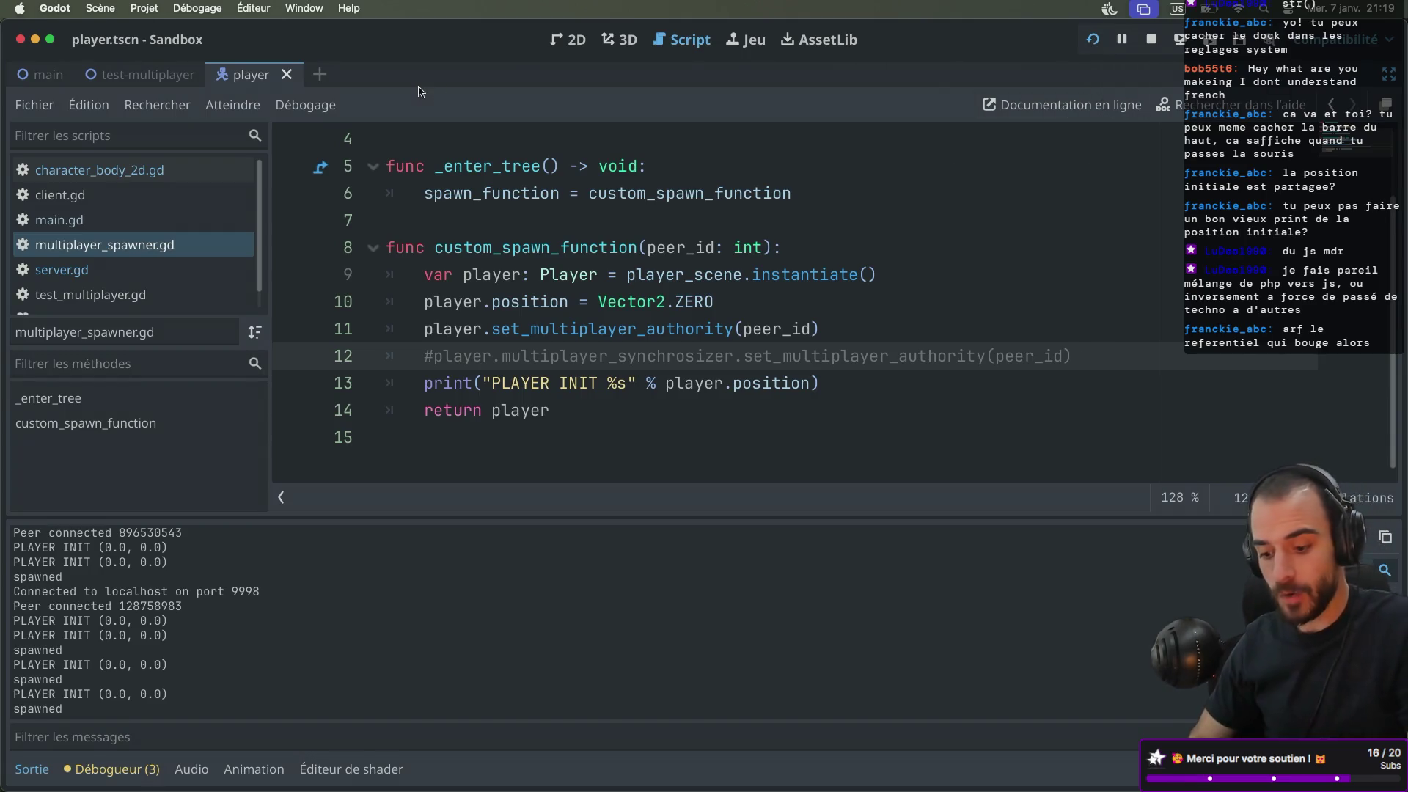
{"action": "key", "text": "super+ctrl+d"}
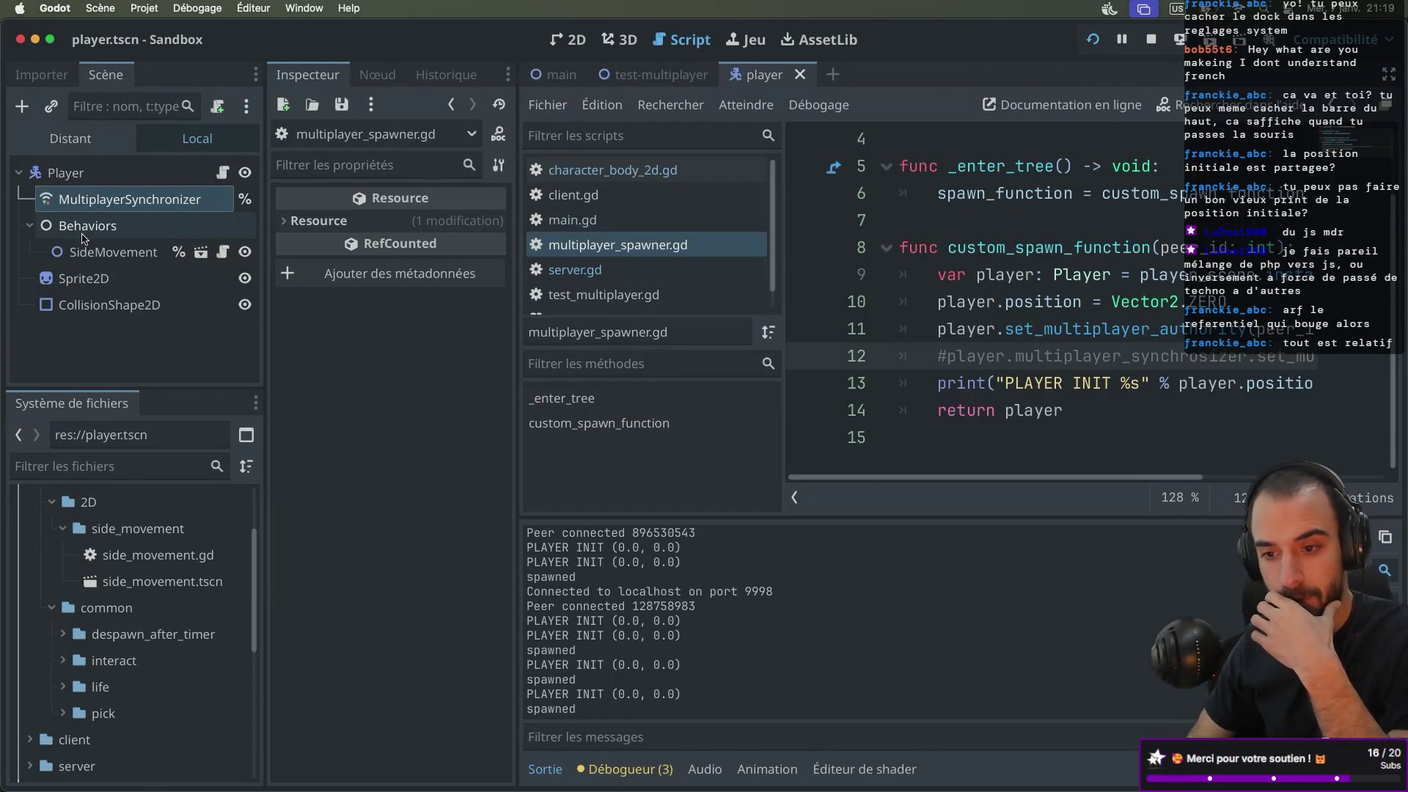
{"action": "left_click", "coordinate": [378, 76]}
Step: Inspect Main, TestMultiplayer, MultiplayerSpawner and SpawnedEntities in the running game's remote tree
{"action": "left_click", "coordinate": [308, 75]}
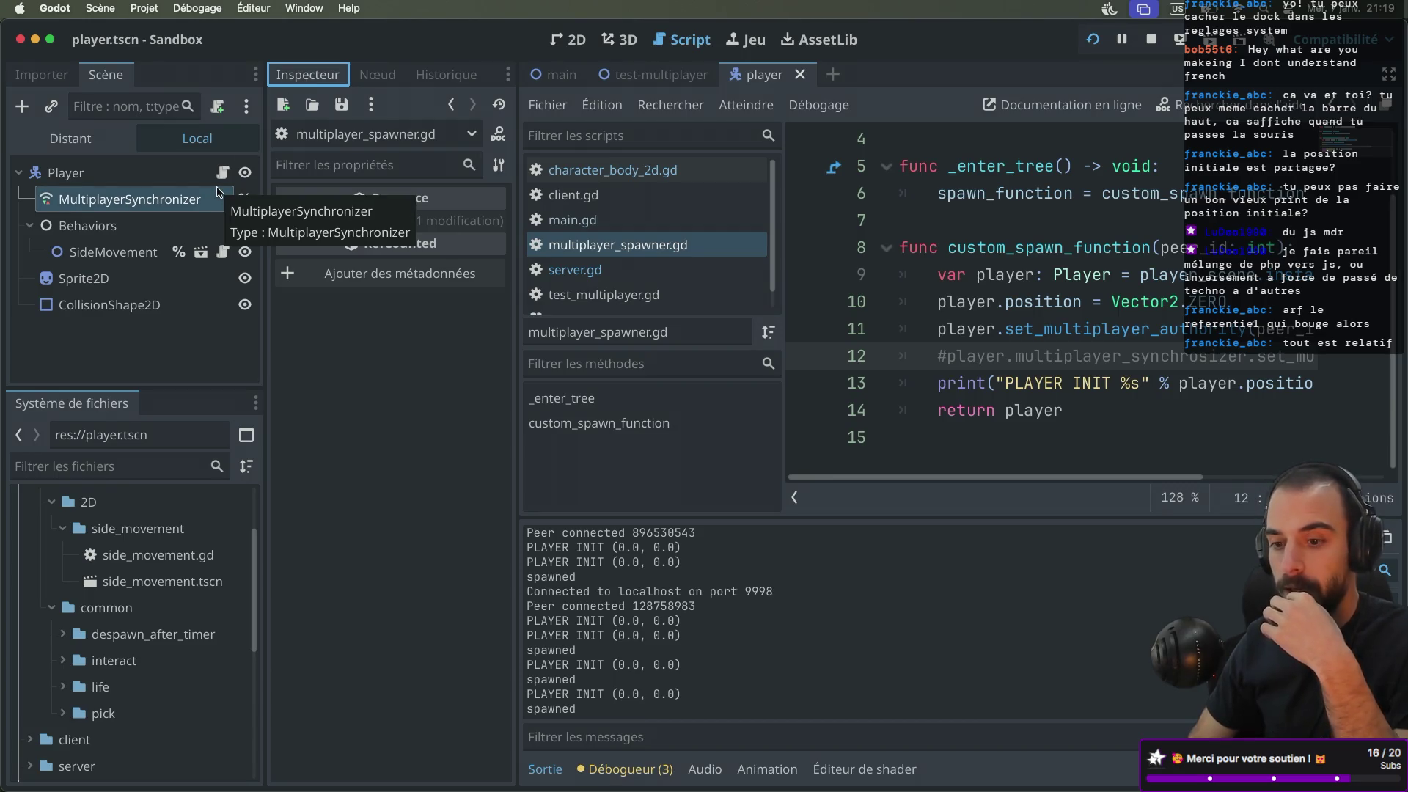
{"action": "left_click", "coordinate": [71, 140]}
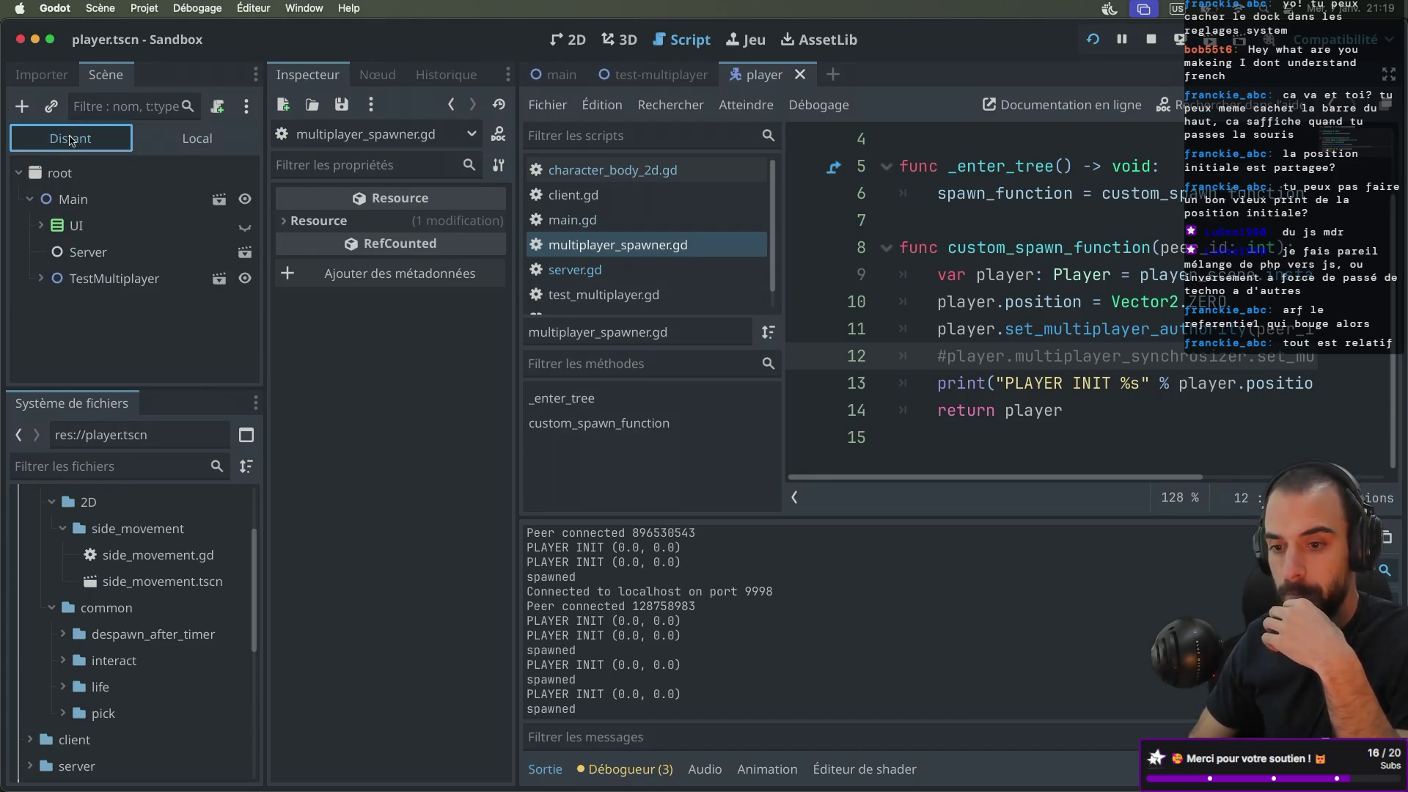
{"action": "left_click", "coordinate": [42, 280]}
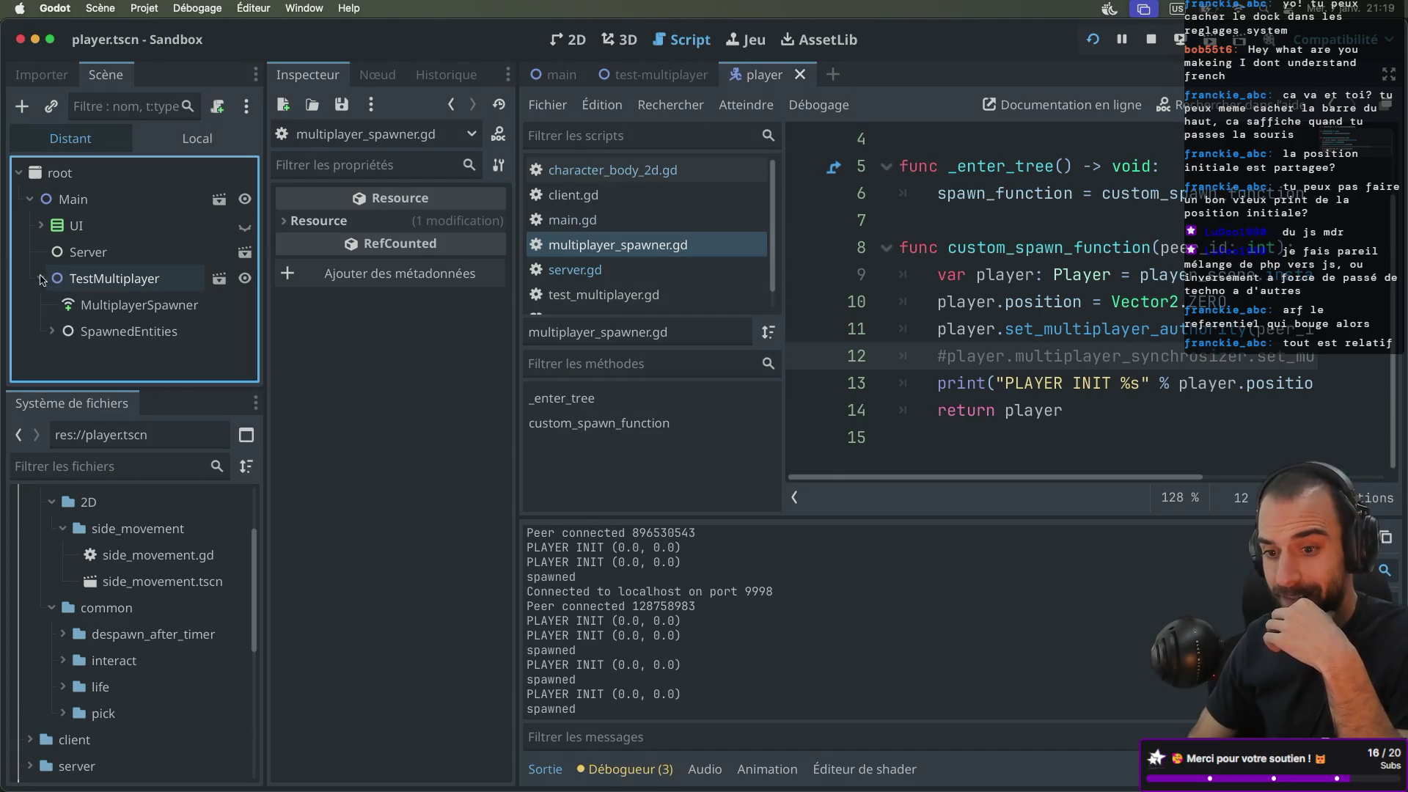
{"action": "left_click", "coordinate": [102, 203]}
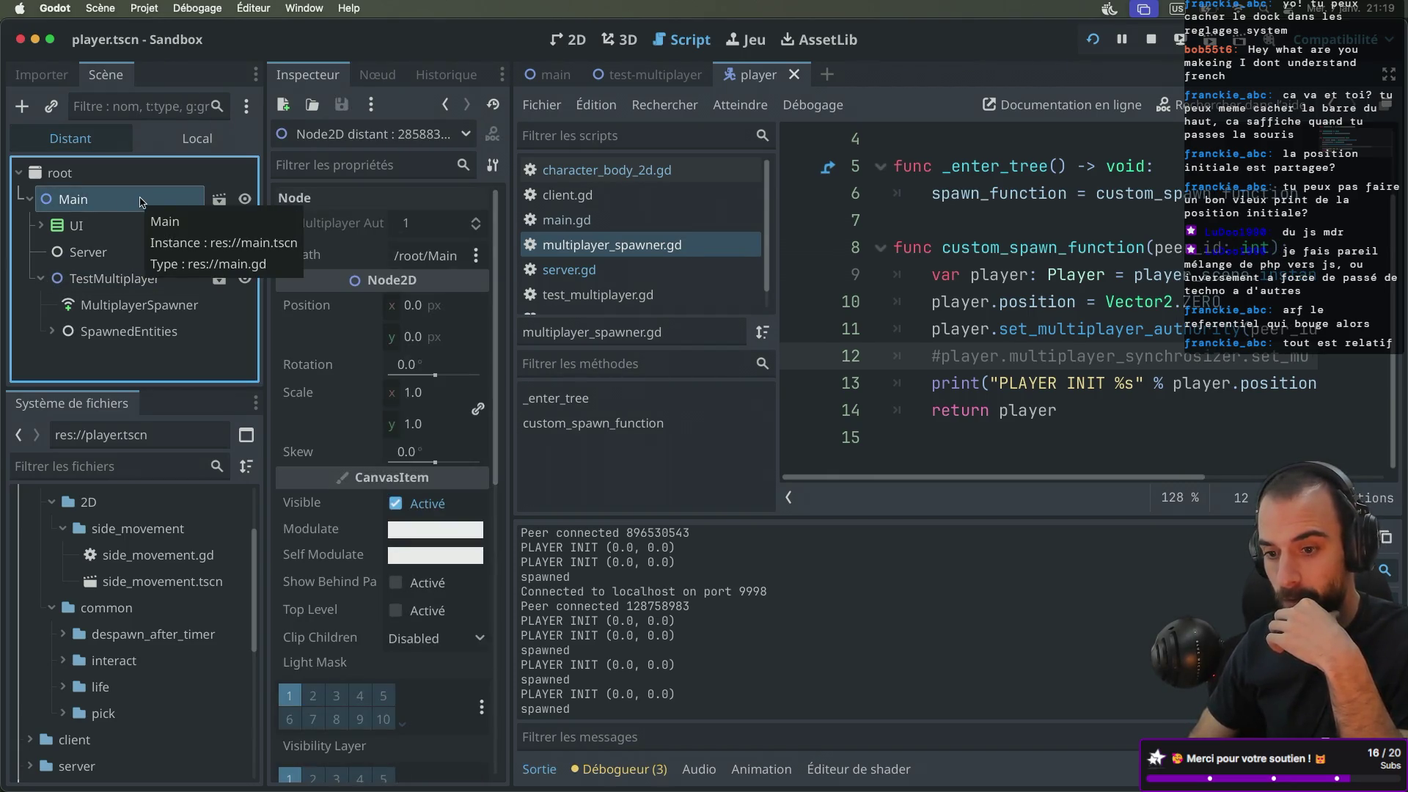
{"action": "left_click", "coordinate": [93, 278]}
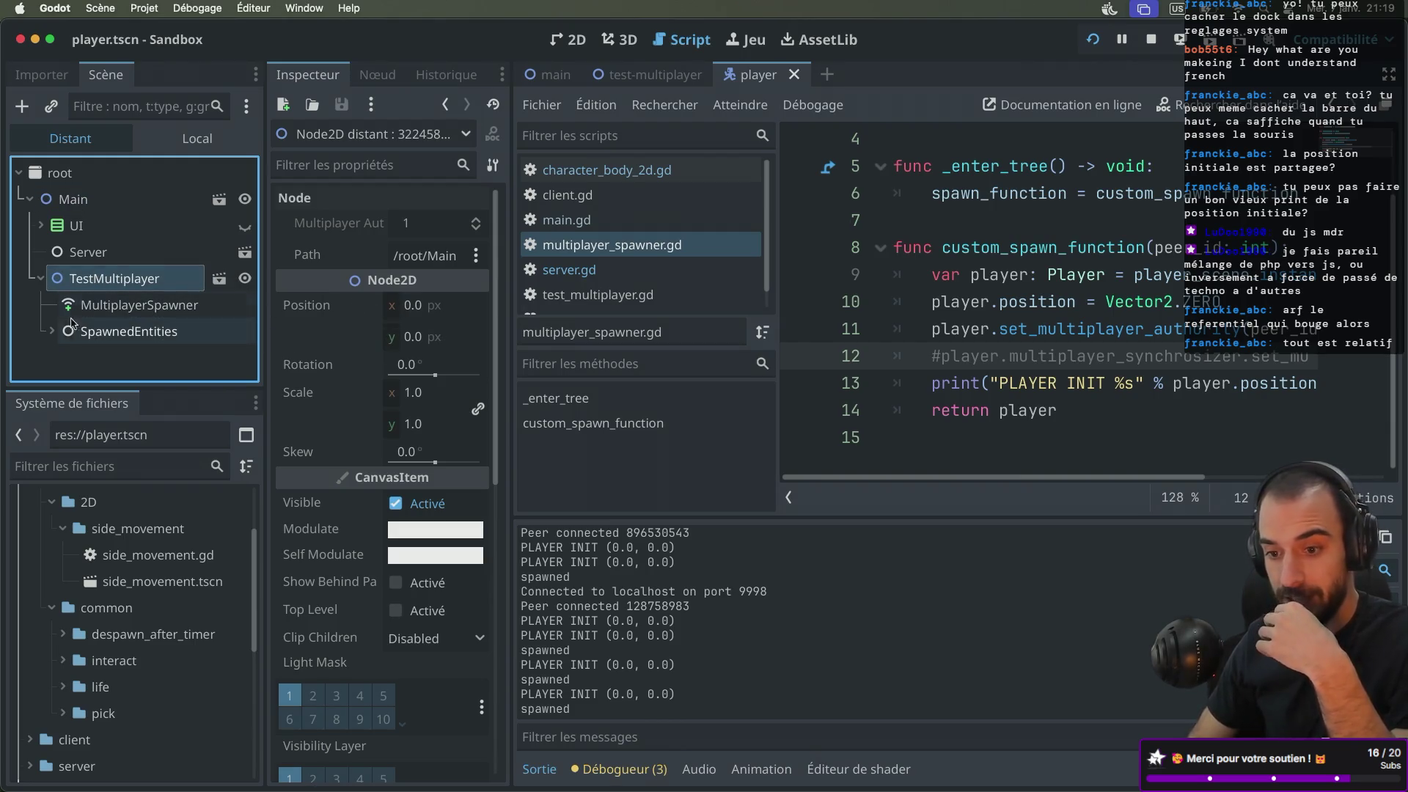
{"action": "left_click", "coordinate": [165, 308]}
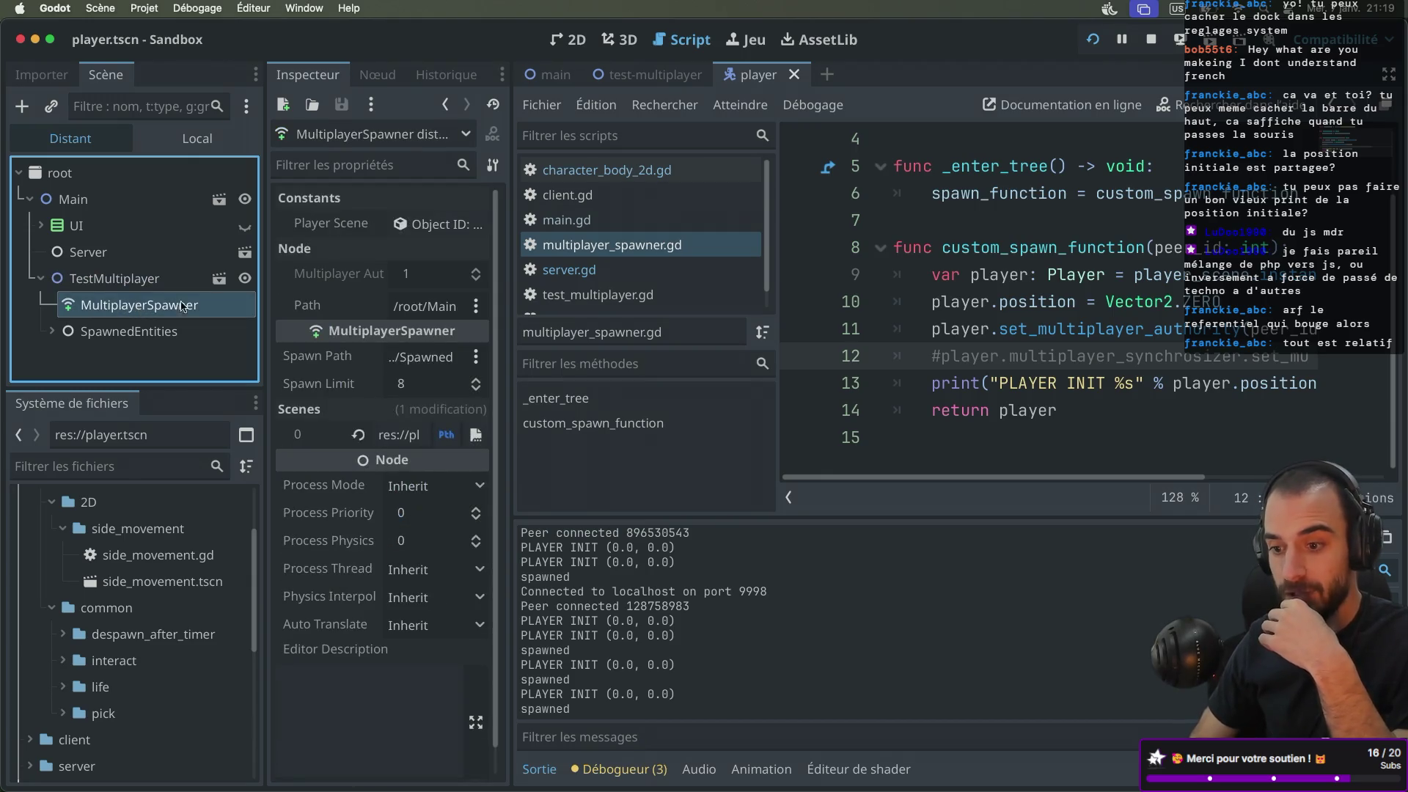
{"action": "left_click", "coordinate": [168, 331]}
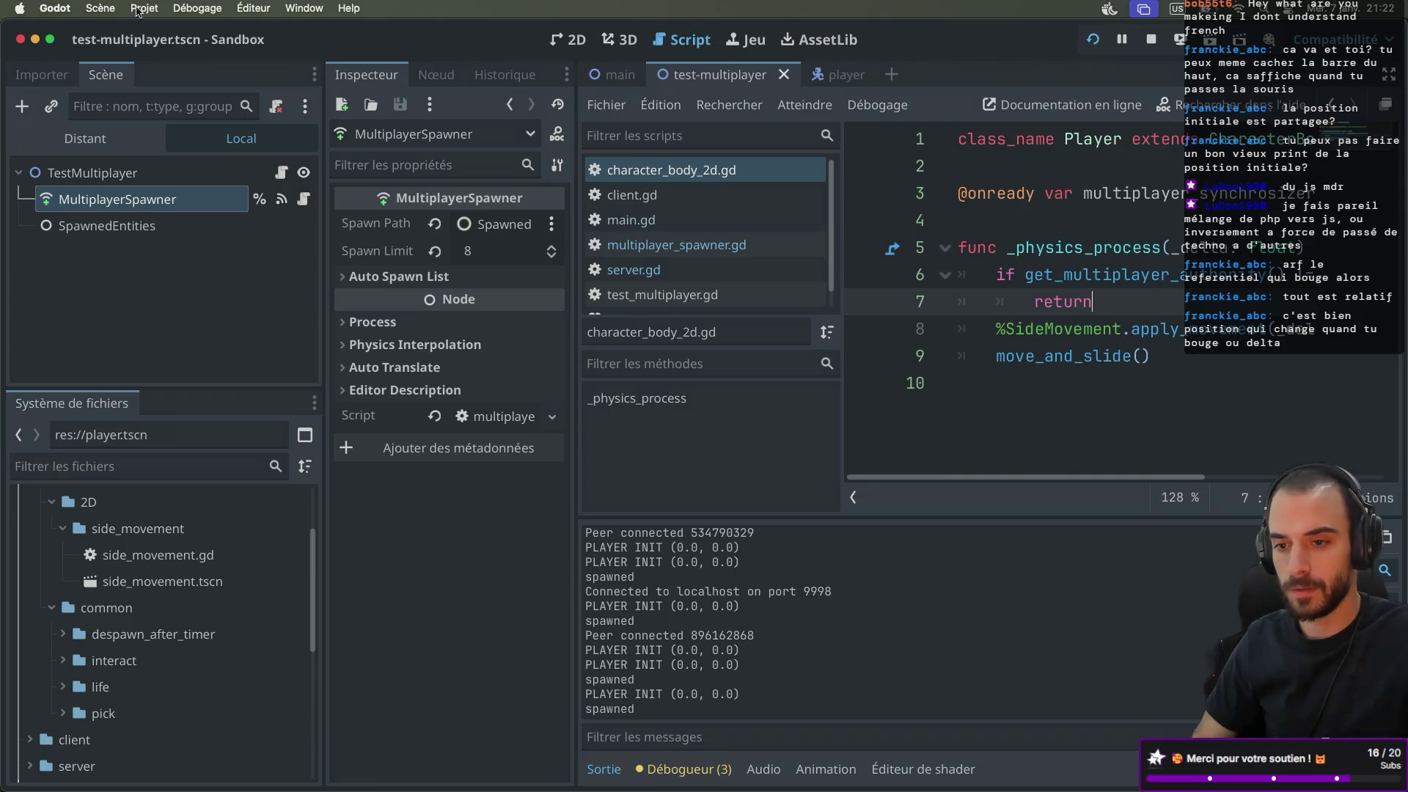
{"action": "left_click", "coordinate": [204, 8]}
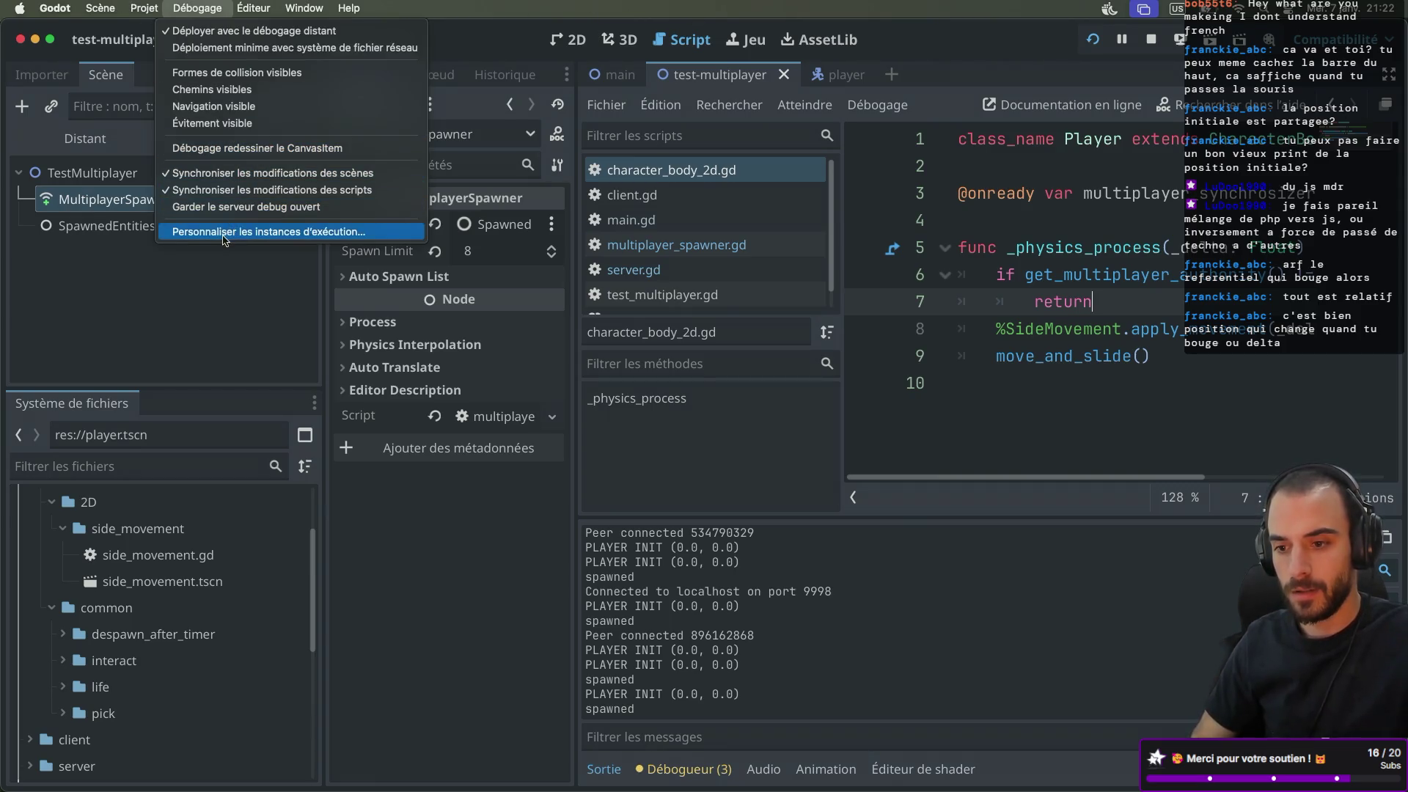
Step: Reduce the run instances from 3 to 2 and launch the project
{"action": "left_click", "coordinate": [587, 231]}
{"action": "left_click", "coordinate": [847, 217]}
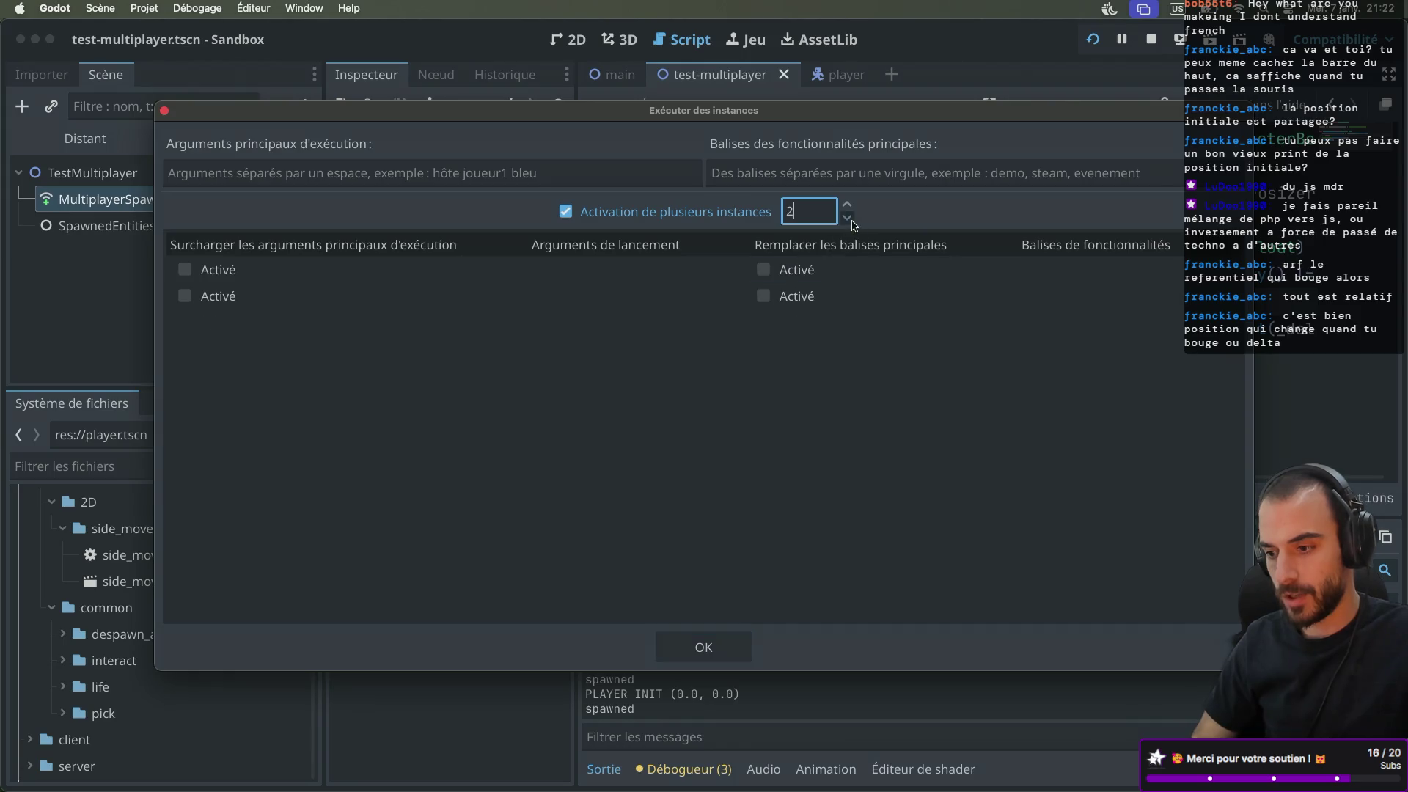
{"action": "left_click", "coordinate": [703, 646]}
{"action": "left_click", "coordinate": [1093, 38]}
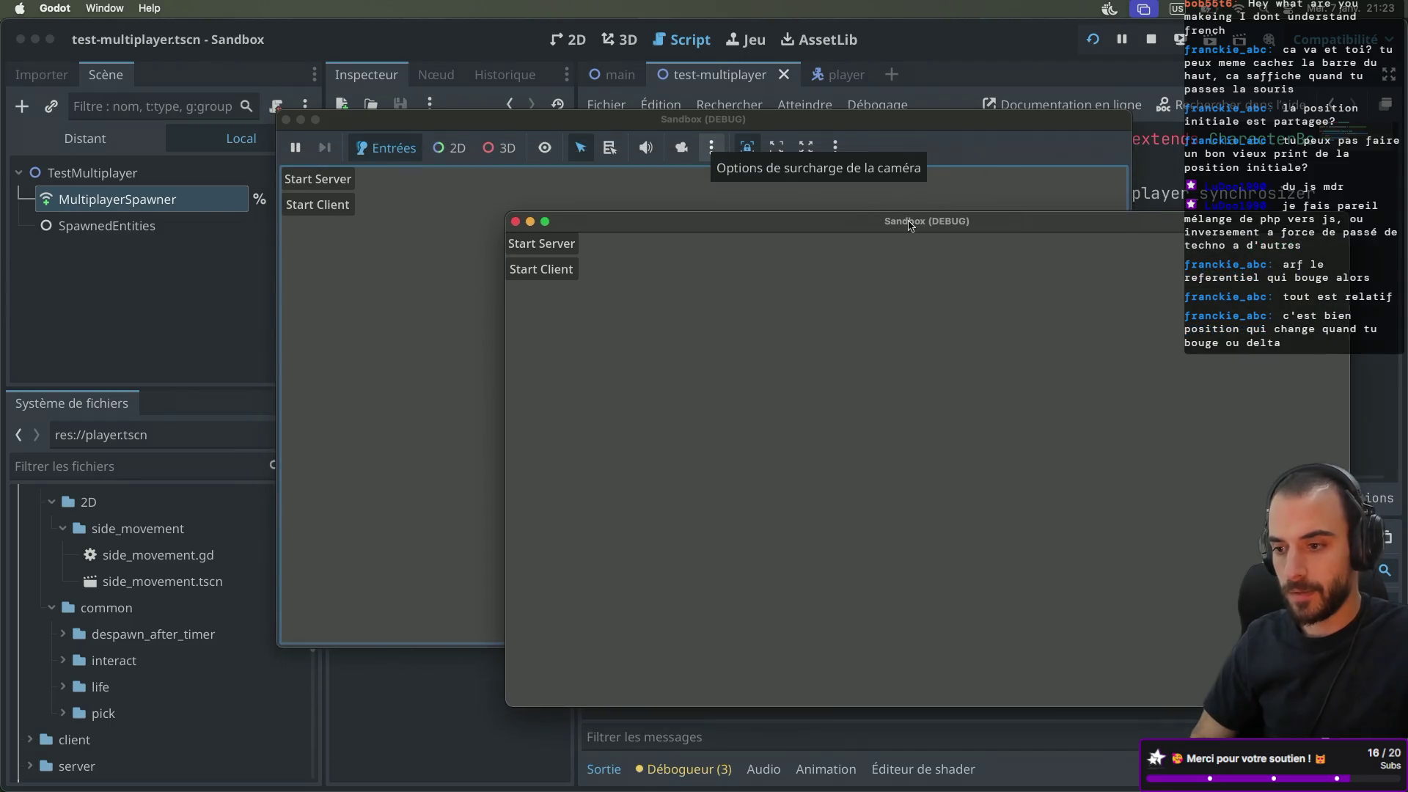
Step: Start the server in one game, connect the other as a client, and return to the editor
{"action": "left_click", "coordinate": [341, 207]}
{"action": "left_click", "coordinate": [1238, 365]}
{"action": "left_click", "coordinate": [545, 272]}
{"action": "left_click", "coordinate": [87, 142]}
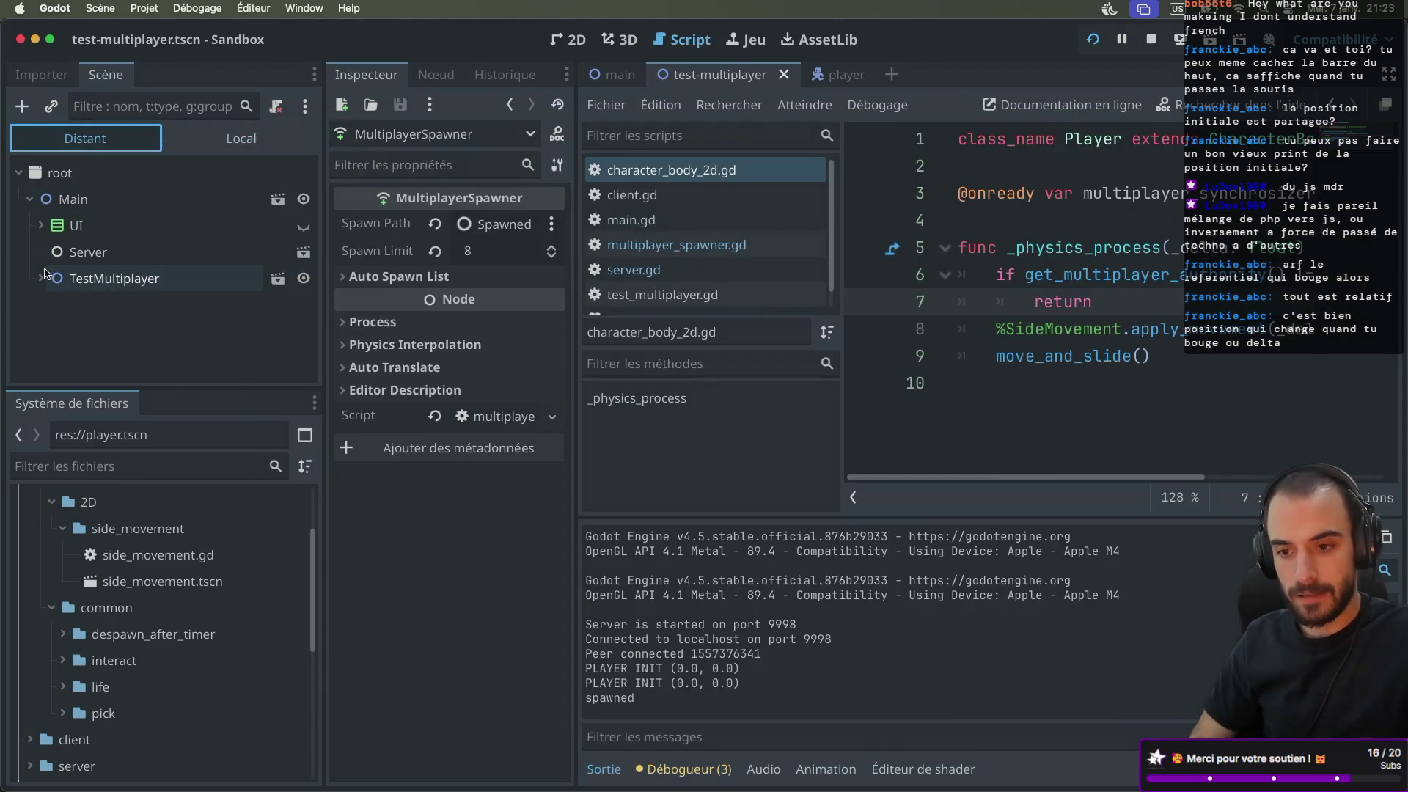
Step: Select the spawned Player under SpawnedEntities in the remote tree and scroll to its Position
{"action": "left_click", "coordinate": [44, 274]}
{"action": "left_click", "coordinate": [52, 331]}
{"action": "left_click", "coordinate": [63, 357]}
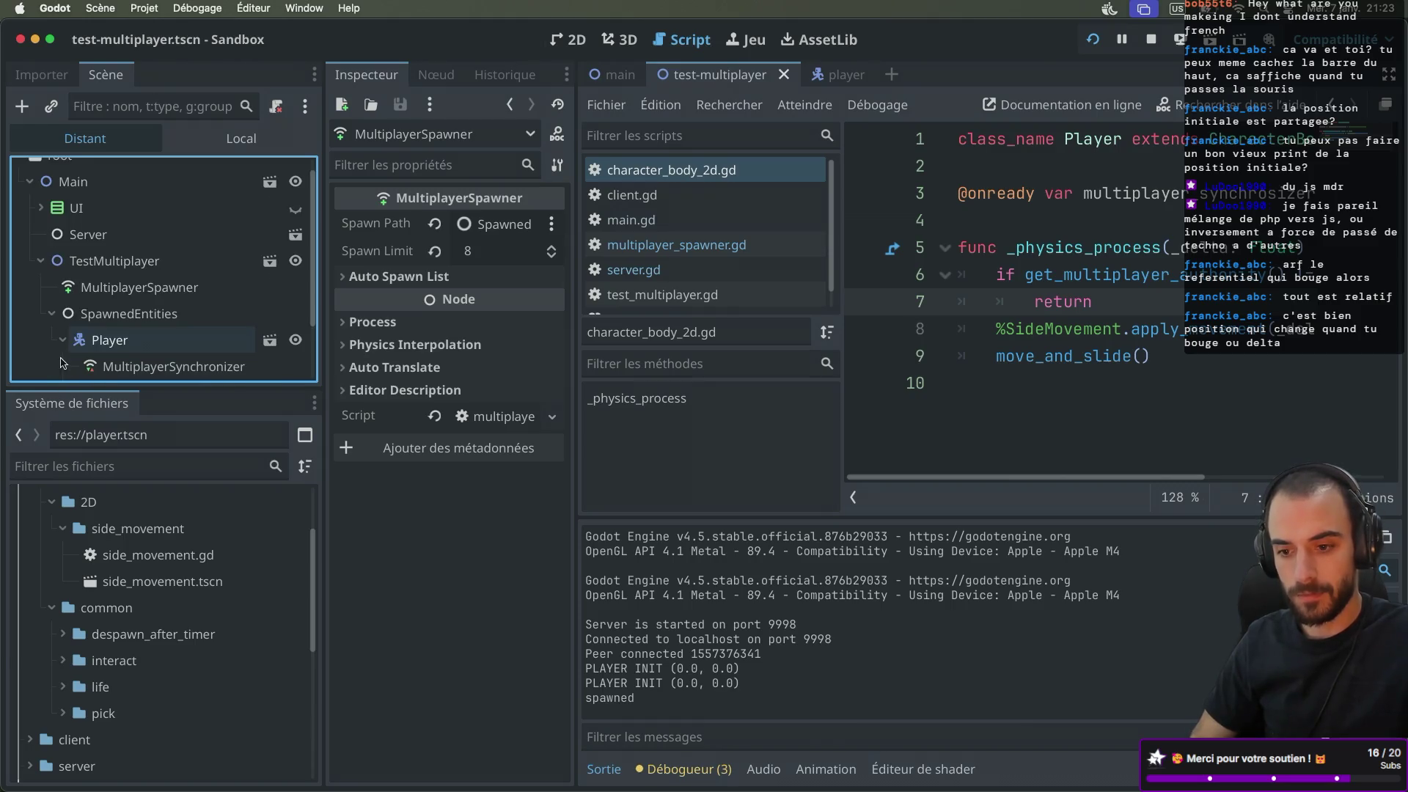
{"action": "scroll", "coordinate": [137, 293], "scroll_direction": "down", "scroll_amount": 3}
{"action": "left_click", "coordinate": [134, 264]}
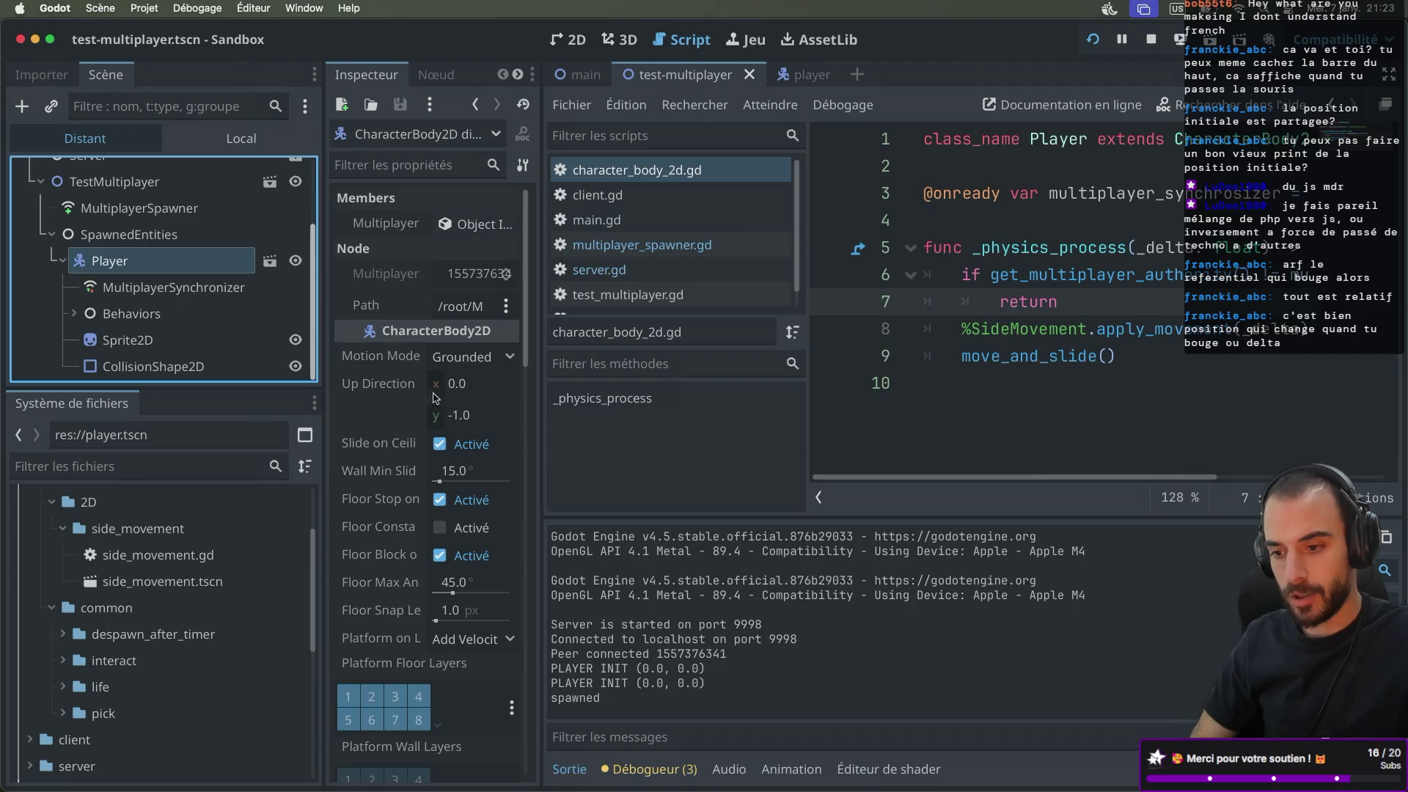
{"action": "scroll", "coordinate": [469, 357], "scroll_direction": "down", "scroll_amount": 10}
{"action": "scroll", "coordinate": [469, 357], "scroll_direction": "down", "scroll_amount": 7}
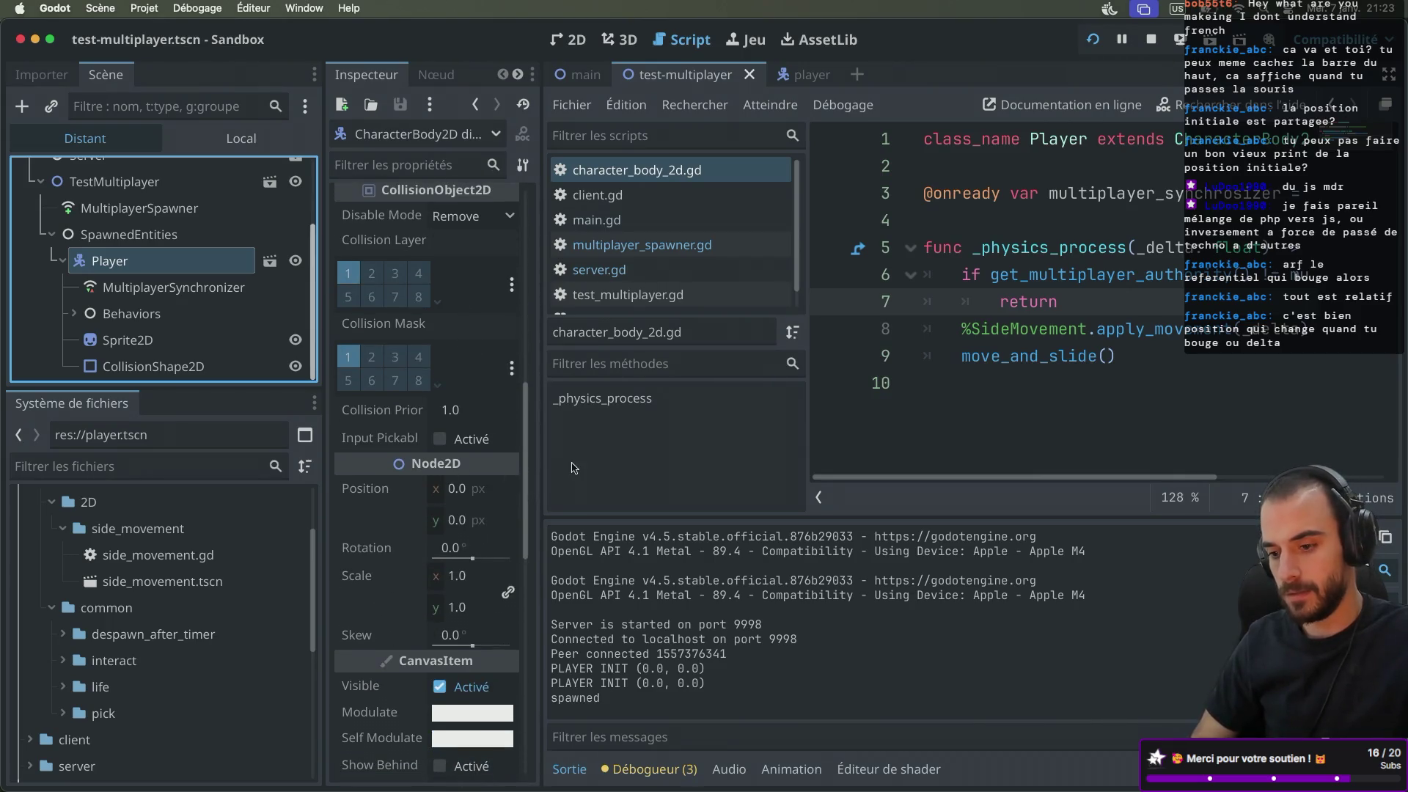
Step: Move the player right in the game until its x position reads 333.333, then close it
{"action": "key", "text": "super+Tab"}
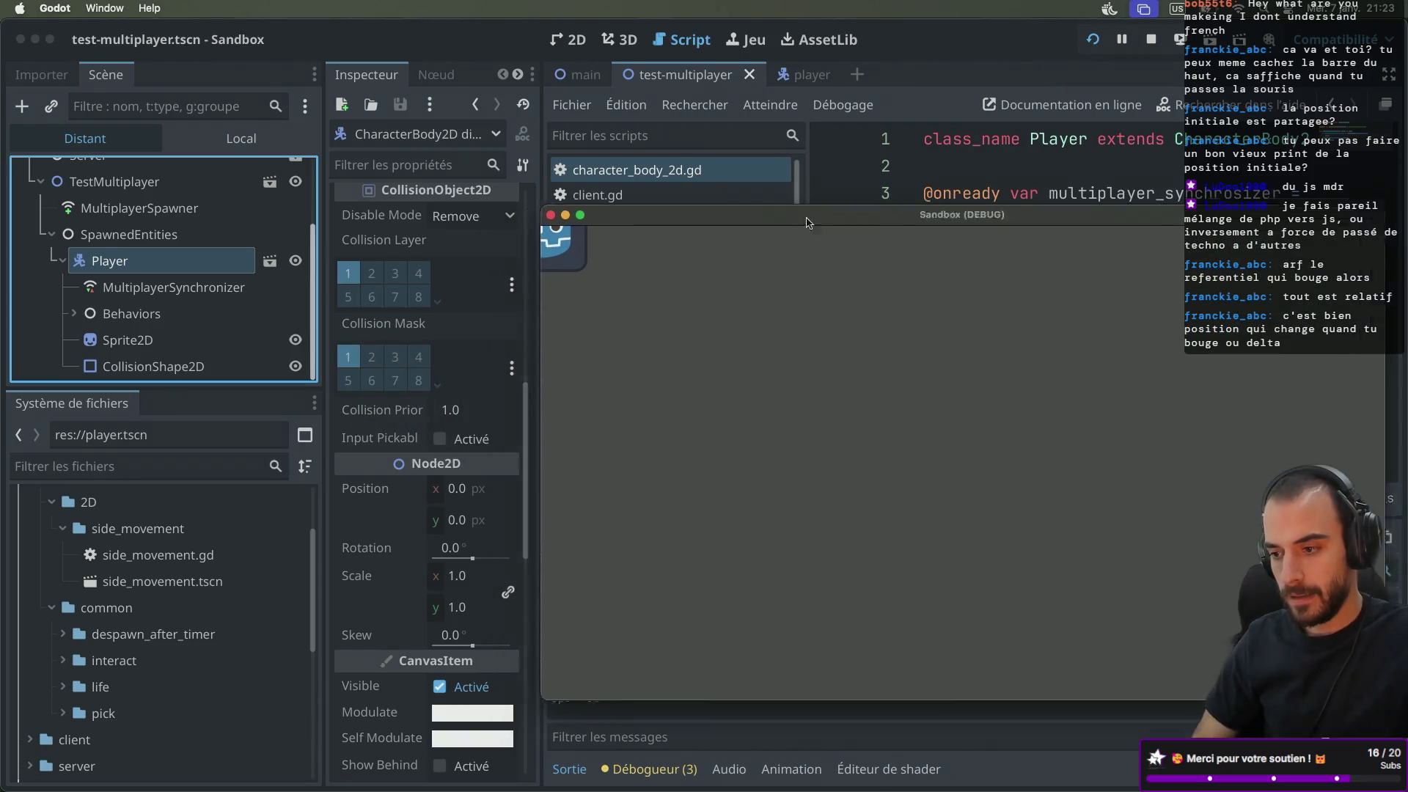
{"action": "key", "text": "Right"}
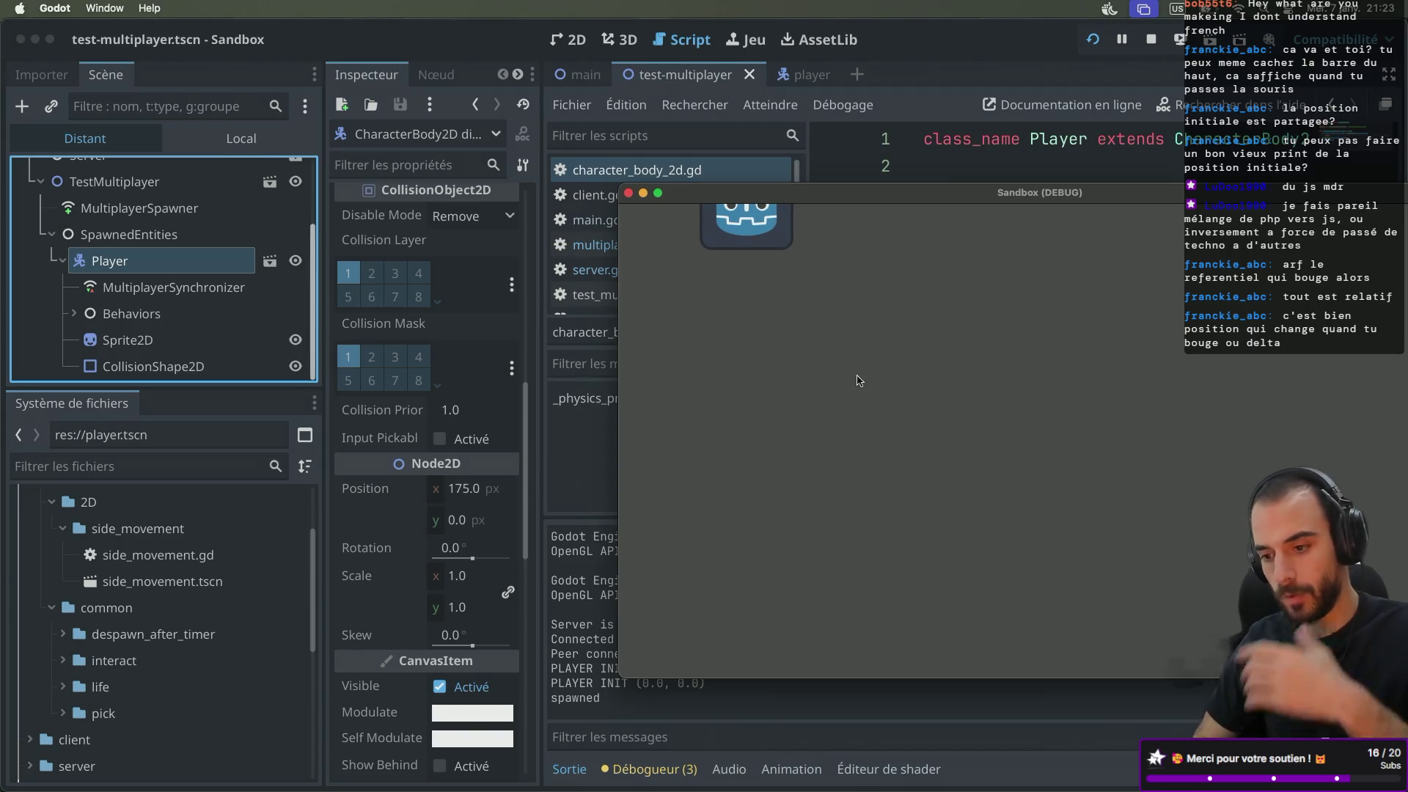
{"action": "key", "text": "Right"}
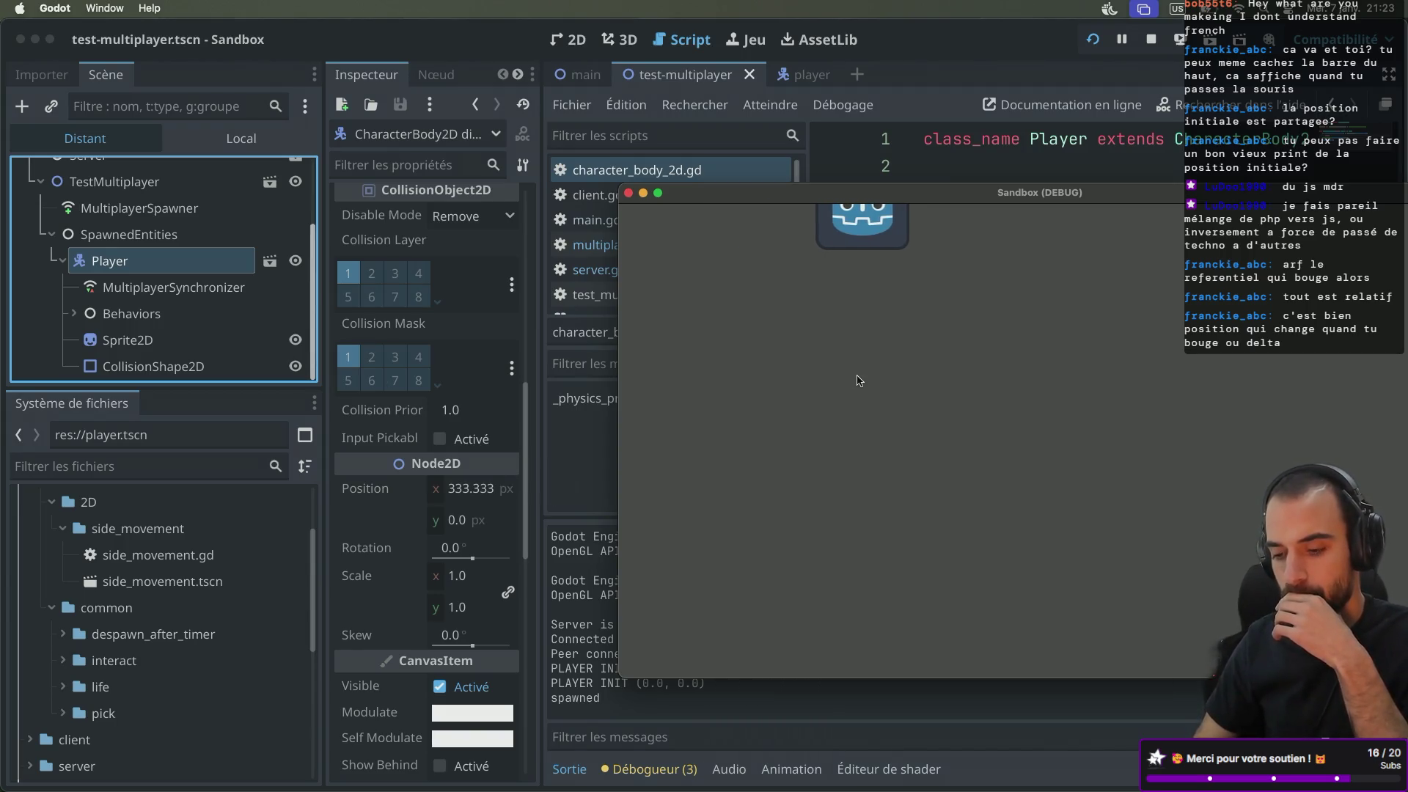
{"action": "mouse_move", "coordinate": [942, 195]}
{"action": "left_mouse_down"}
{"action": "mouse_move", "coordinate": [1227, 279]}
{"action": "mouse_move", "coordinate": [1193, 490]}
{"action": "mouse_move", "coordinate": [945, 139]}
{"action": "mouse_move", "coordinate": [950, 175]}
{"action": "left_mouse_up"}
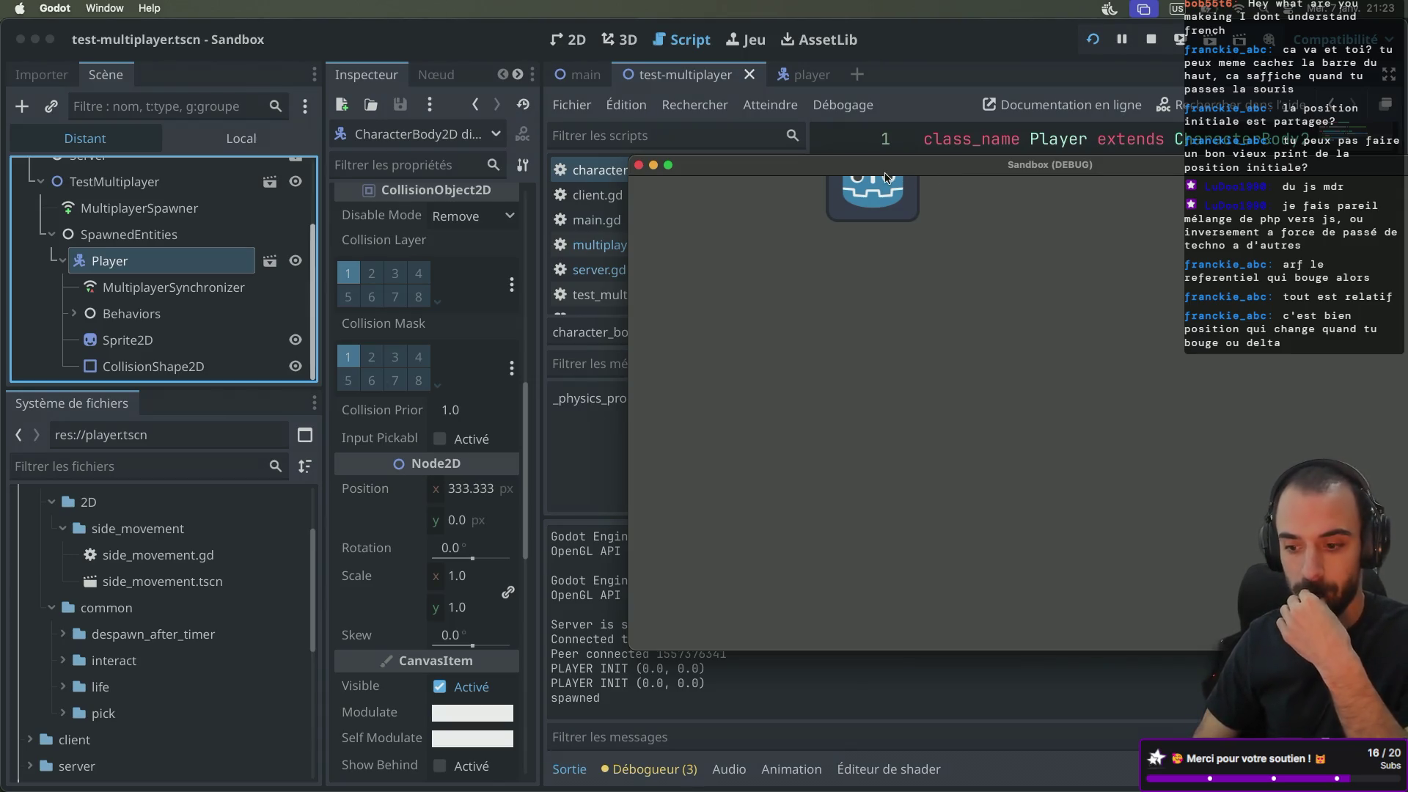
{"action": "left_click", "coordinate": [640, 167]}
Step: Open server.gd with the side docks hidden and scroll to the _peer_connected handler
{"action": "left_click", "coordinate": [625, 268]}
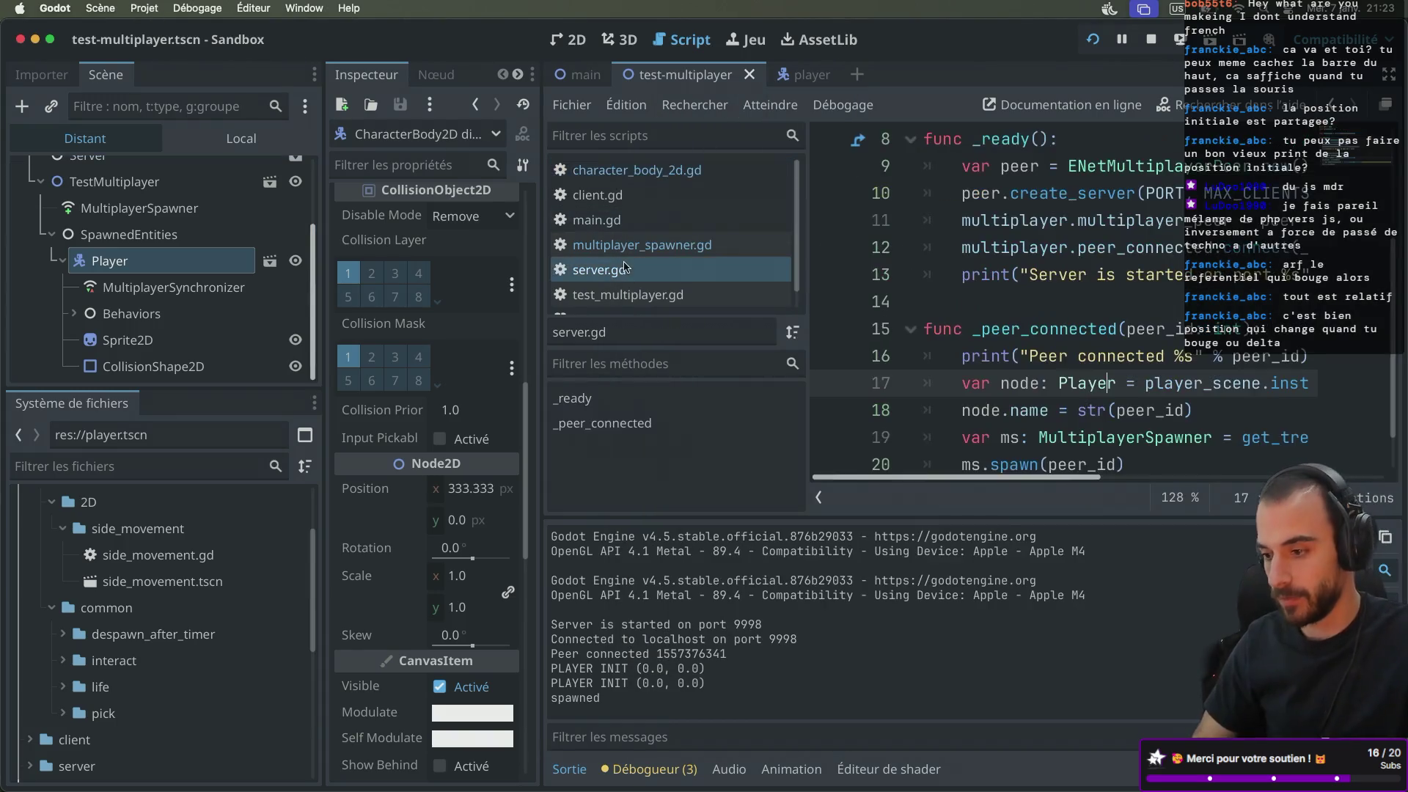
{"action": "key", "text": "ctrl+super+d"}
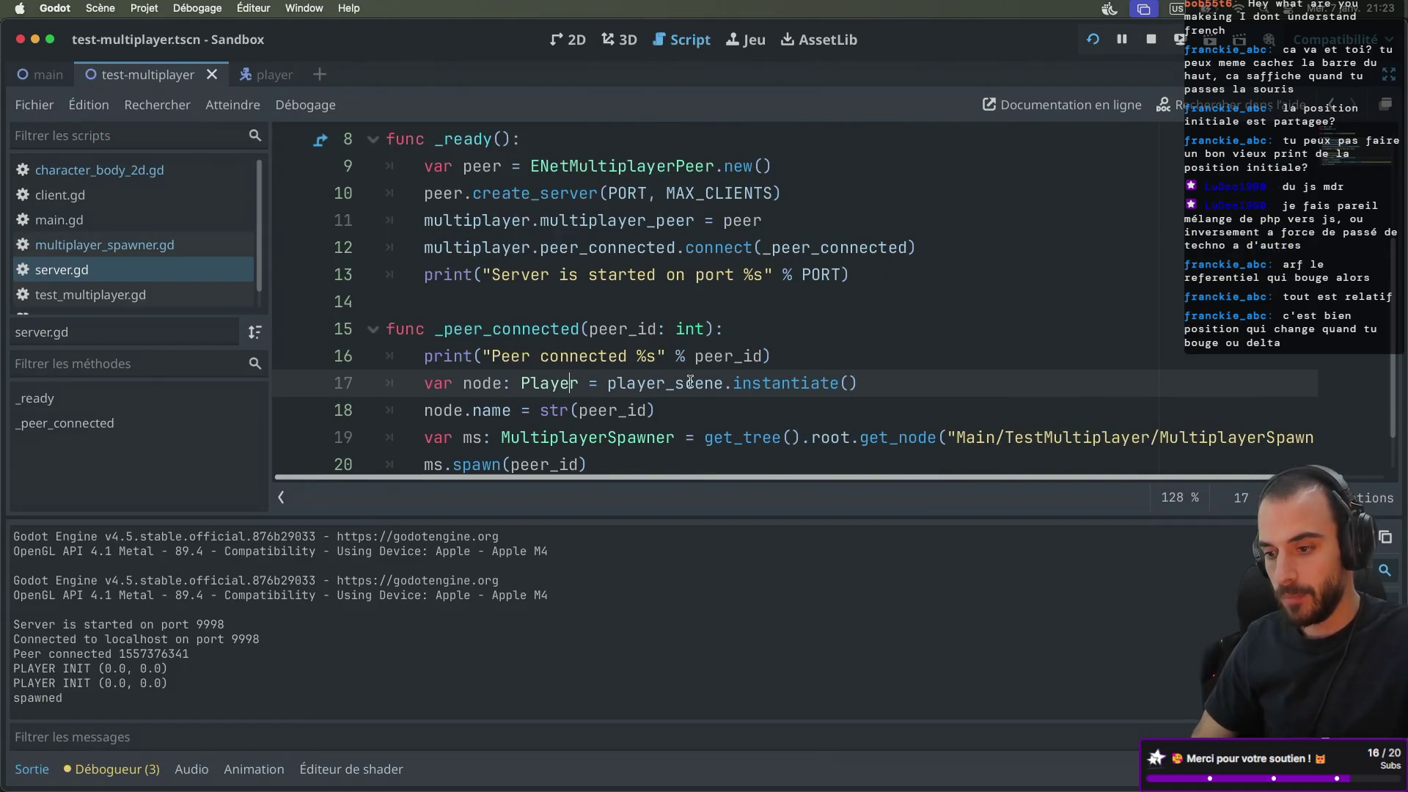
{"action": "scroll", "coordinate": [690, 380], "scroll_direction": "down", "scroll_amount": 1}
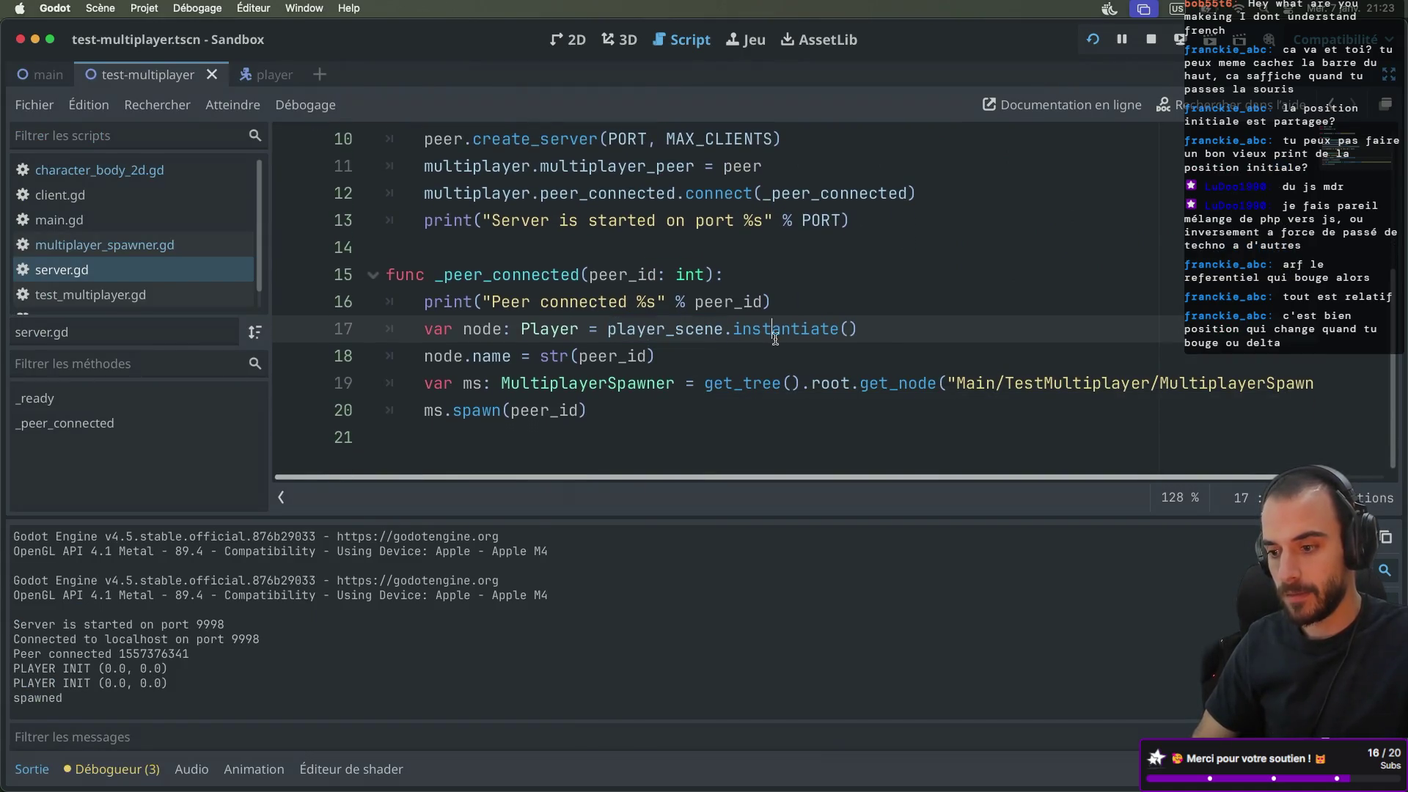
{"action": "scroll", "coordinate": [775, 338], "scroll_direction": "up", "scroll_amount": 5}
{"action": "scroll", "coordinate": [775, 338], "scroll_direction": "up", "scroll_amount": 3}
{"action": "scroll", "coordinate": [775, 338], "scroll_direction": "down", "scroll_amount": 4}
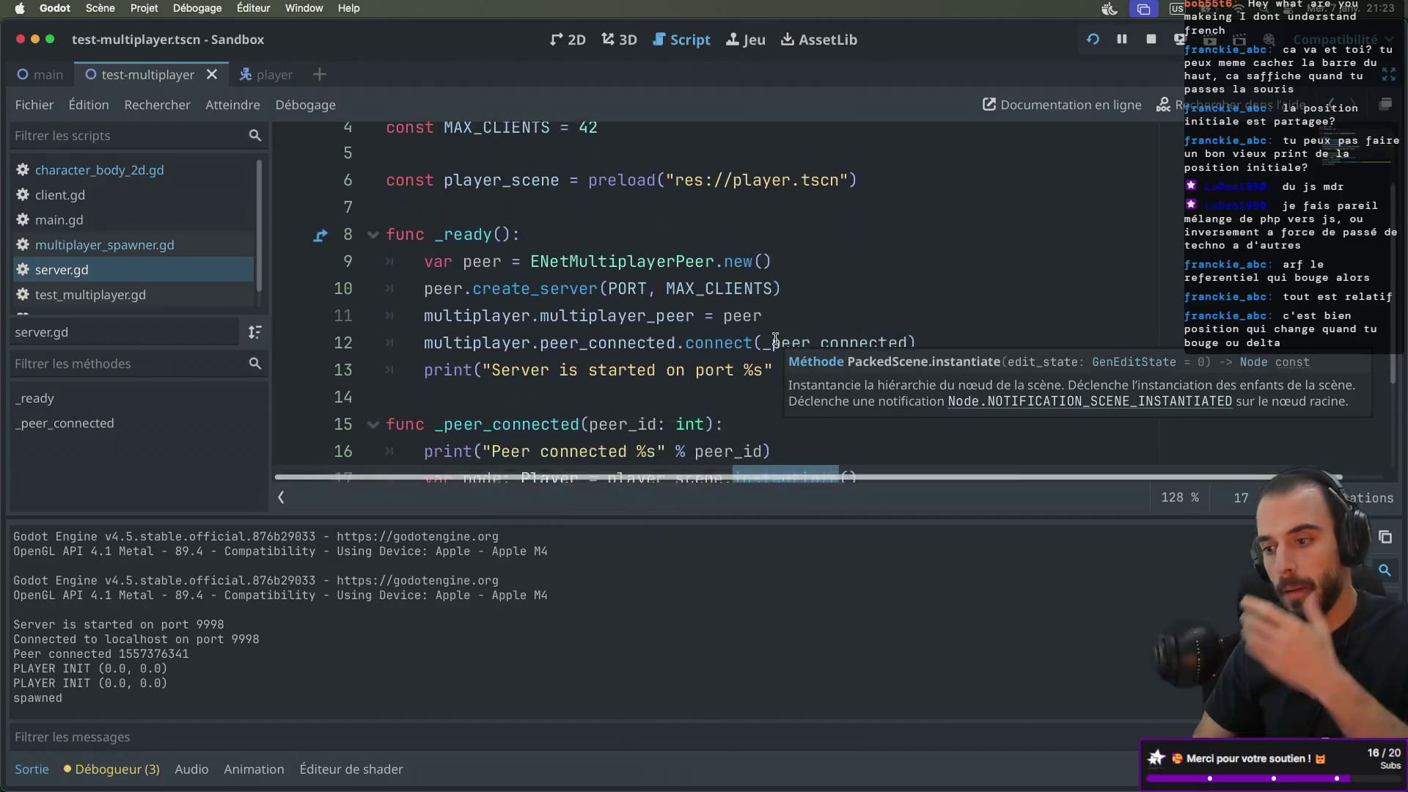
{"action": "scroll", "coordinate": [775, 338], "scroll_direction": "down", "scroll_amount": 3}
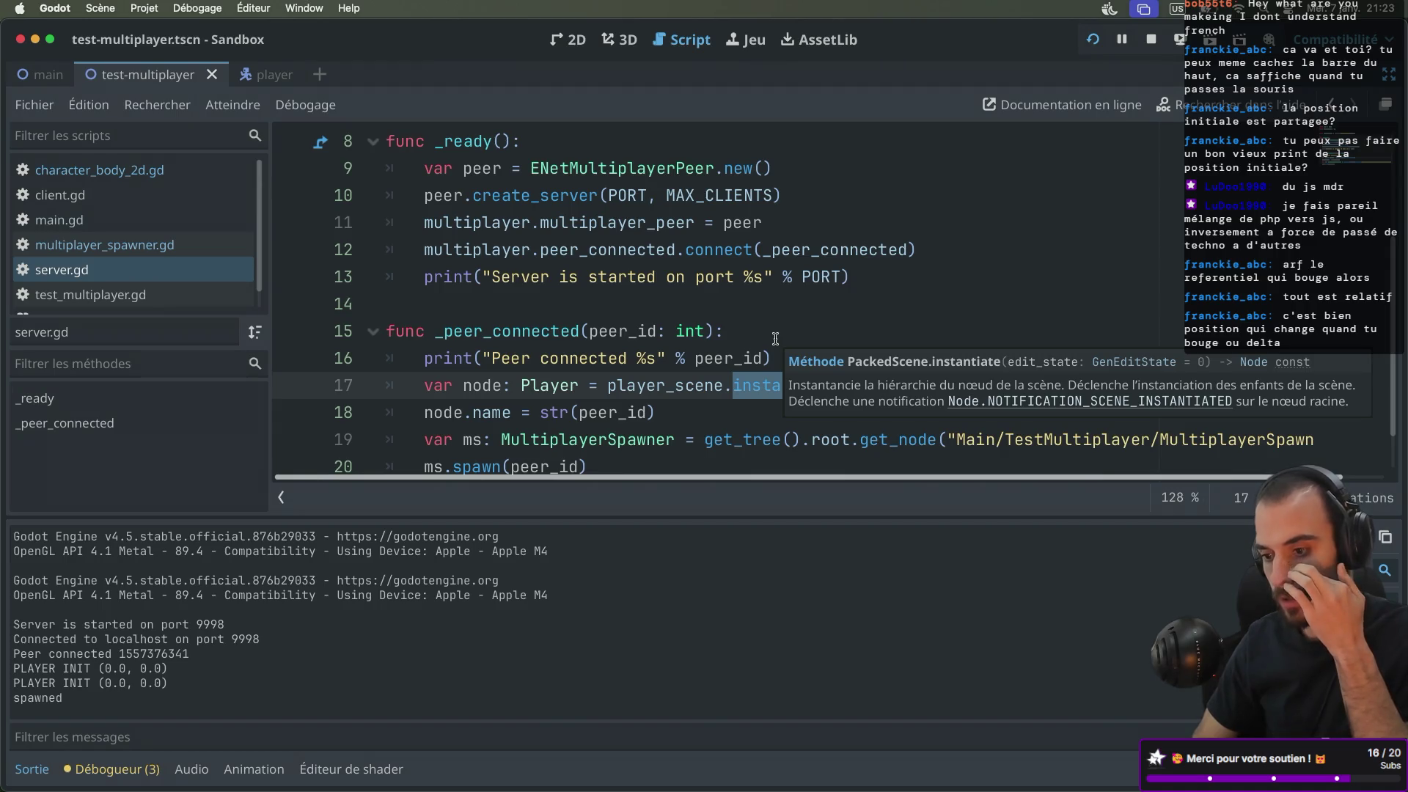
{"action": "scroll", "coordinate": [775, 338], "scroll_direction": "down", "scroll_amount": 2}
Step: Comment out the instantiate and node.name lines 17 and 18, save, and open multiplayer_spawner.gd
{"action": "left_click", "coordinate": [687, 353]}
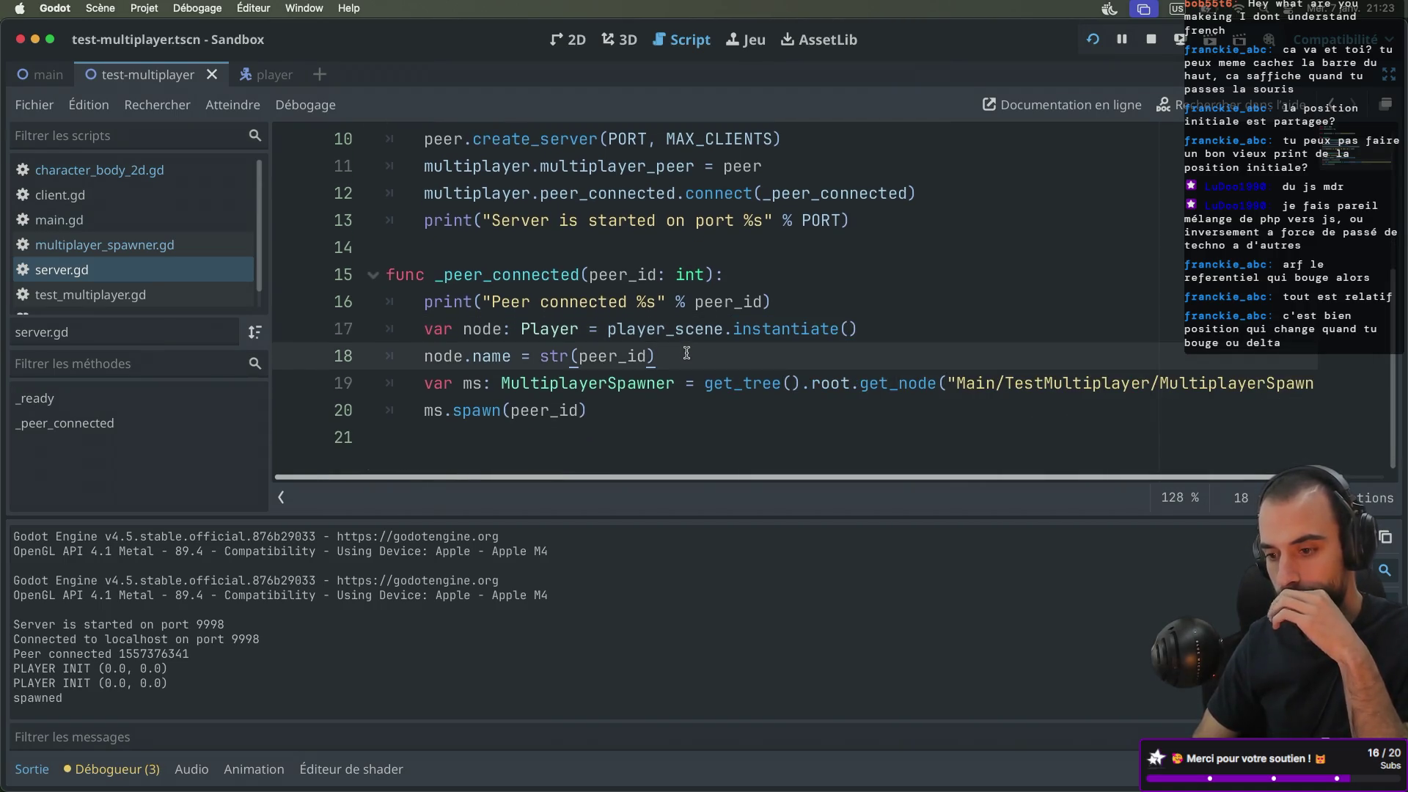
{"action": "left_click", "coordinate": [425, 330]}
{"action": "type", "text": "#"}
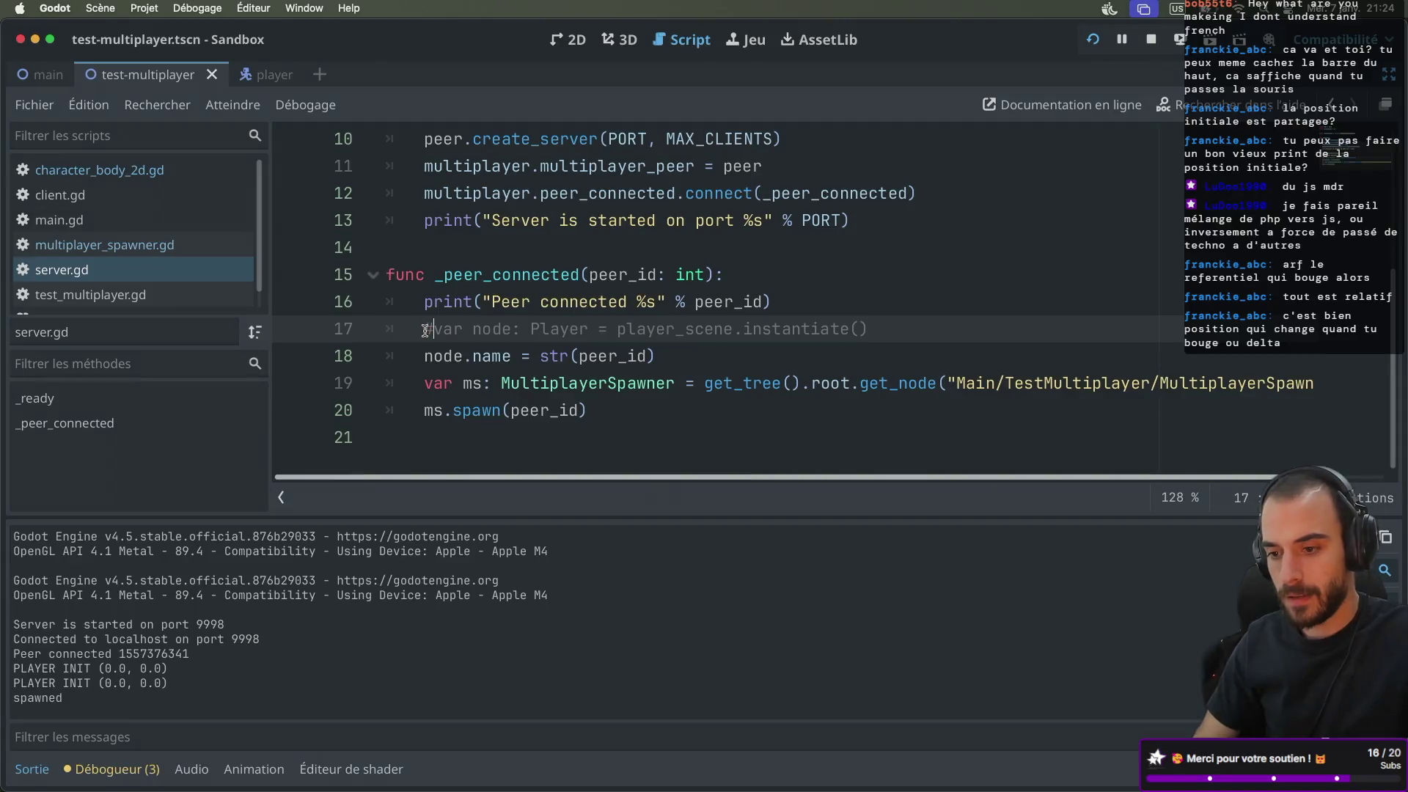
{"action": "left_click", "coordinate": [424, 356]}
{"action": "type", "text": "#"}
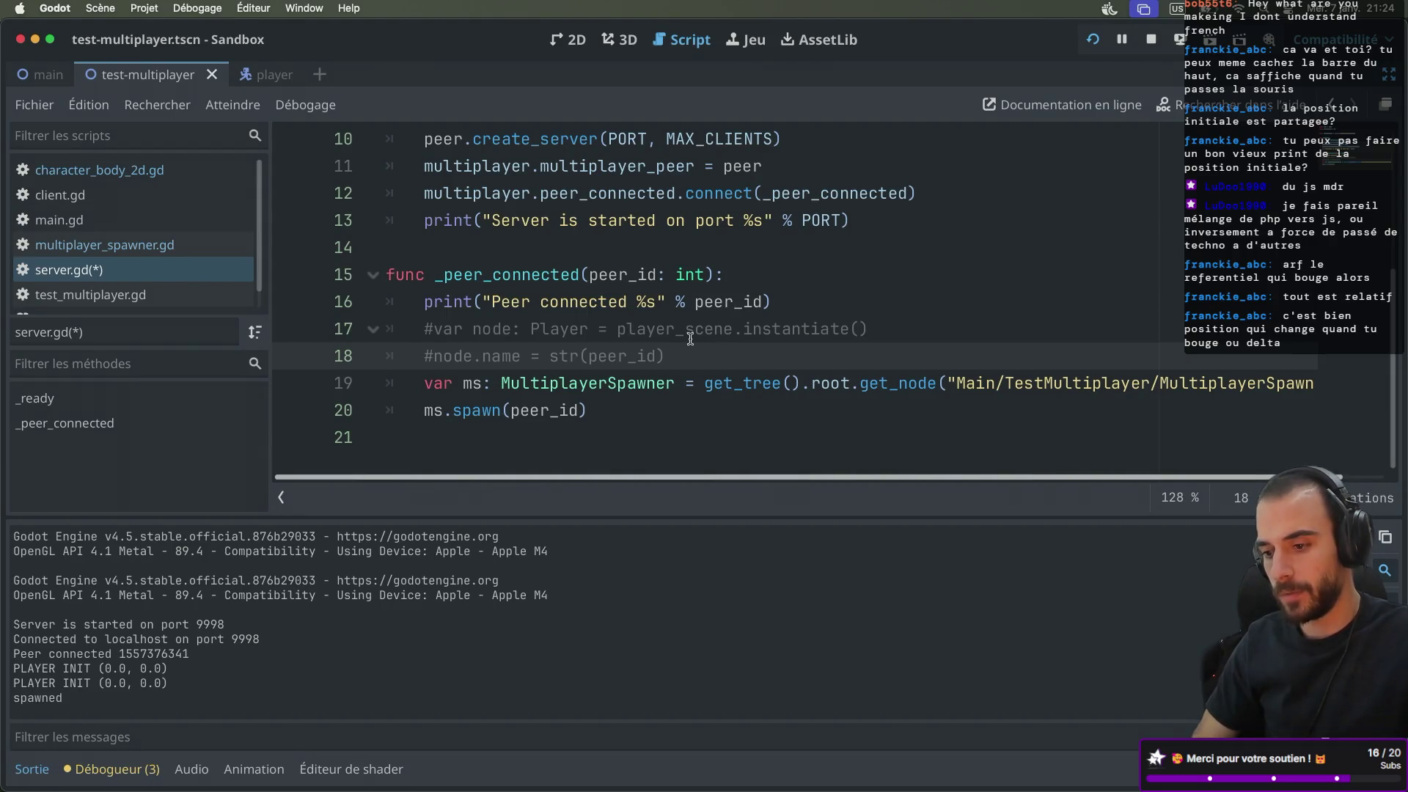
{"action": "key", "text": "ctrl+s"}
{"action": "left_click", "coordinate": [166, 254]}
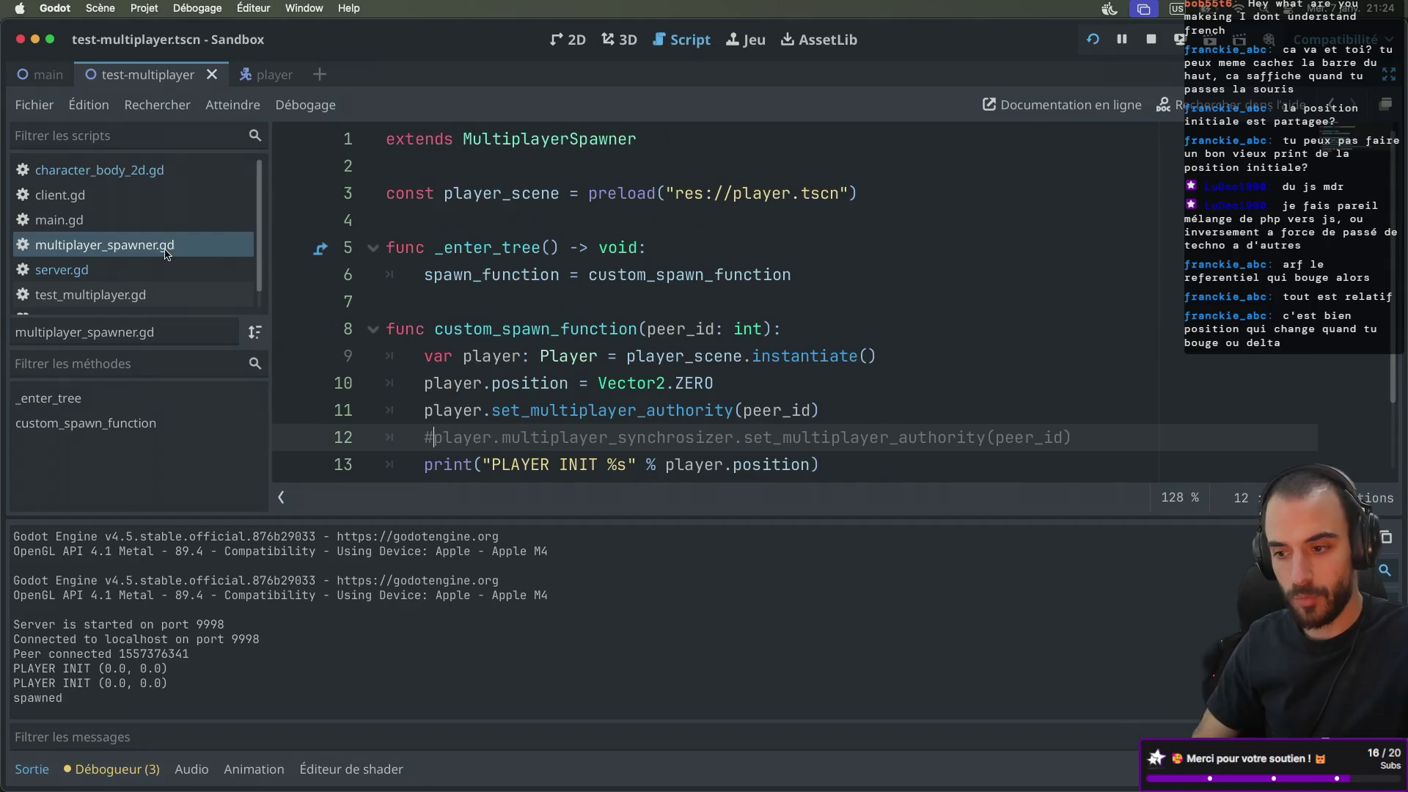
{"action": "scroll", "coordinate": [511, 291], "scroll_direction": "down", "scroll_amount": 2}
{"action": "left_click_drag", "start_coordinate": [512, 309], "coordinate": [792, 311]}
{"action": "left_click", "coordinate": [794, 310]}
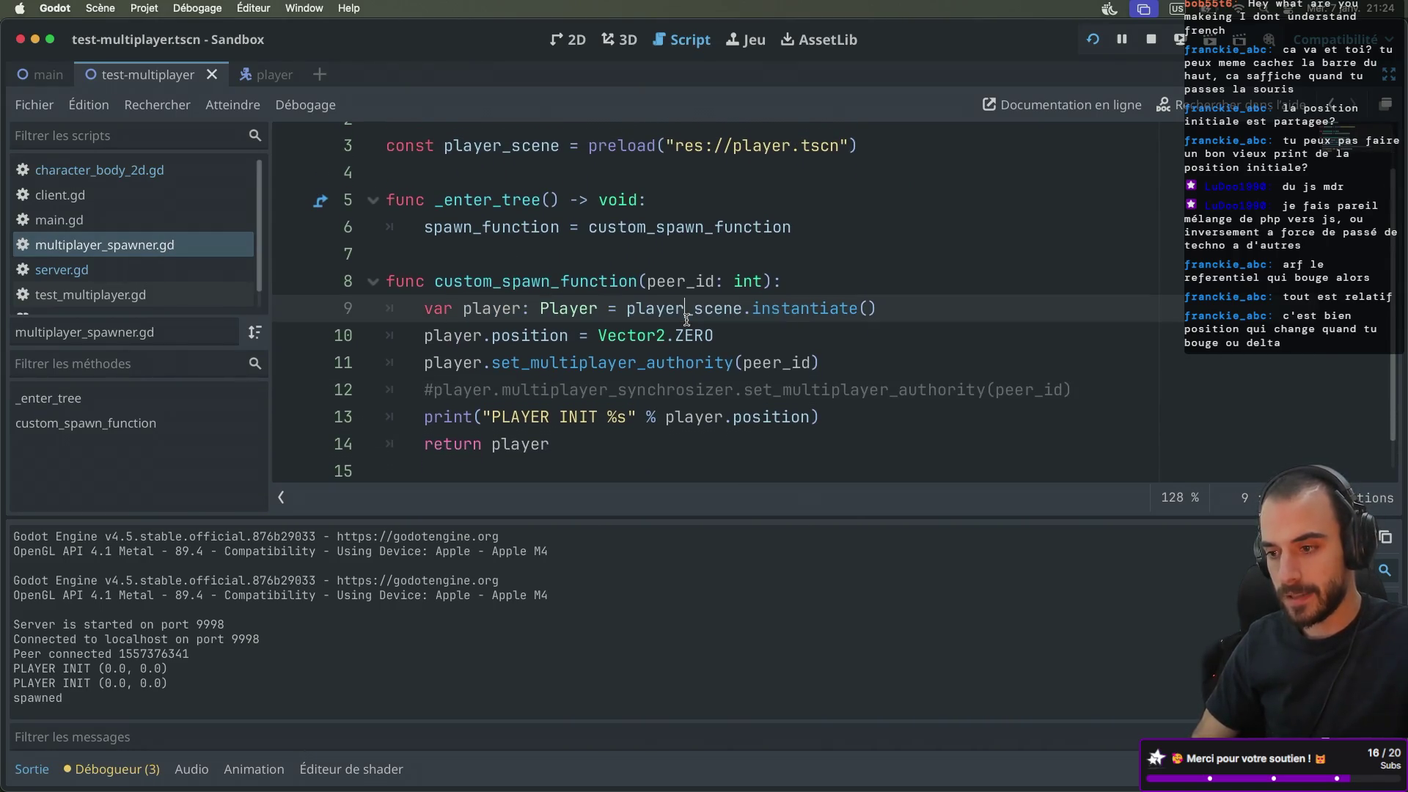
{"action": "double_click", "coordinate": [795, 311]}
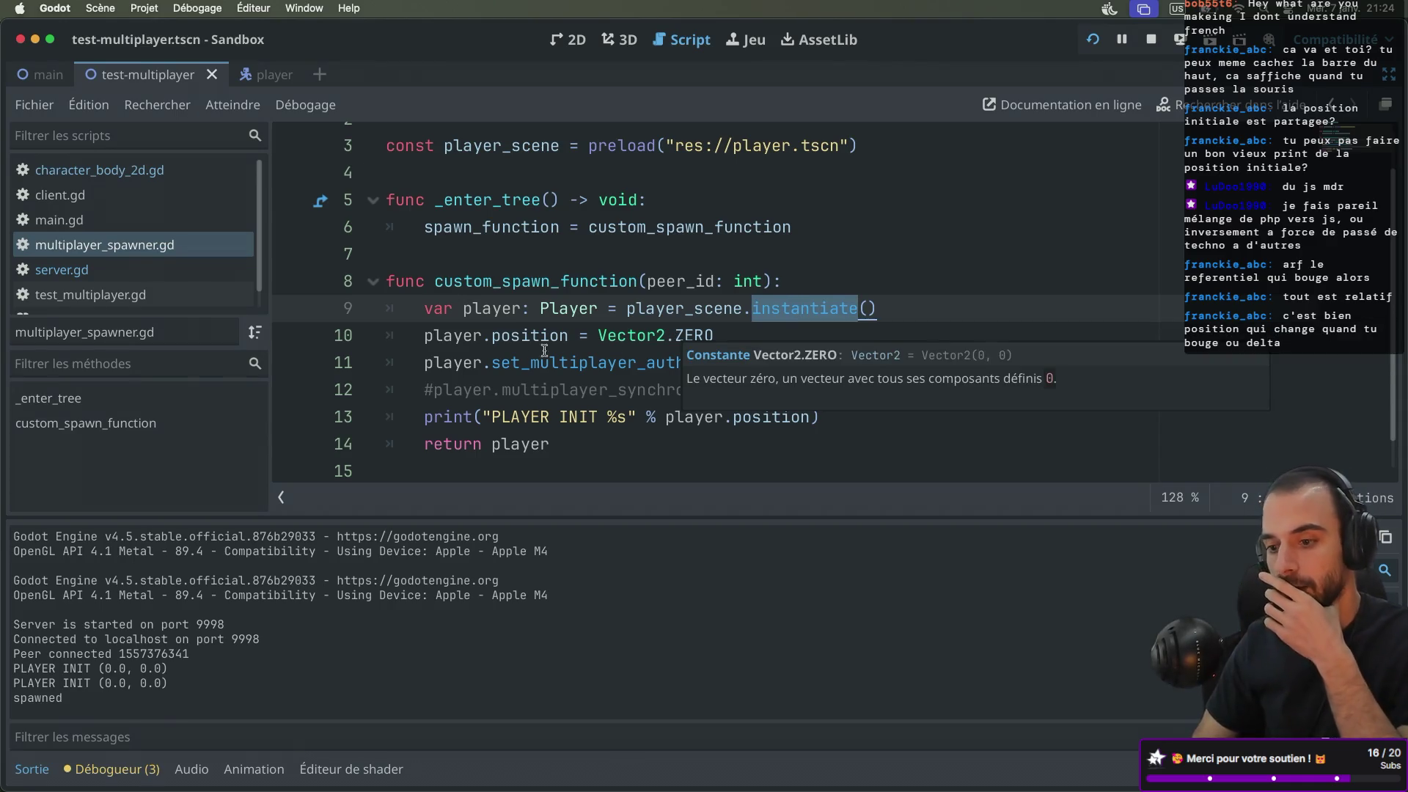
{"action": "left_click_drag", "start_coordinate": [491, 336], "coordinate": [730, 335]}
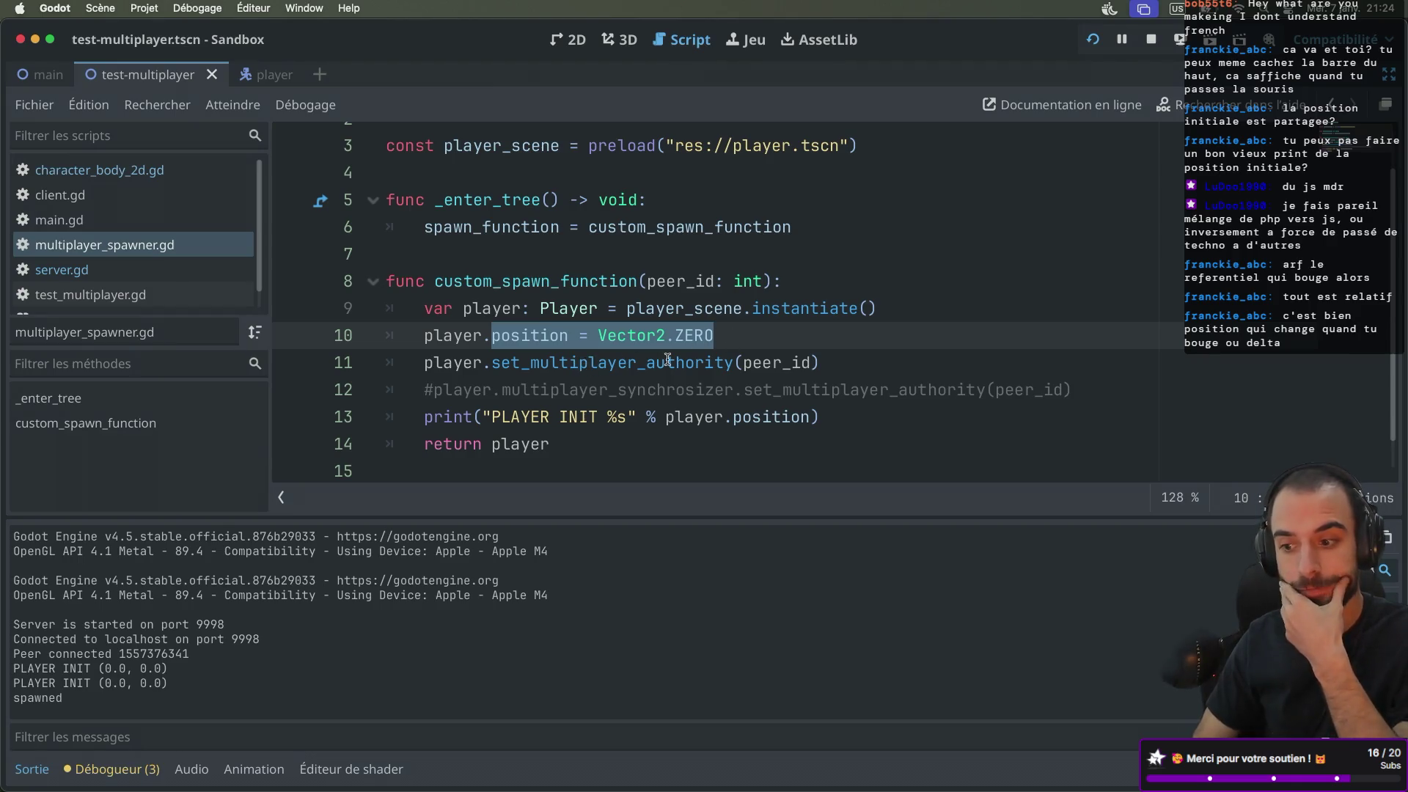
{"action": "double_click", "coordinate": [789, 363]}
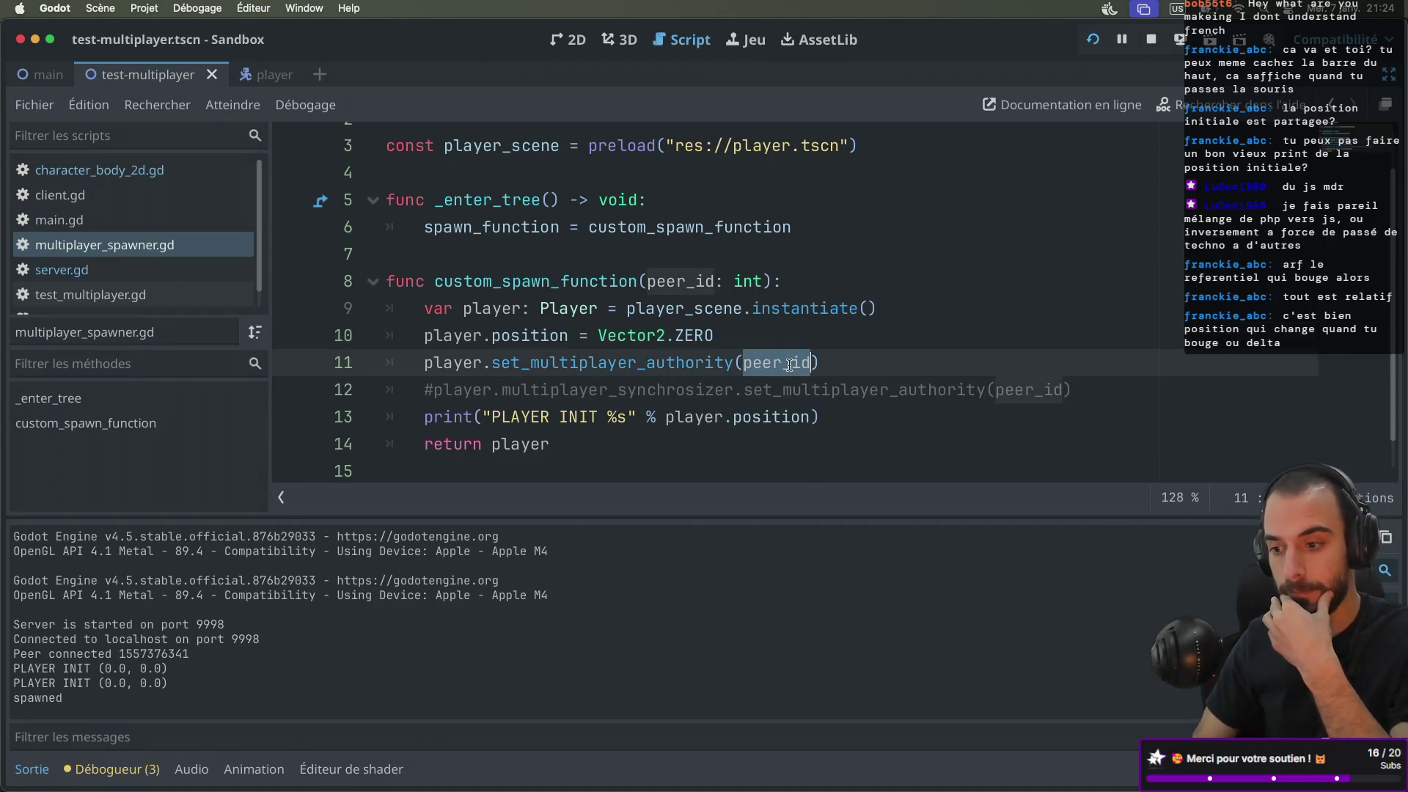
{"action": "double_click", "coordinate": [708, 283]}
{"action": "double_click", "coordinate": [770, 374]}
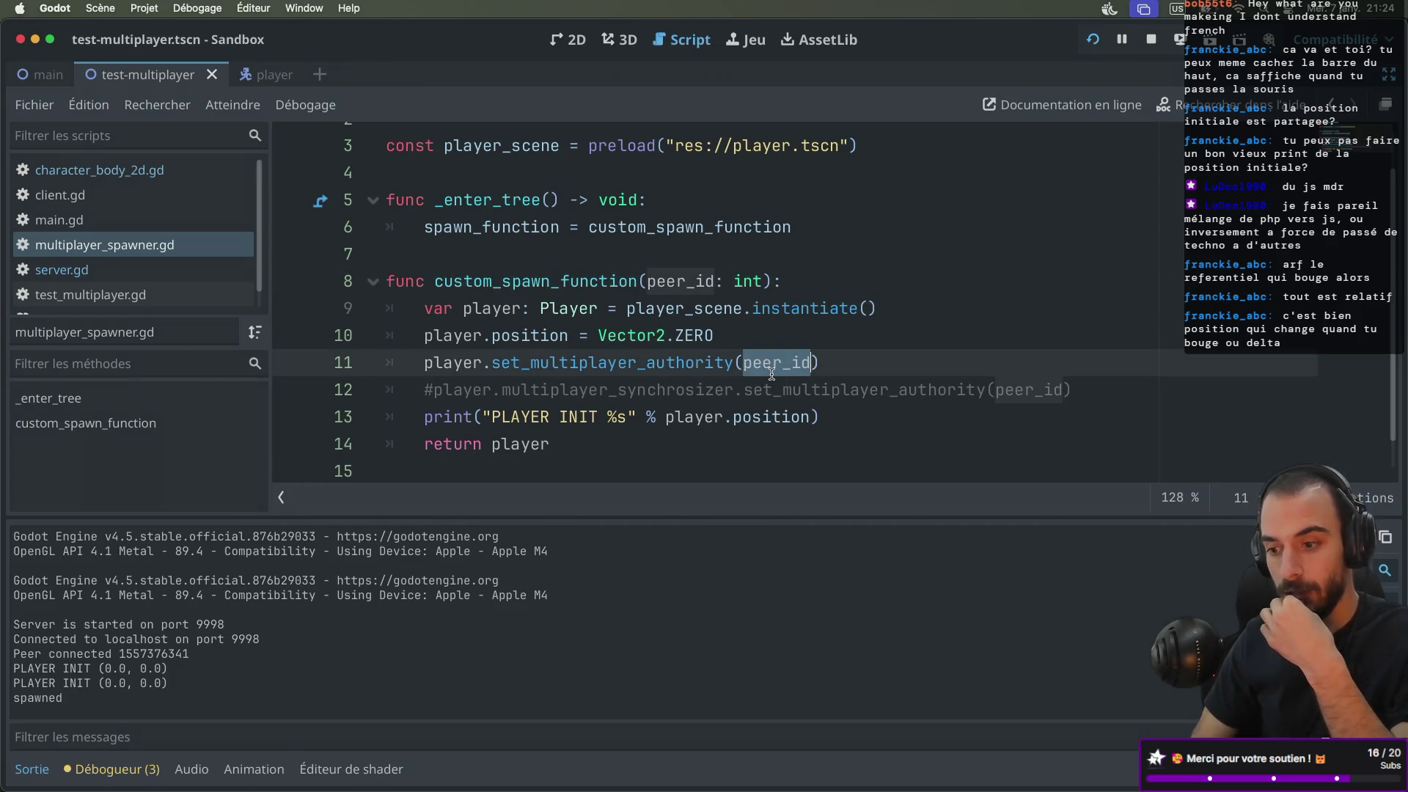
{"action": "left_click", "coordinate": [774, 345]}
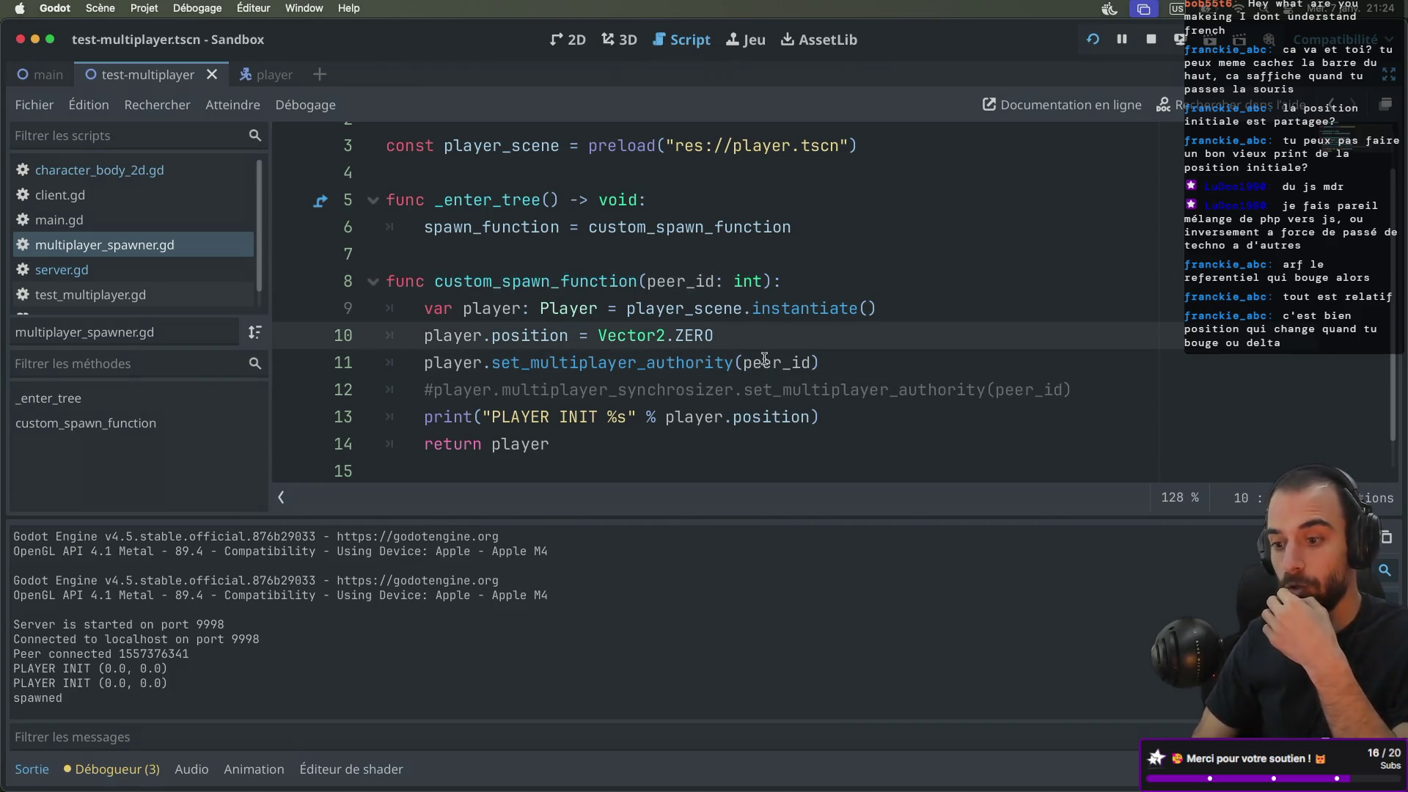
{"action": "mouse_move", "coordinate": [764, 359]}
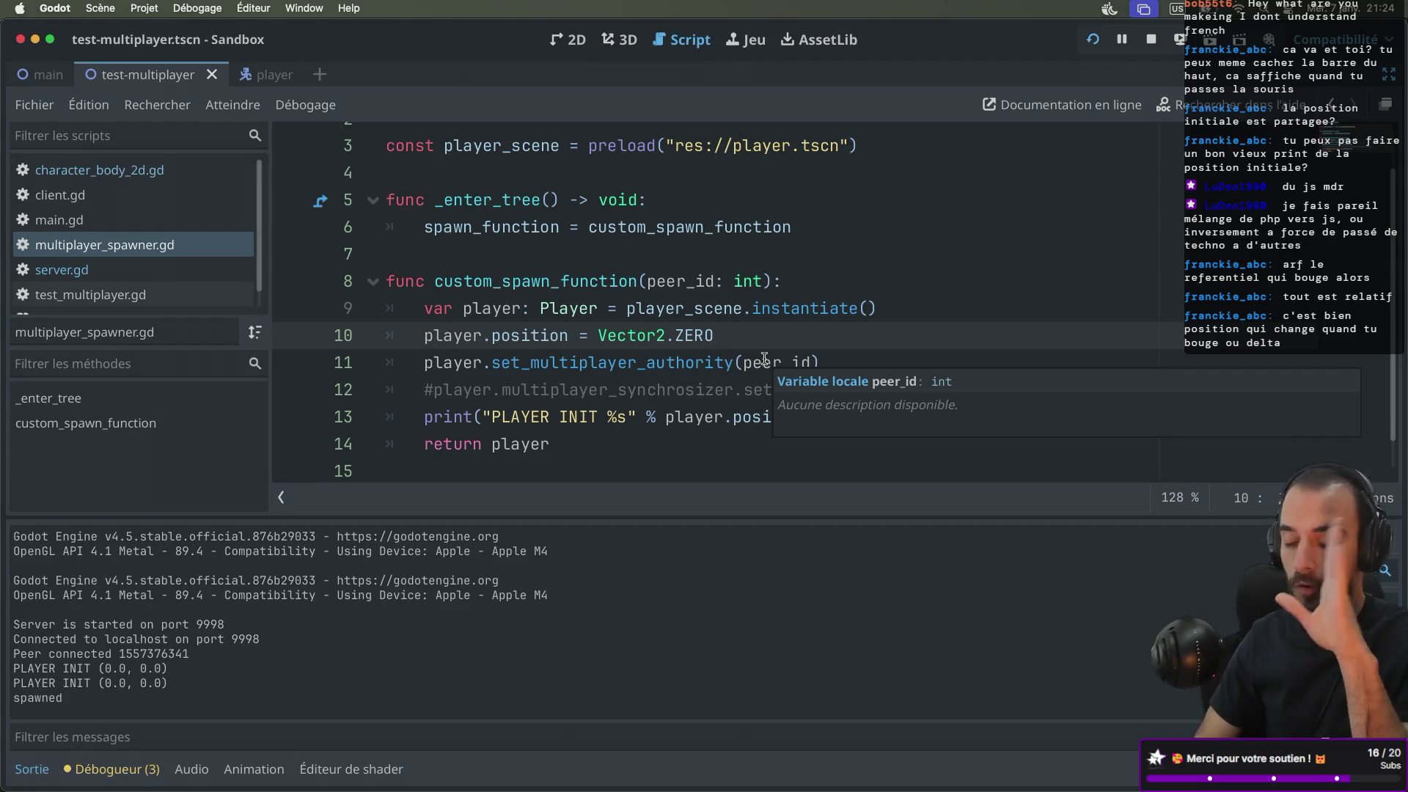
{"action": "scroll", "coordinate": [729, 335], "scroll_direction": "down", "scroll_amount": 1}
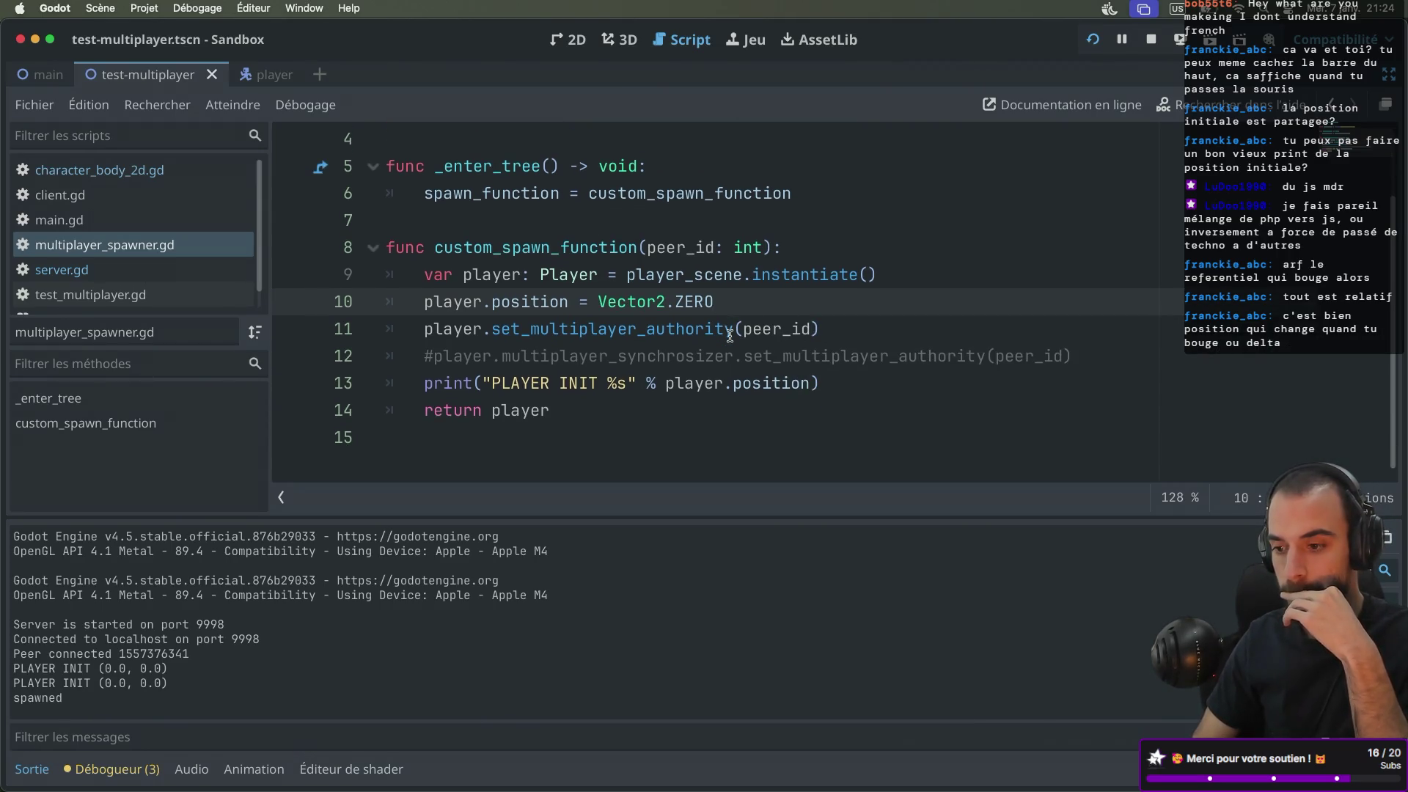
{"action": "left_click_drag", "start_coordinate": [665, 390], "coordinate": [807, 386]}
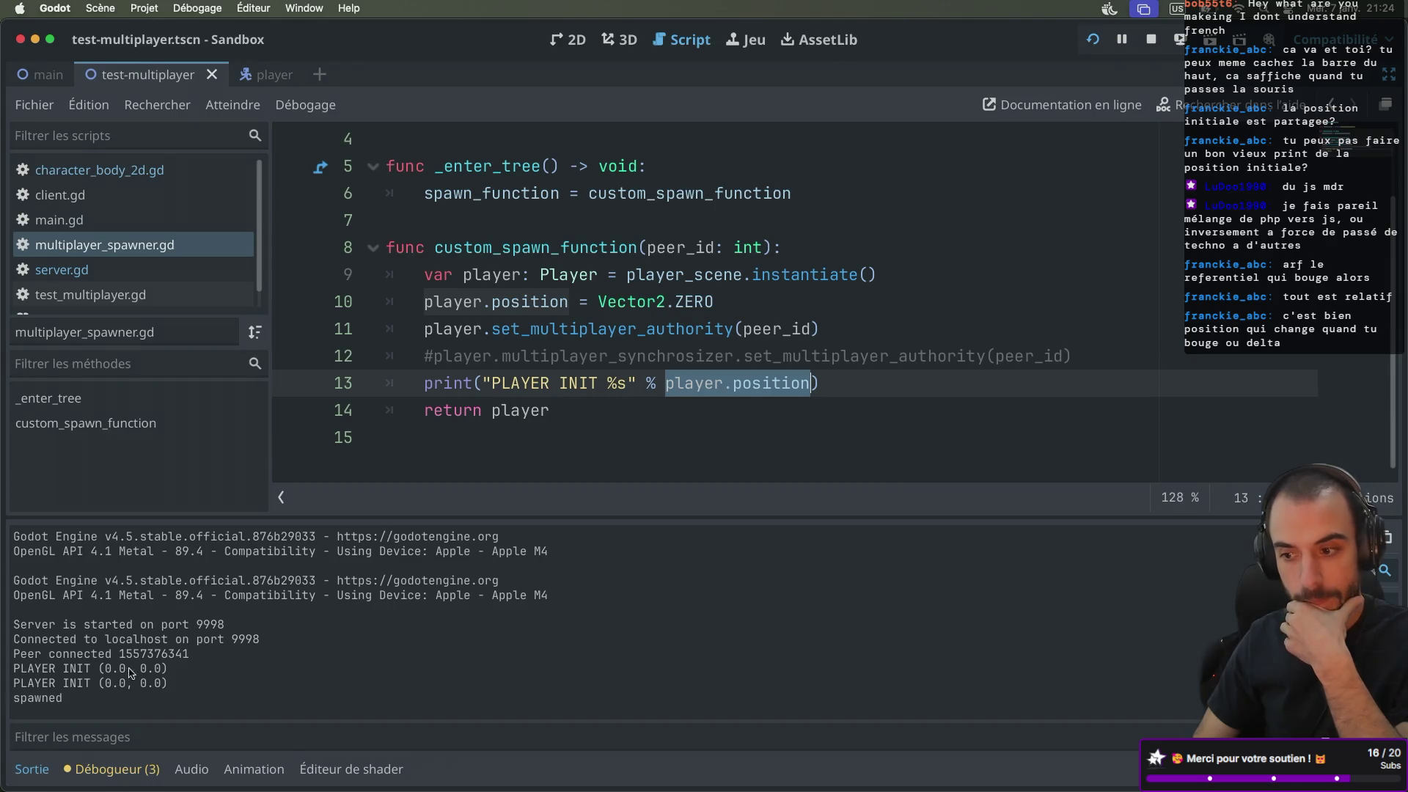
{"action": "mouse_move", "coordinate": [469, 393]}
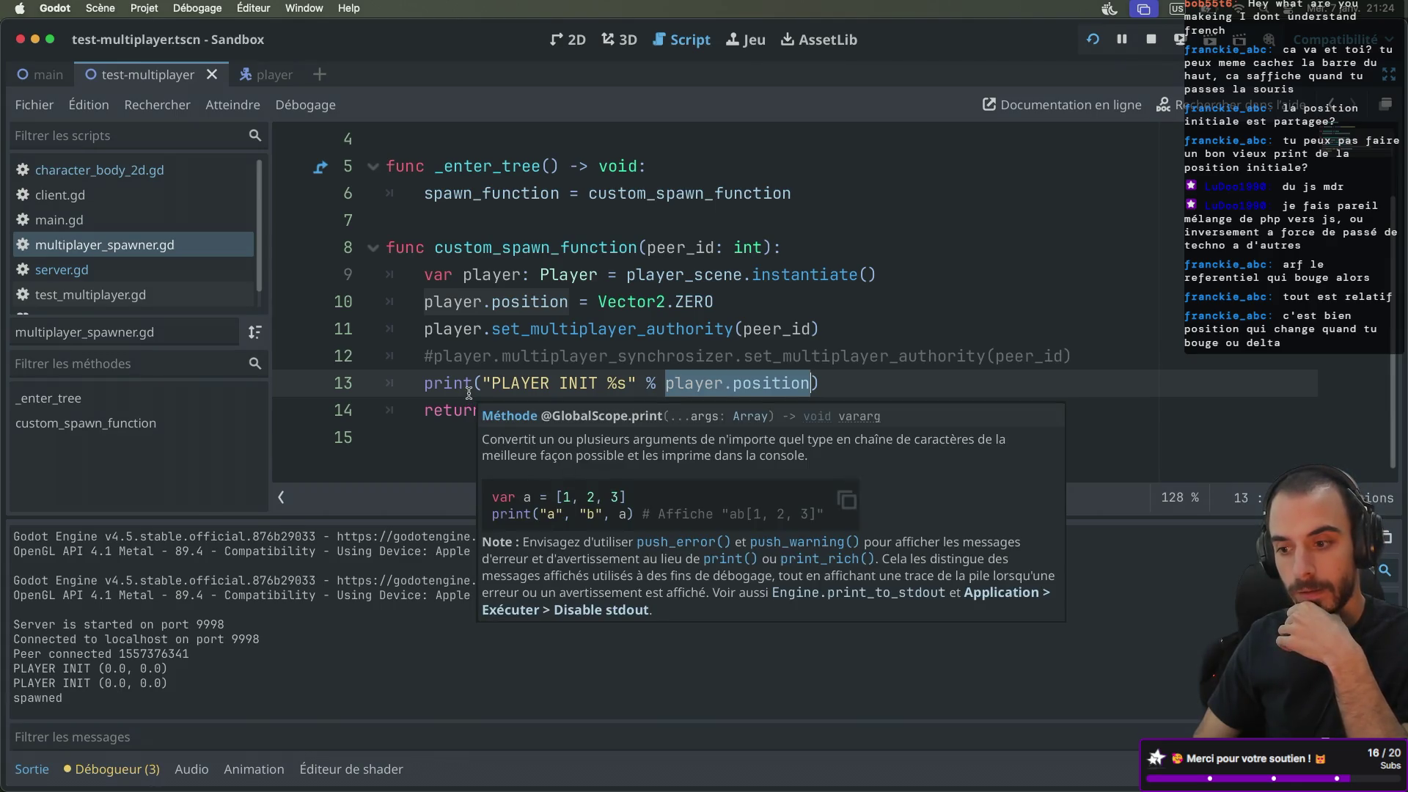
{"action": "left_click", "coordinate": [761, 296]}
Step: Add line 11 'player.name = peer_id' after the position line
{"action": "key", "text": "Return"}
{"action": "type", "text": "player.na"}
{"action": "key", "text": "Return"}
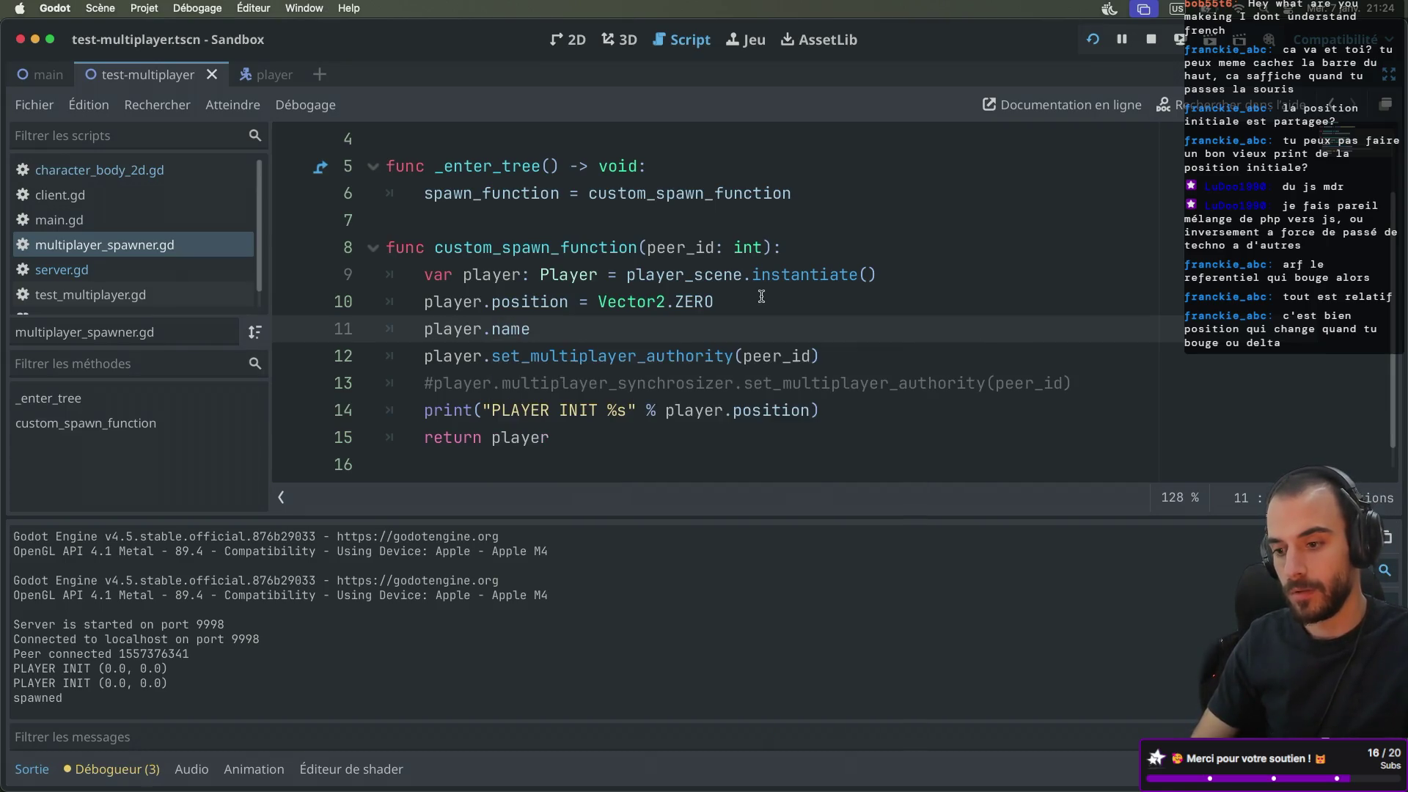
{"action": "type", "text": "eer_id"}
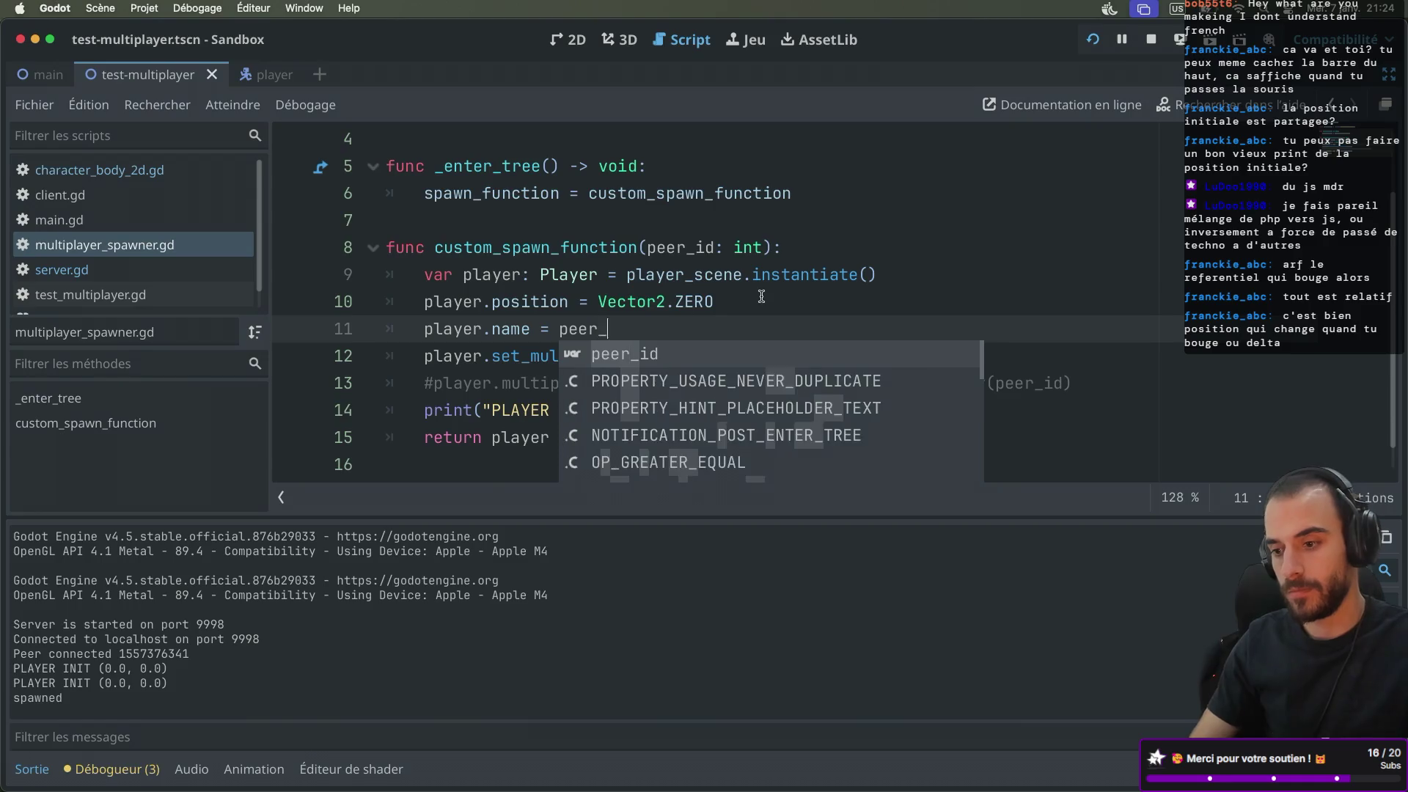
{"action": "left_click", "coordinate": [741, 303]}
{"action": "left_click", "coordinate": [684, 333]}
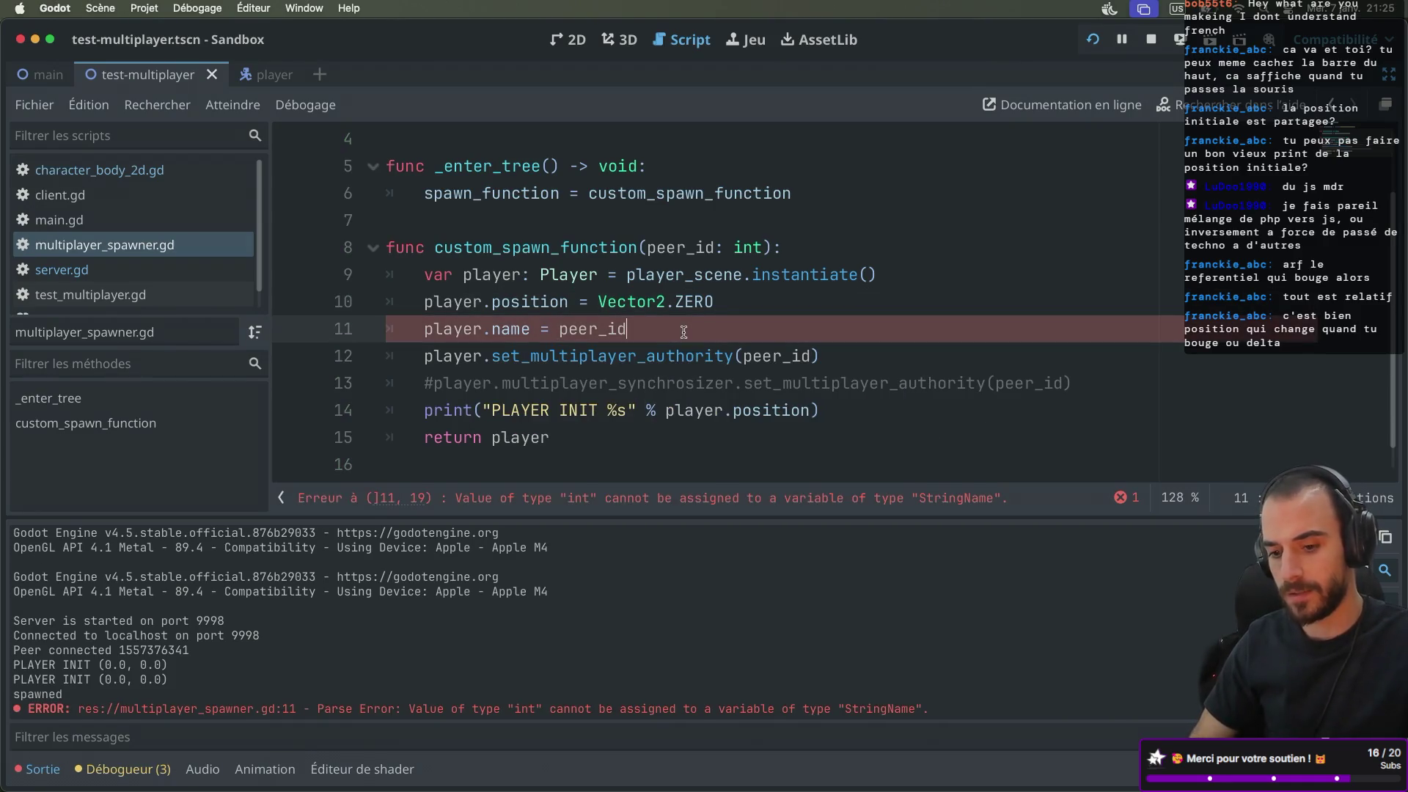
Step: Wrap peer_id in str(), save multiplayer_spawner.gd, and open the run-instances settings
{"action": "left_click", "coordinate": [555, 330]}
{"action": "type", "text": "sr"}
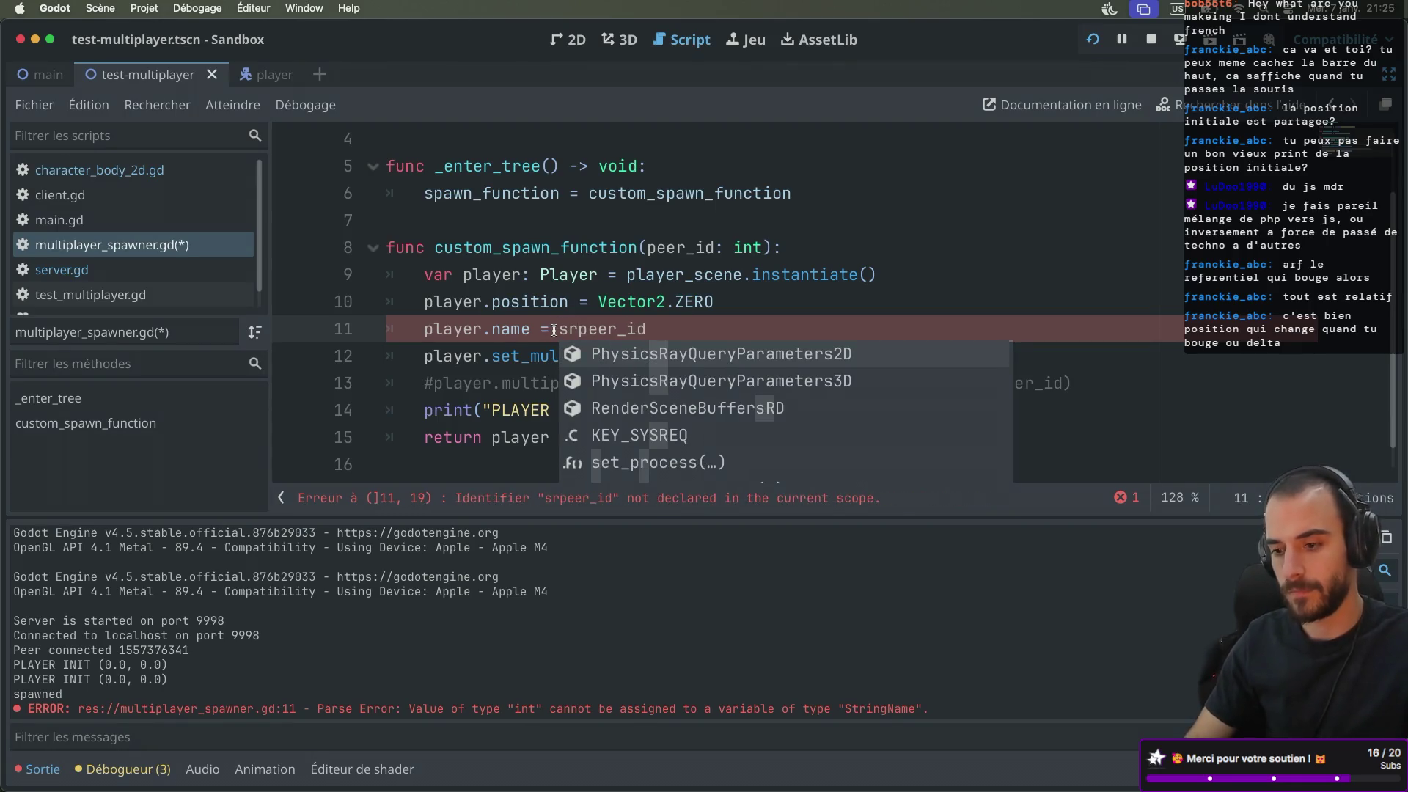
{"action": "type", "text": "t("}
{"action": "left_click", "coordinate": [687, 332]}
{"action": "type", "text": ")"}
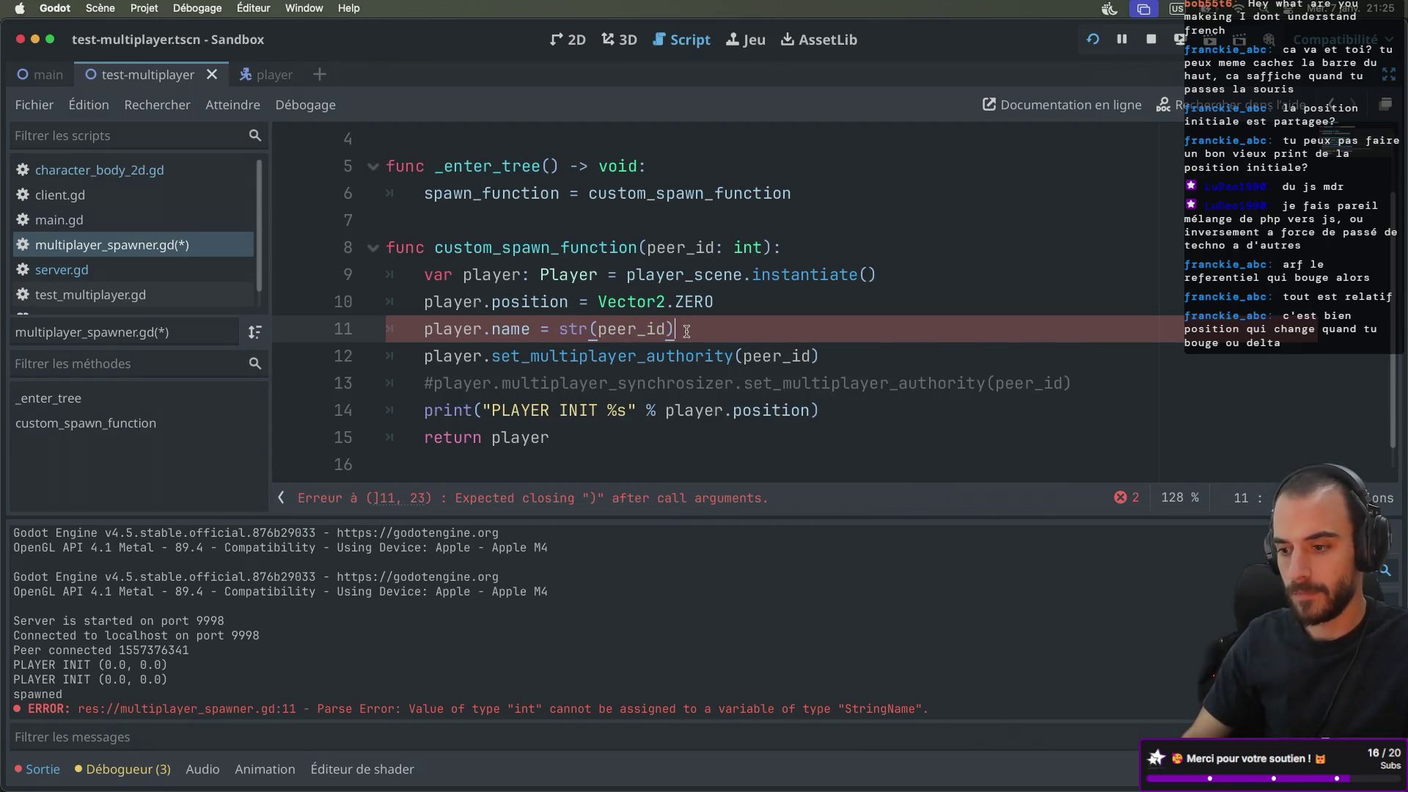
{"action": "key", "text": "super+s"}
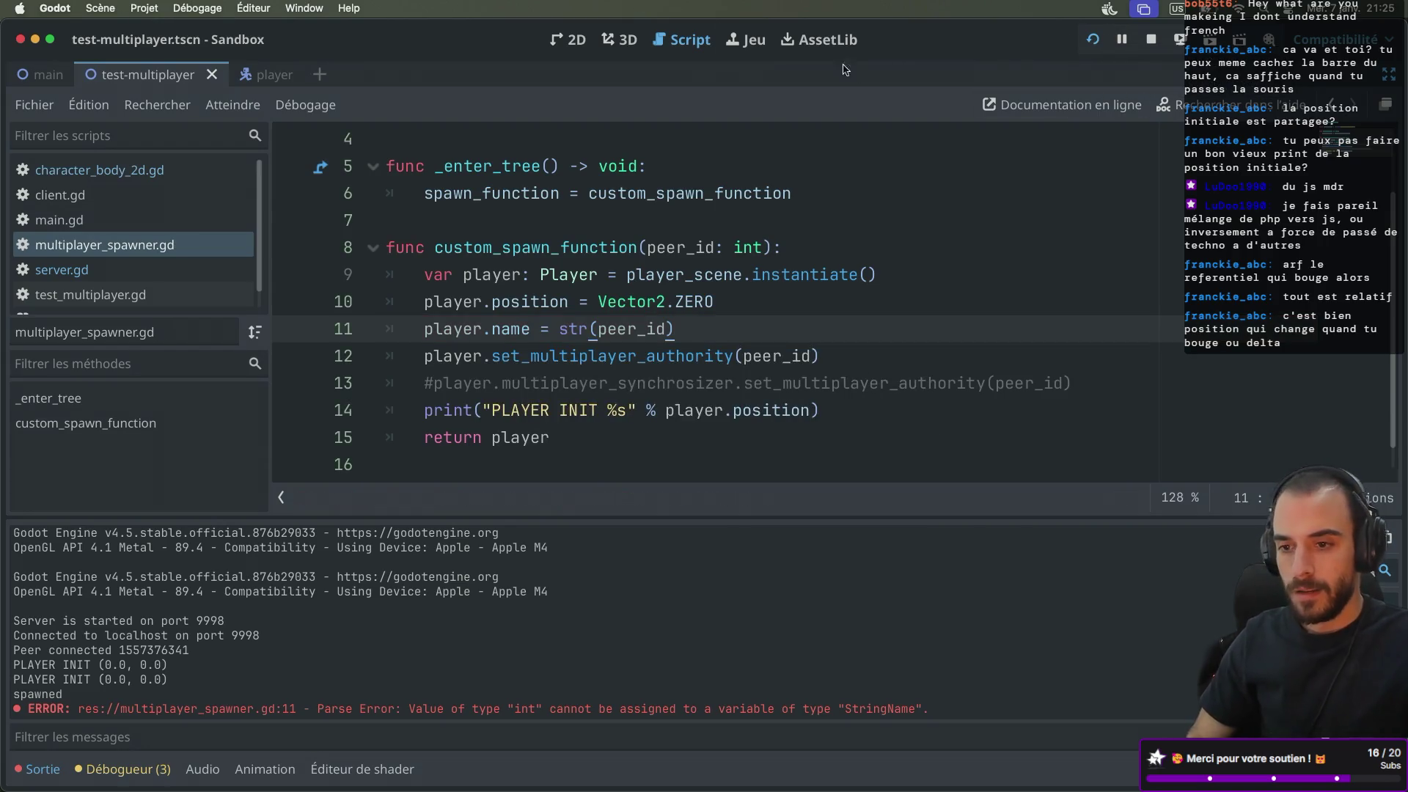
{"action": "left_click", "coordinate": [189, 9]}
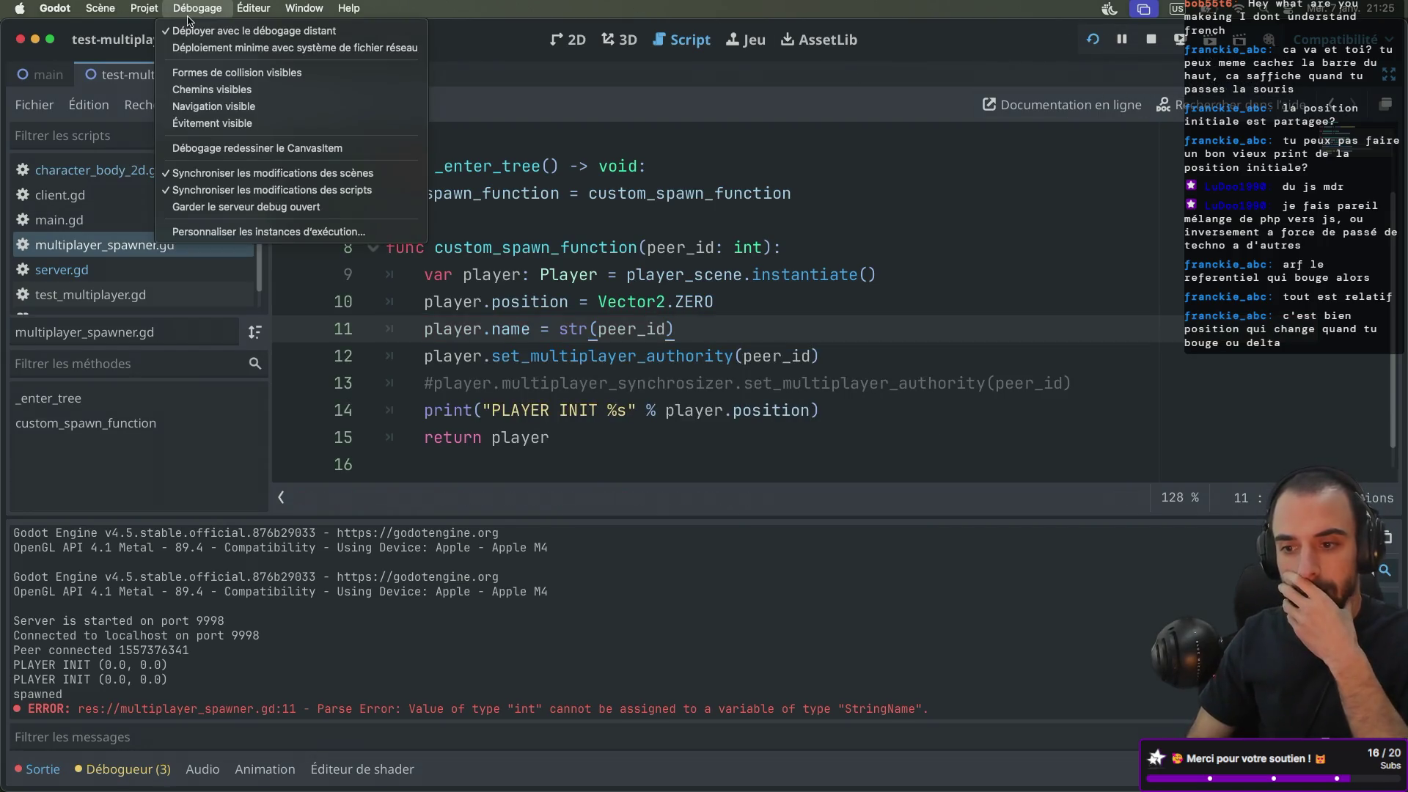
{"action": "left_click", "coordinate": [213, 232]}
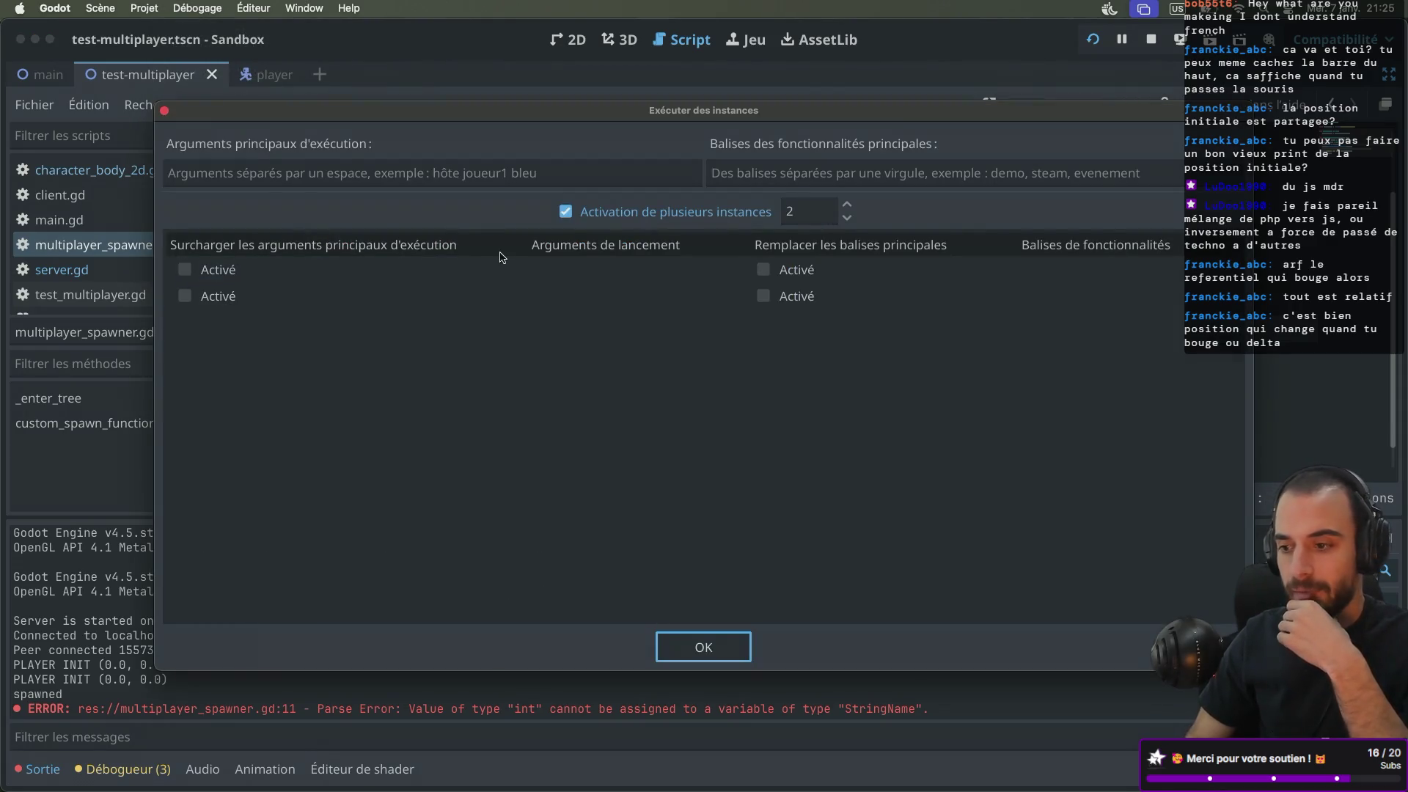
Step: Raise the run-instances count to 3 and launch the project in debug
{"action": "left_click", "coordinate": [846, 207]}
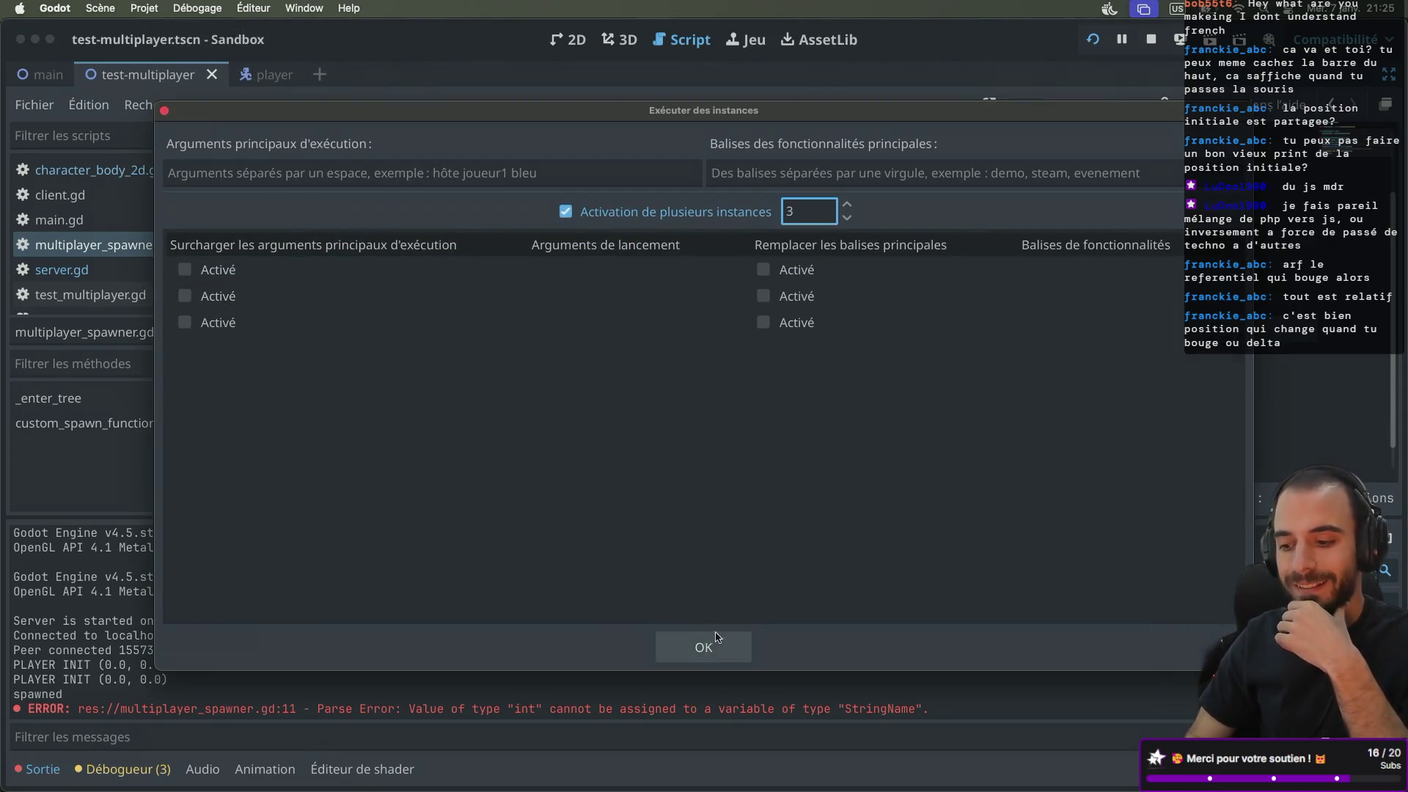
{"action": "left_click", "coordinate": [709, 646]}
{"action": "left_click", "coordinate": [1102, 38]}
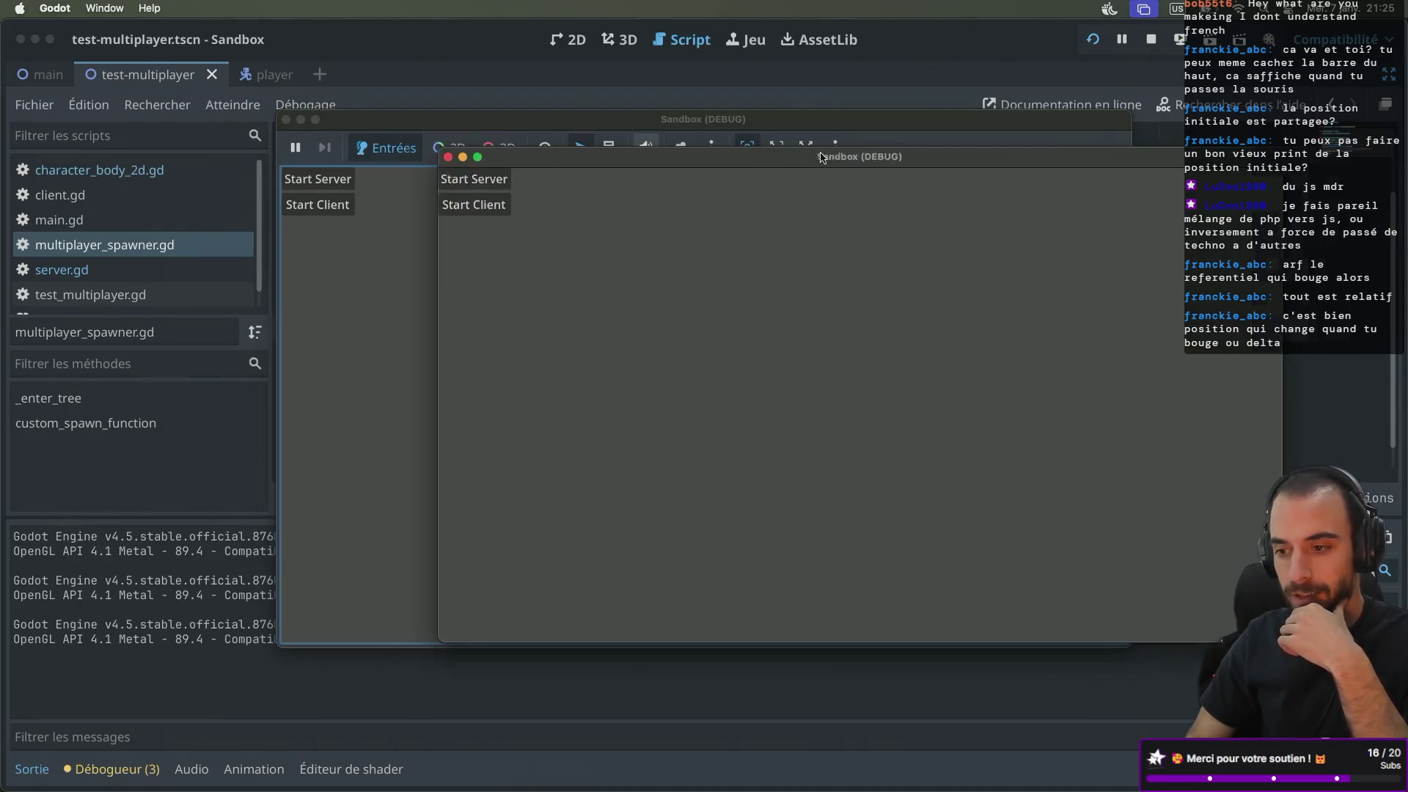
Step: Arrange the game windows side by side, start the server in one, and start clients in the others
{"action": "left_click_drag", "start_coordinate": [821, 157], "coordinate": [947, 213]}
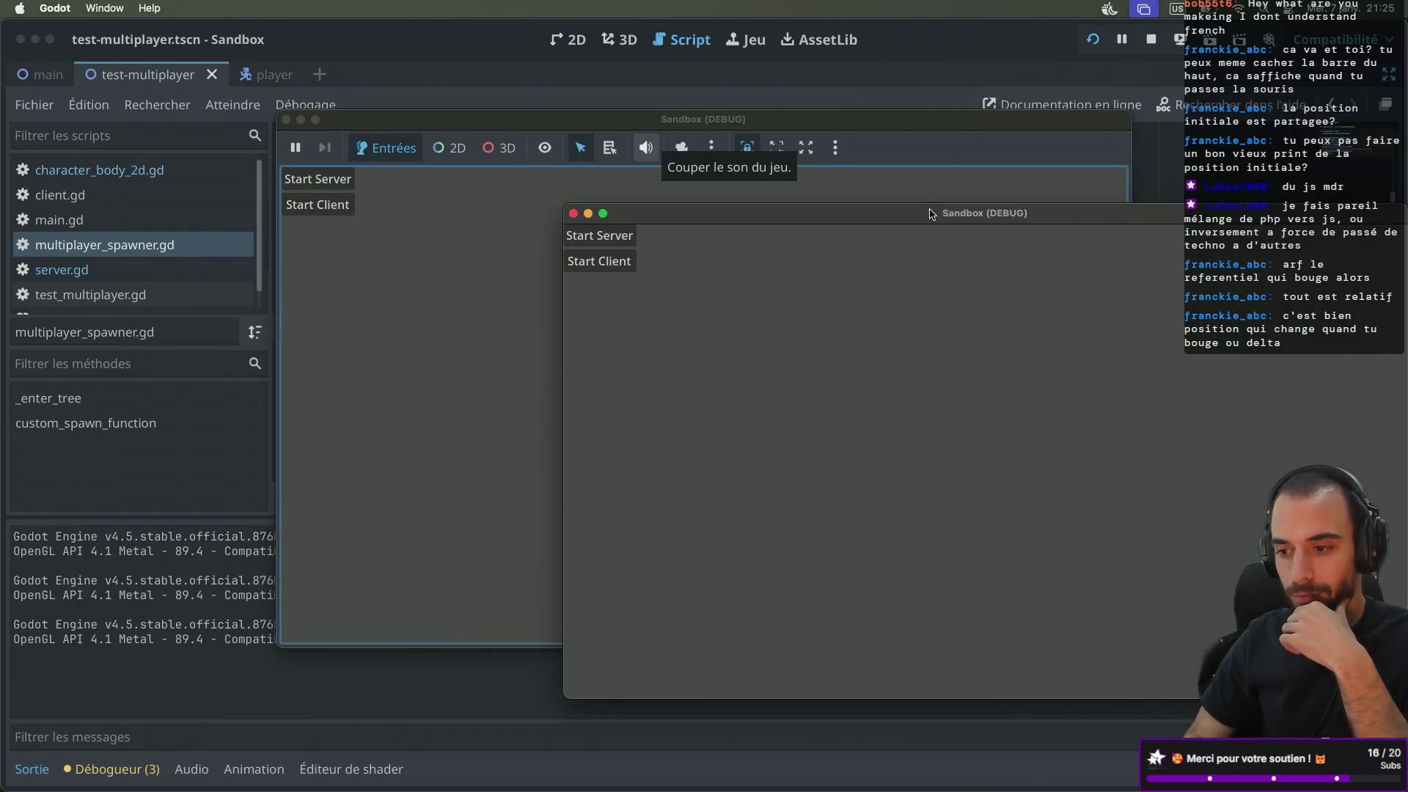
{"action": "mouse_move", "coordinate": [669, 123]}
{"action": "left_mouse_down"}
{"action": "mouse_move", "coordinate": [462, 126]}
{"action": "mouse_move", "coordinate": [452, 175]}
{"action": "left_mouse_up"}
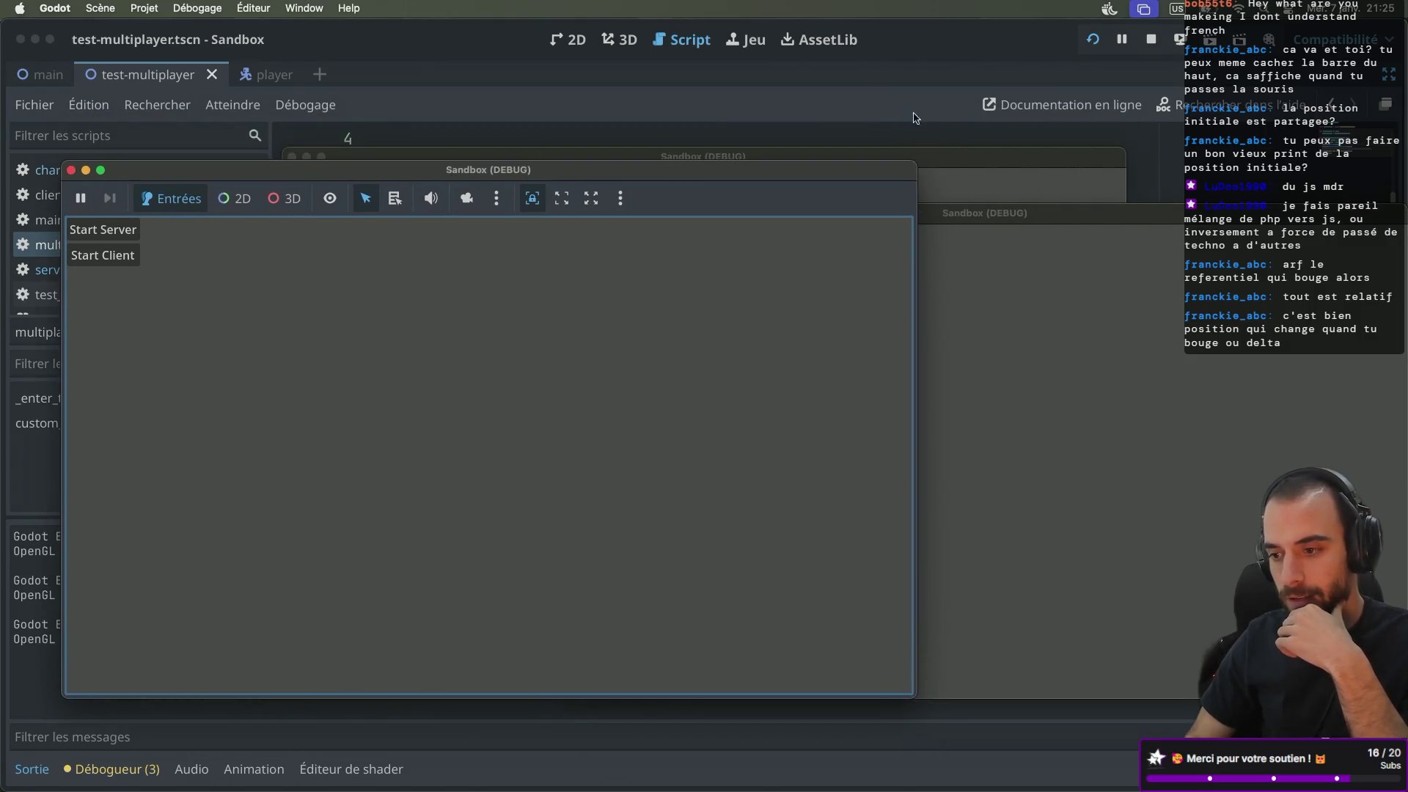
{"action": "left_click_drag", "start_coordinate": [1234, 217], "coordinate": [1136, 44]}
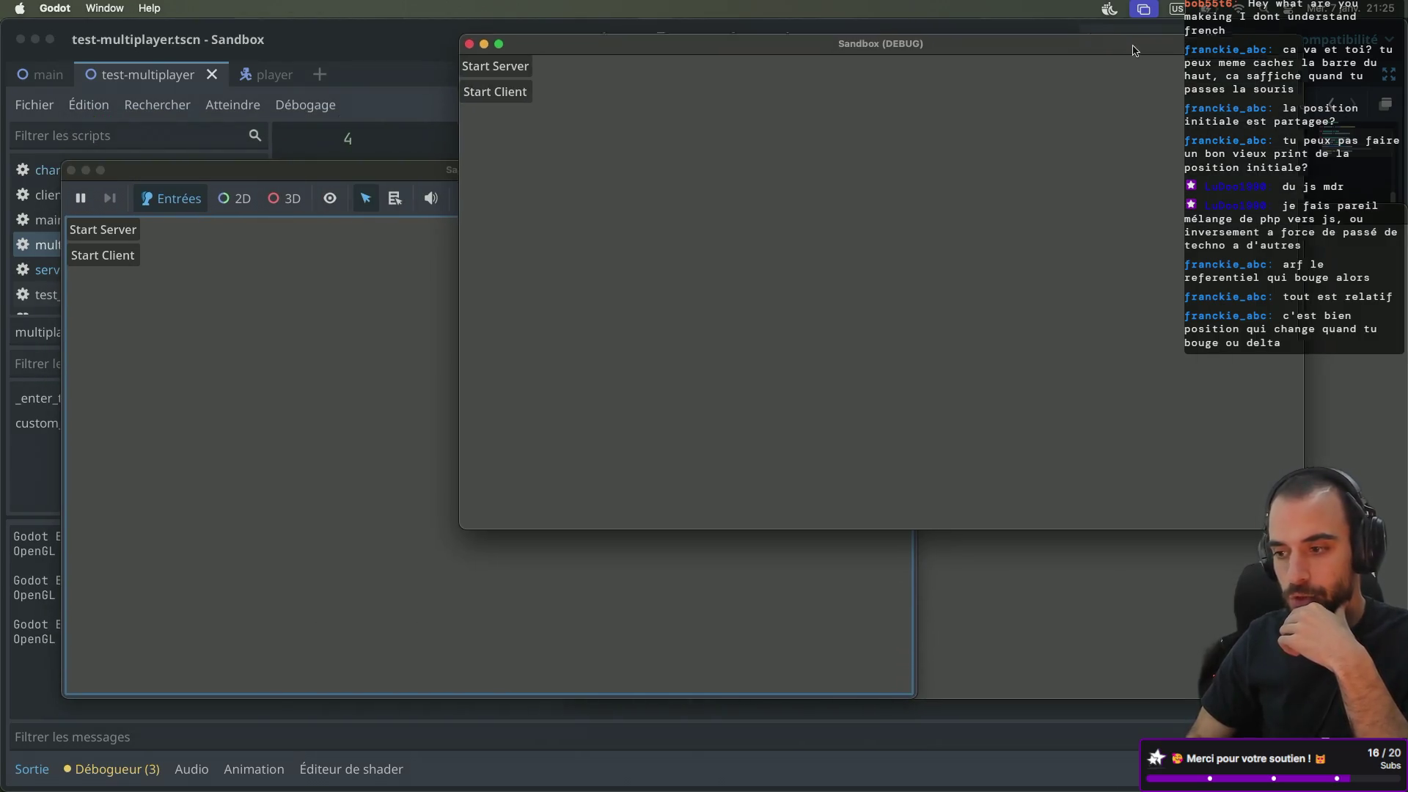
{"action": "left_click", "coordinate": [130, 230]}
{"action": "left_click", "coordinate": [528, 93]}
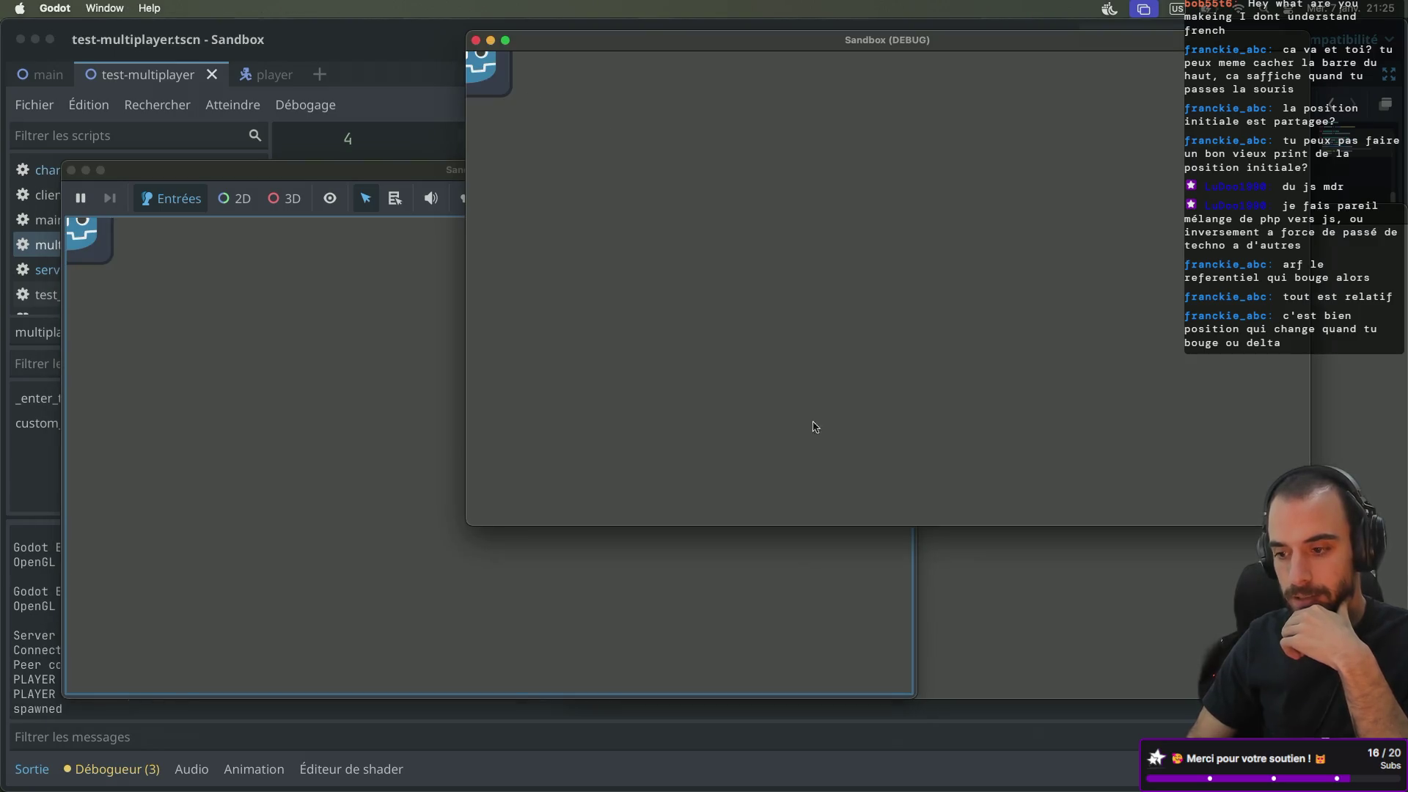
{"action": "key", "text": "Right"}
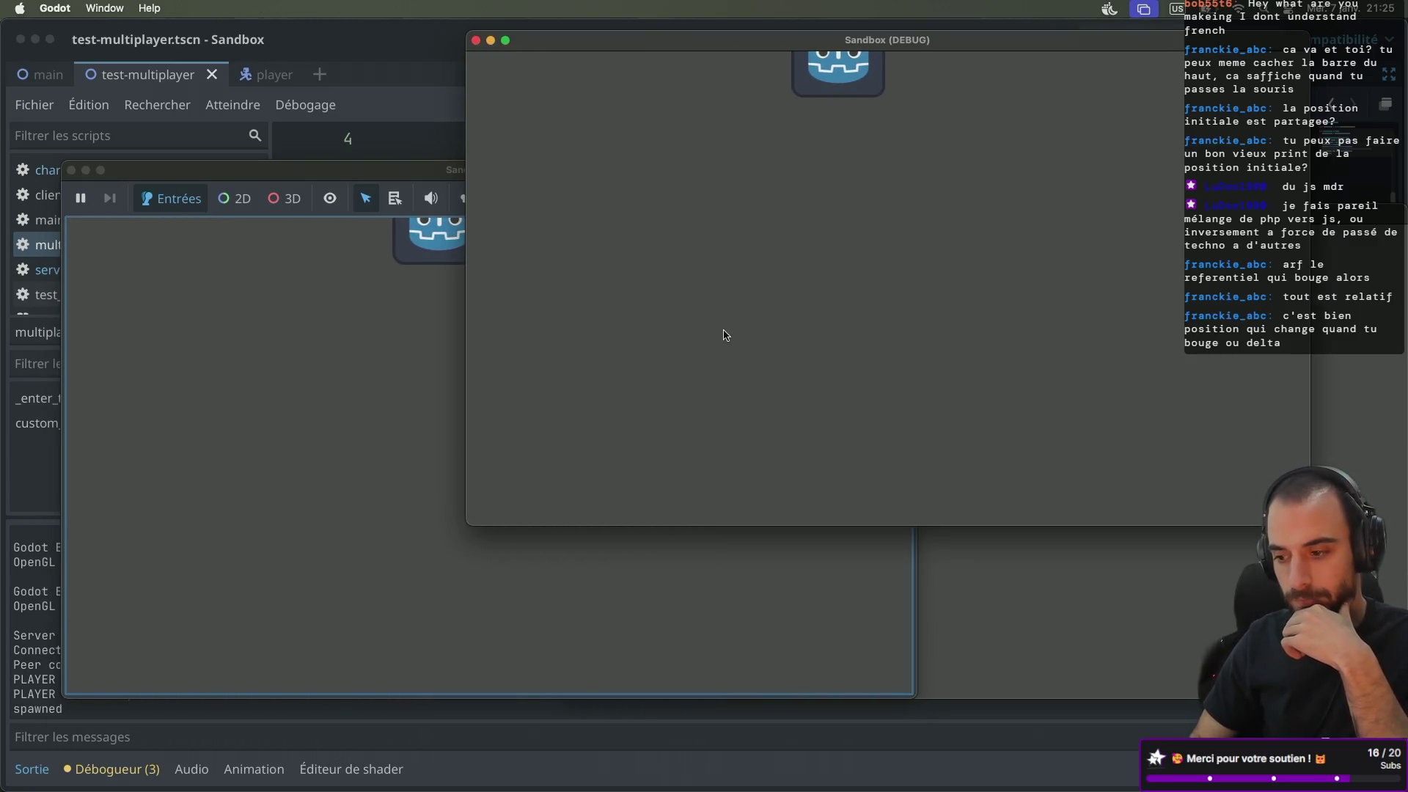
{"action": "left_click", "coordinate": [612, 264]}
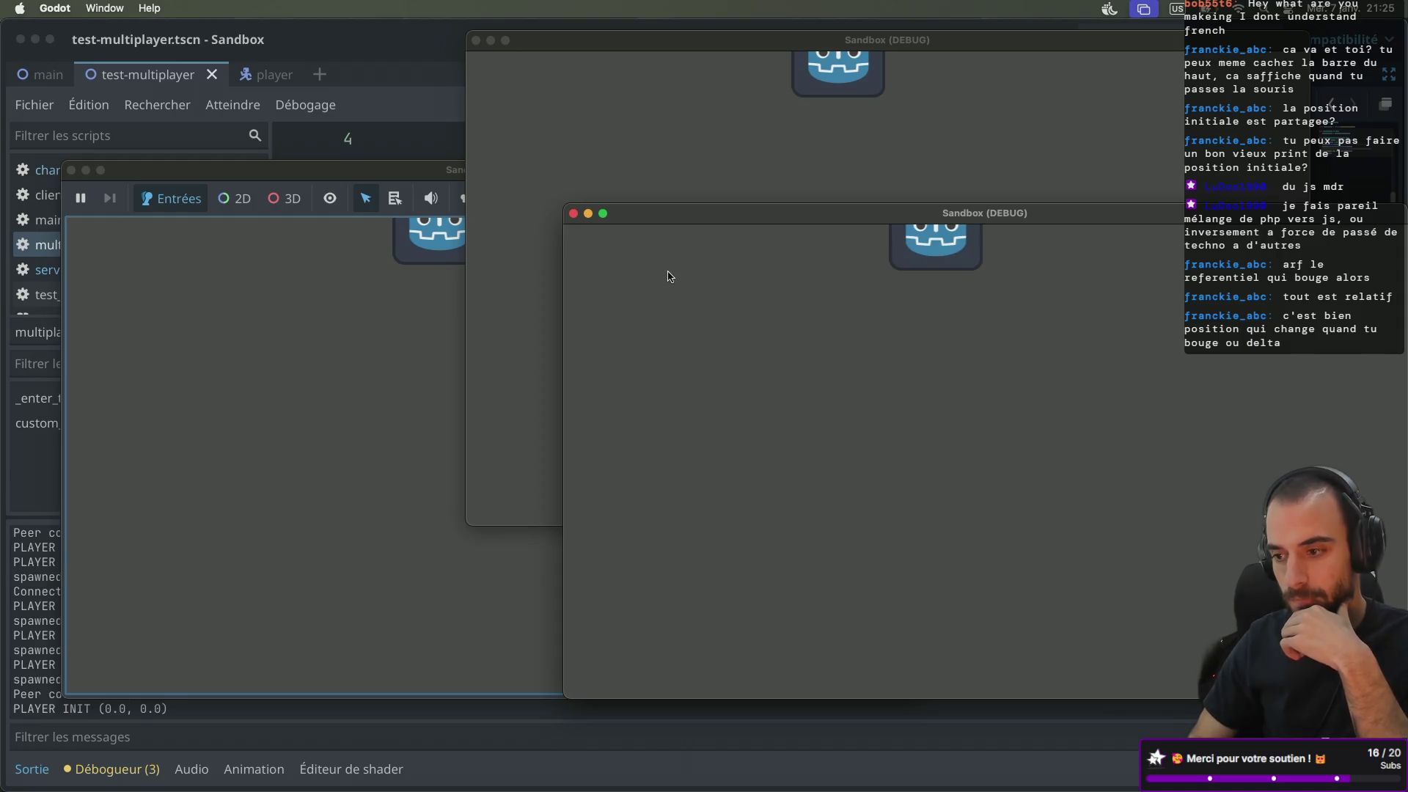
Step: Close every game window to stop debugging, then run the project again
{"action": "left_click", "coordinate": [574, 214]}
{"action": "left_click", "coordinate": [71, 170]}
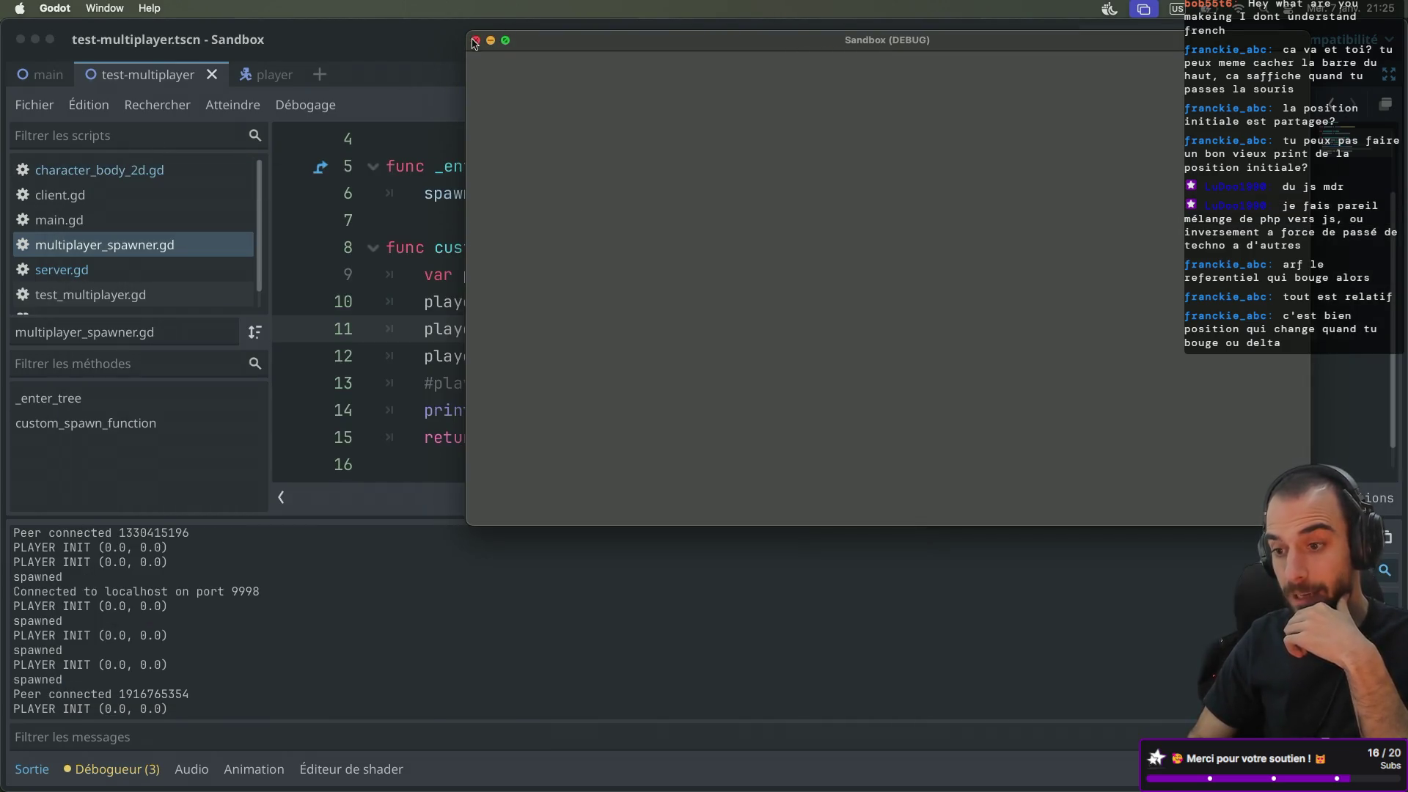
{"action": "left_click", "coordinate": [475, 40]}
{"action": "left_click", "coordinate": [1091, 39]}
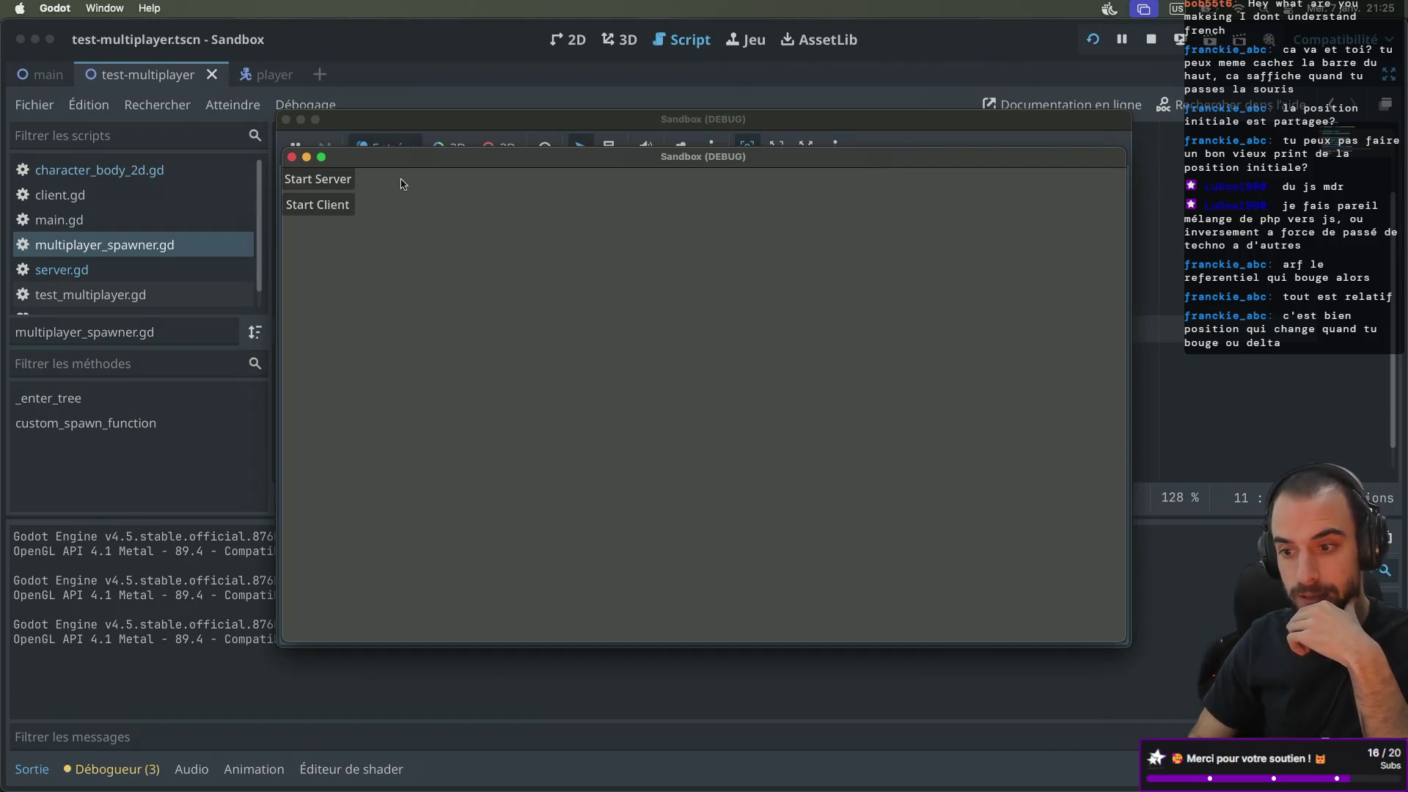
Step: Spread out the three game windows, start the server in one, and connect a client
{"action": "mouse_move", "coordinate": [408, 163]}
{"action": "left_mouse_down"}
{"action": "mouse_move", "coordinate": [729, 257]}
{"action": "mouse_move", "coordinate": [660, 273]}
{"action": "mouse_move", "coordinate": [662, 292]}
{"action": "left_mouse_up"}
{"action": "left_click_drag", "start_coordinate": [492, 123], "coordinate": [722, 89]}
{"action": "mouse_move", "coordinate": [434, 162]}
{"action": "left_mouse_down"}
{"action": "mouse_move", "coordinate": [308, 216]}
{"action": "mouse_move", "coordinate": [256, 222]}
{"action": "left_mouse_up"}
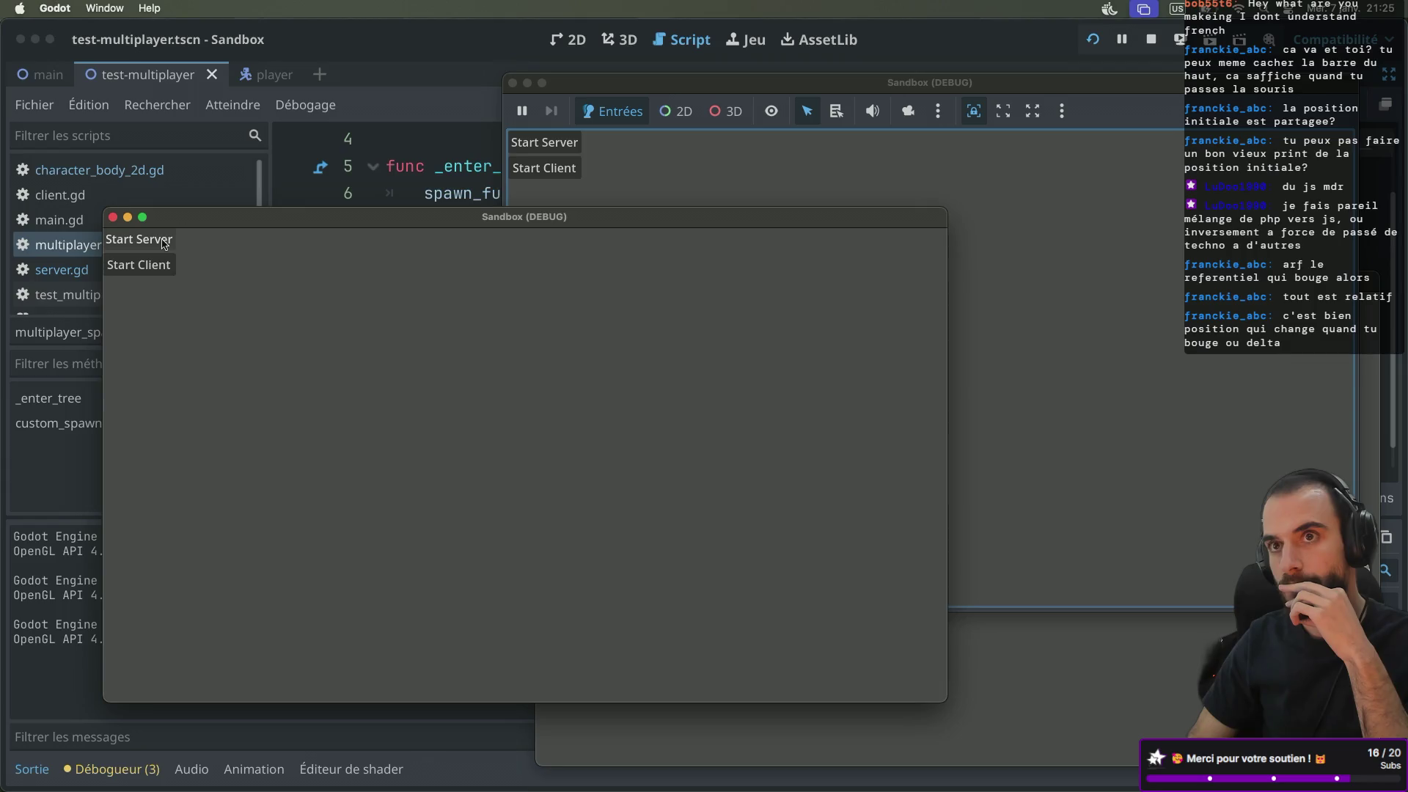
{"action": "left_click", "coordinate": [162, 242]}
{"action": "left_click", "coordinate": [685, 200]}
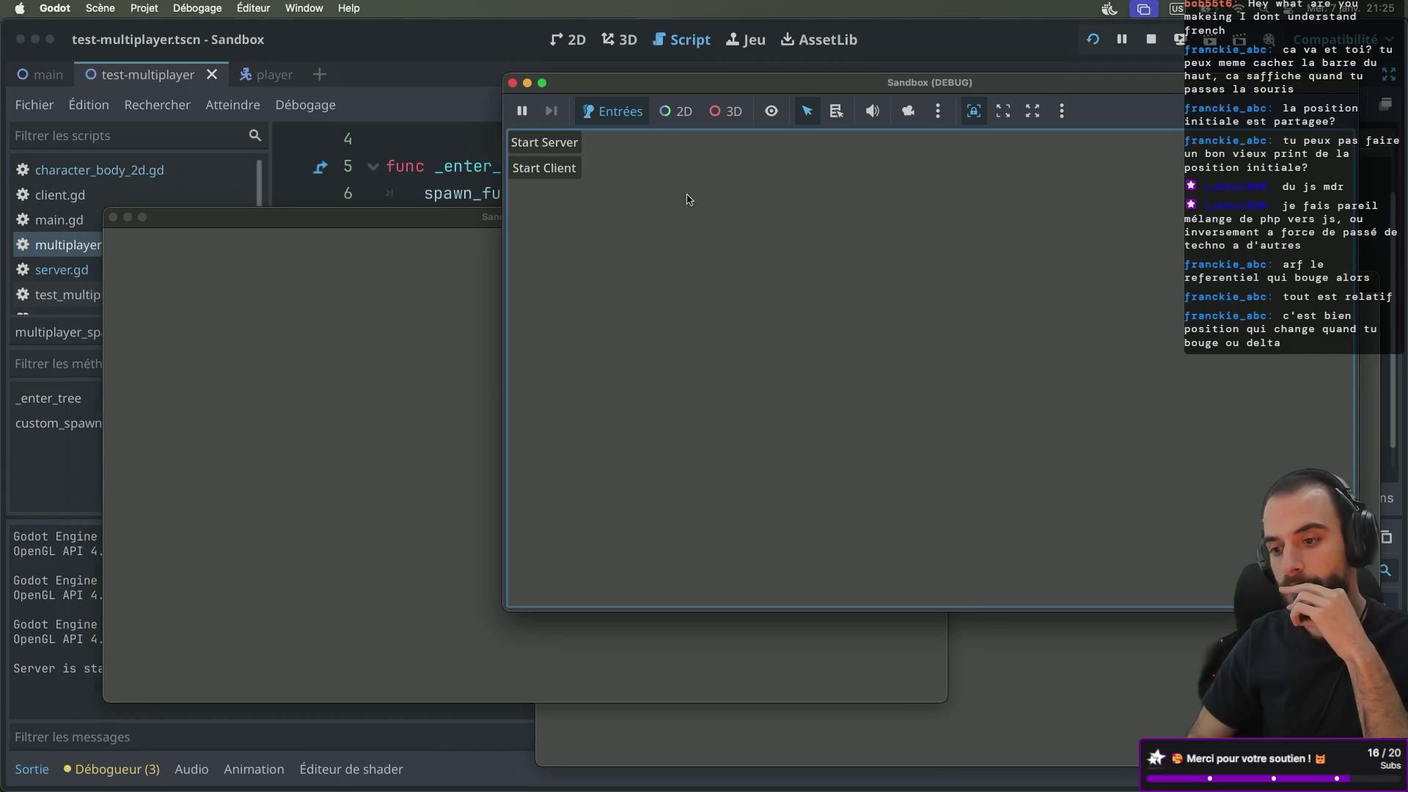
{"action": "left_click", "coordinate": [544, 168]}
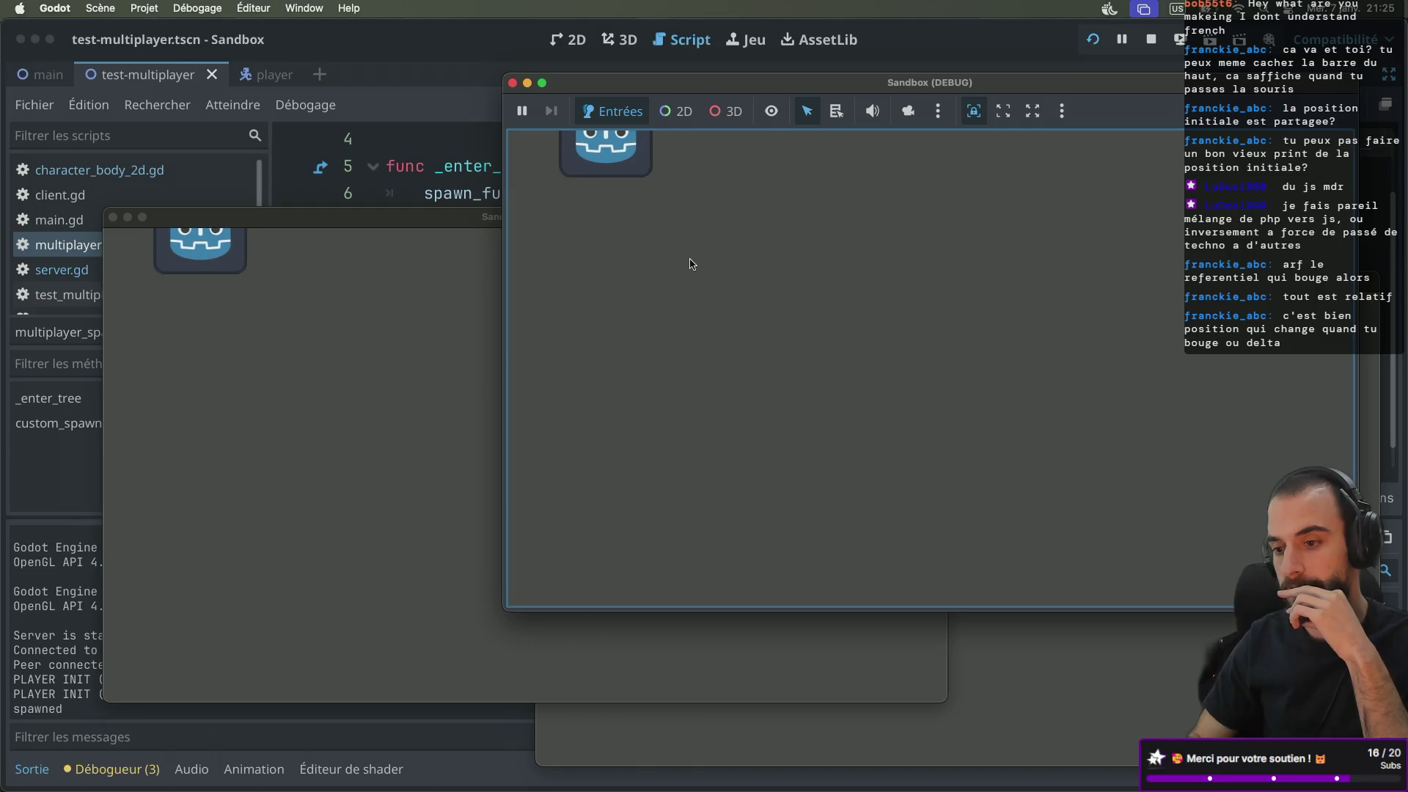
Step: Connect the third instance as a client, then close all game windows
{"action": "left_click", "coordinate": [1150, 653]}
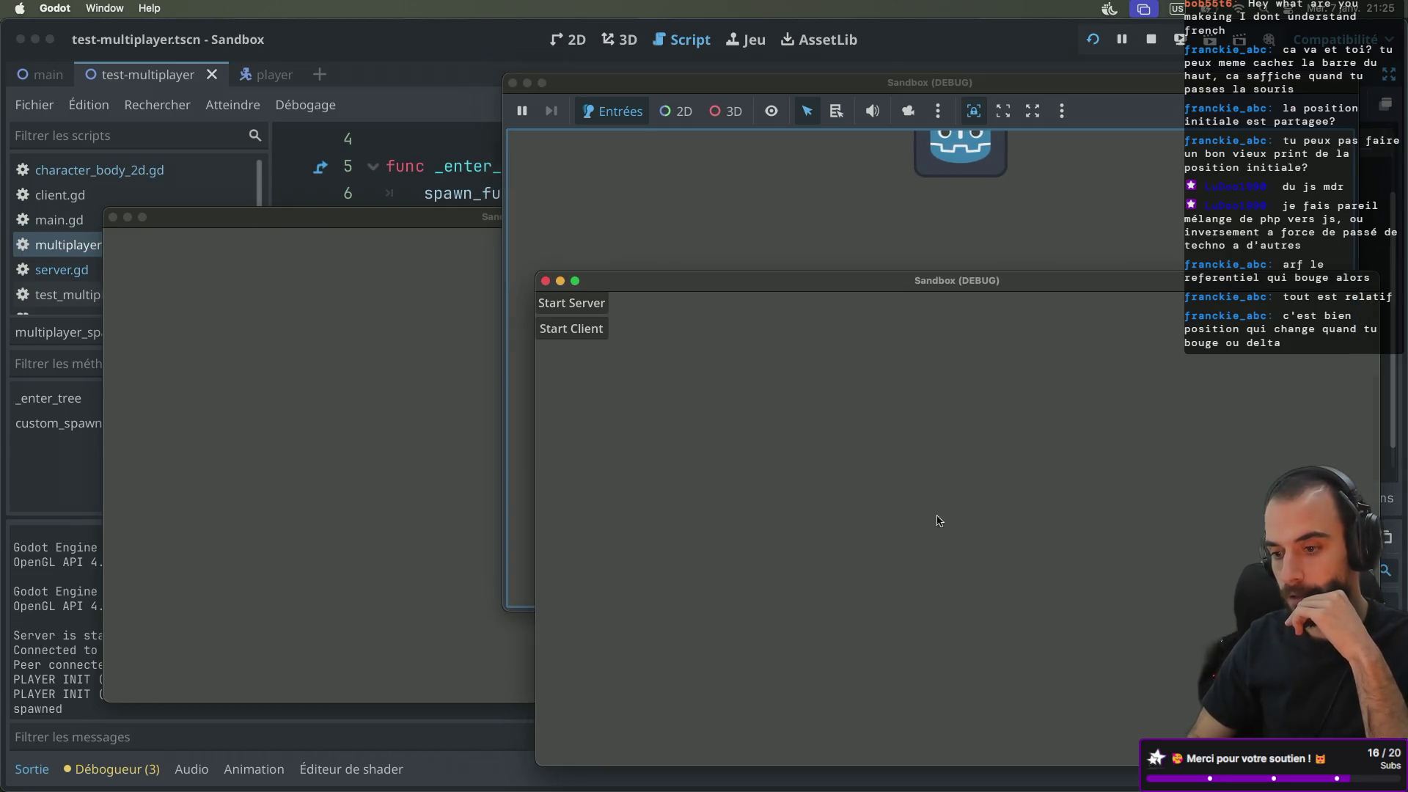
{"action": "left_click", "coordinate": [594, 330]}
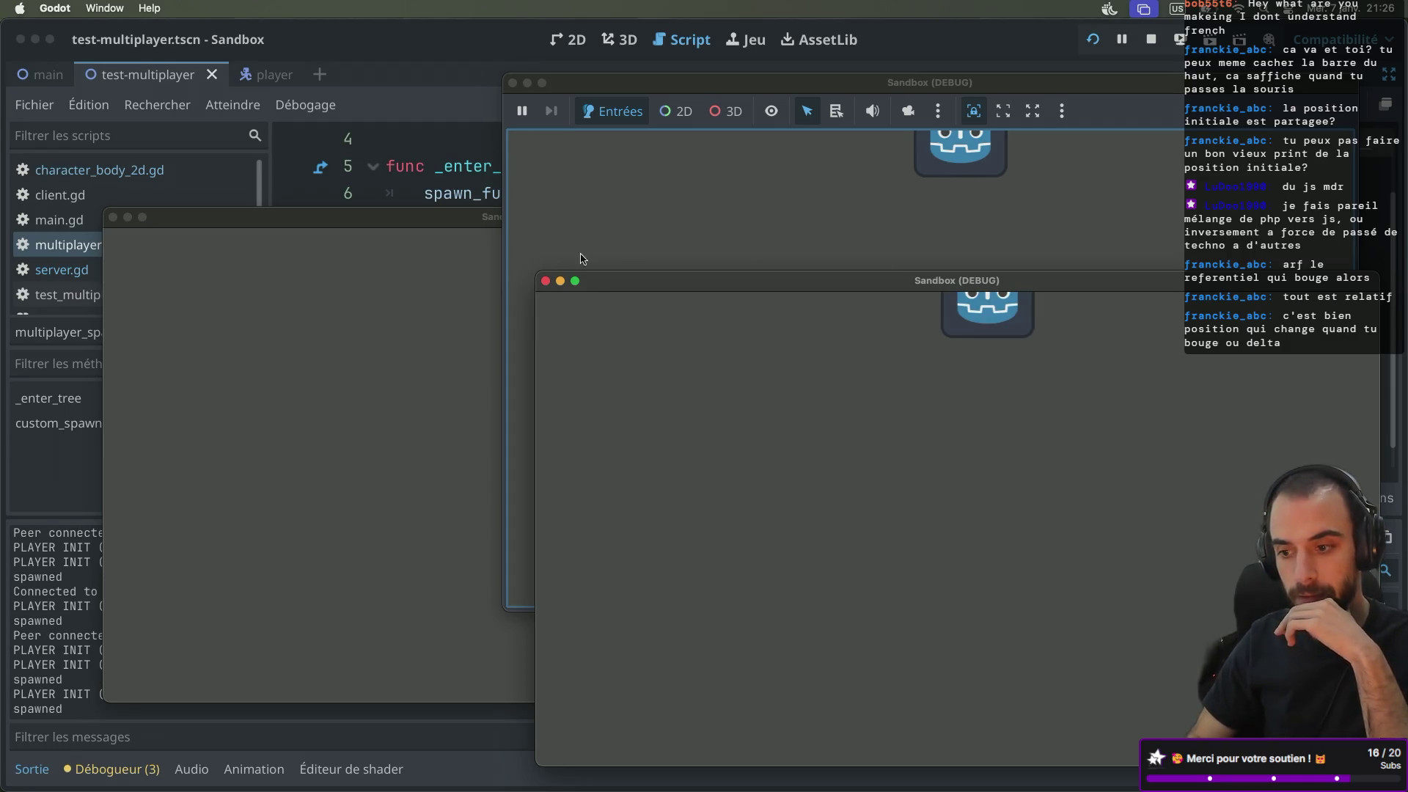
{"action": "left_click", "coordinate": [545, 281]}
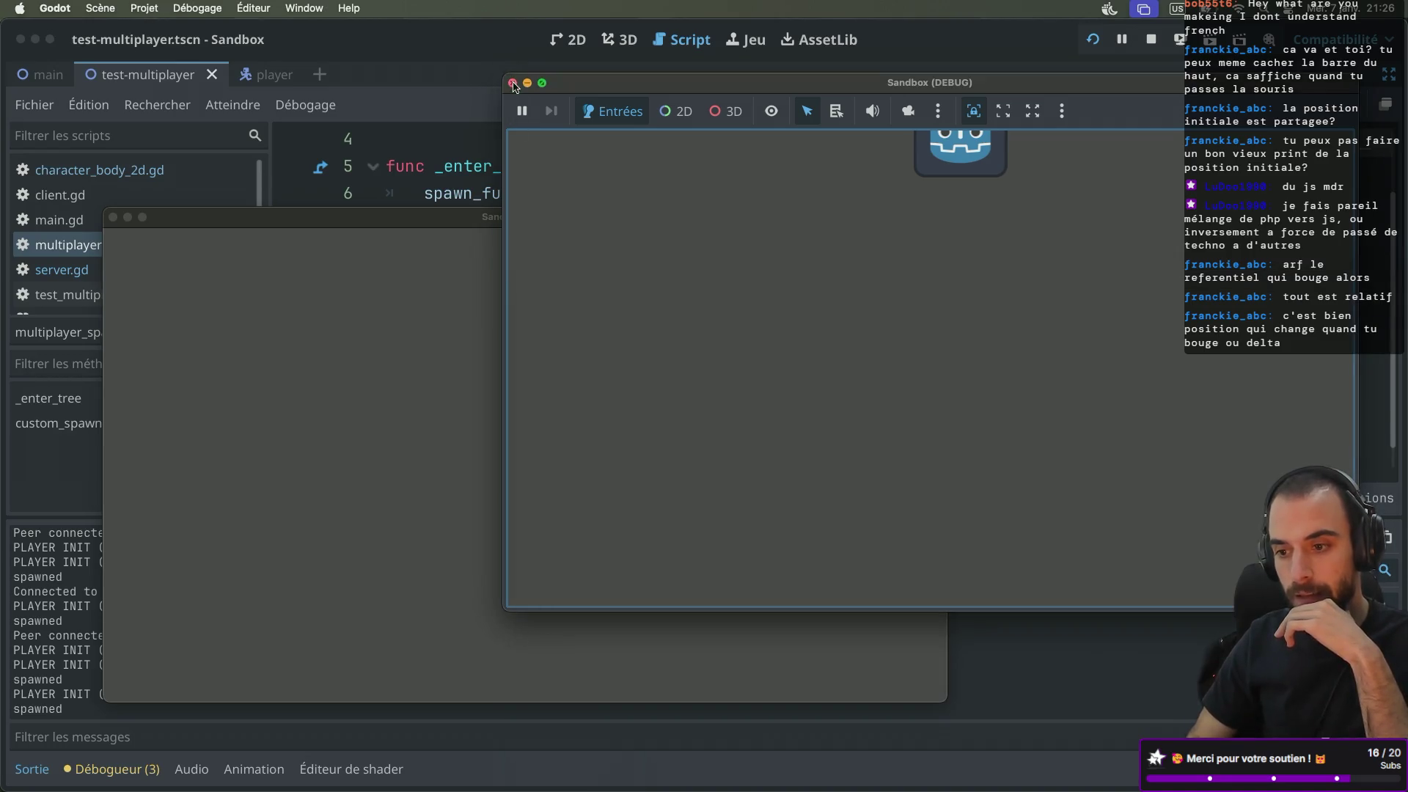
{"action": "left_click", "coordinate": [513, 83]}
Step: Dismiss the documentation popup, restore the editor docks, and open test_multiplayer.gd
{"action": "mouse_move", "coordinate": [419, 206]}
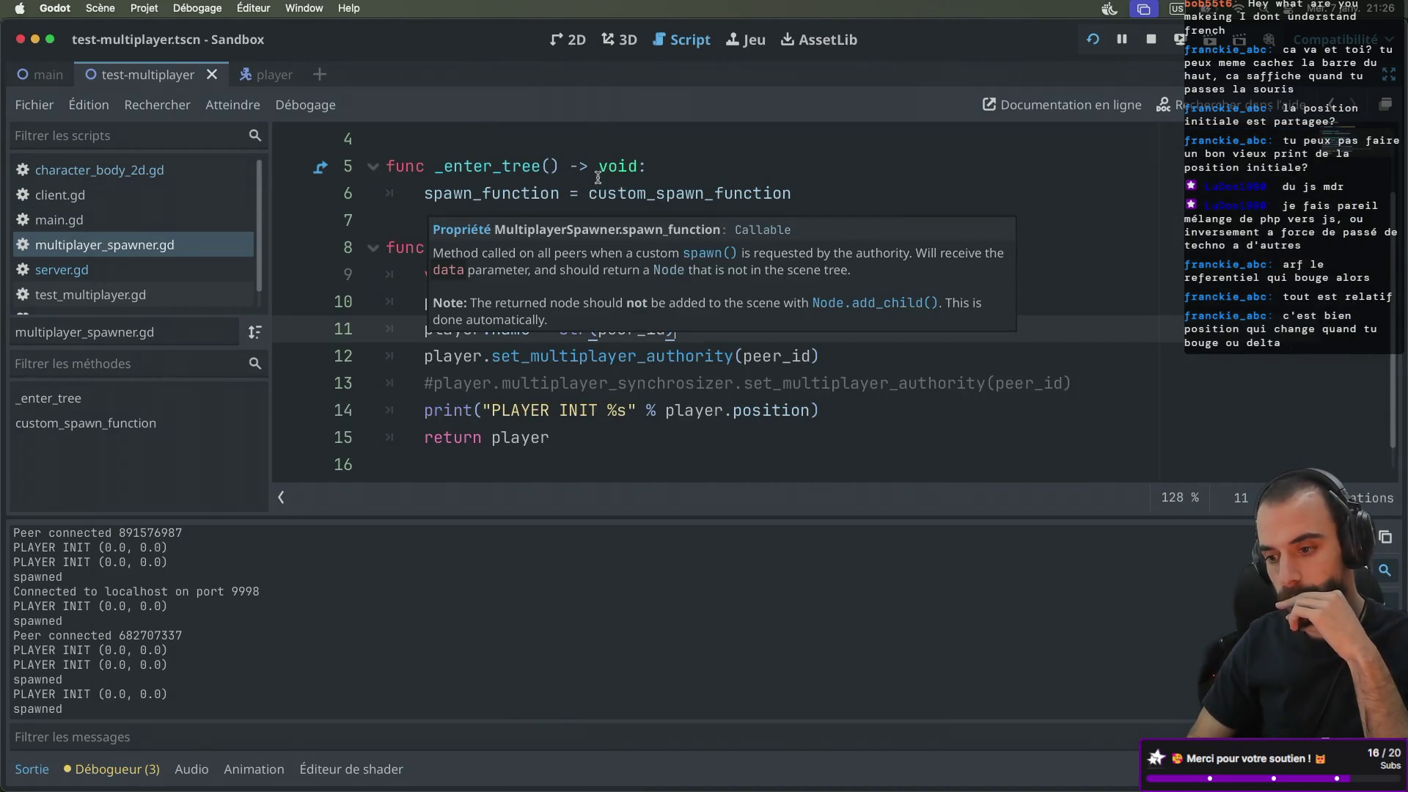
{"action": "left_click", "coordinate": [704, 177]}
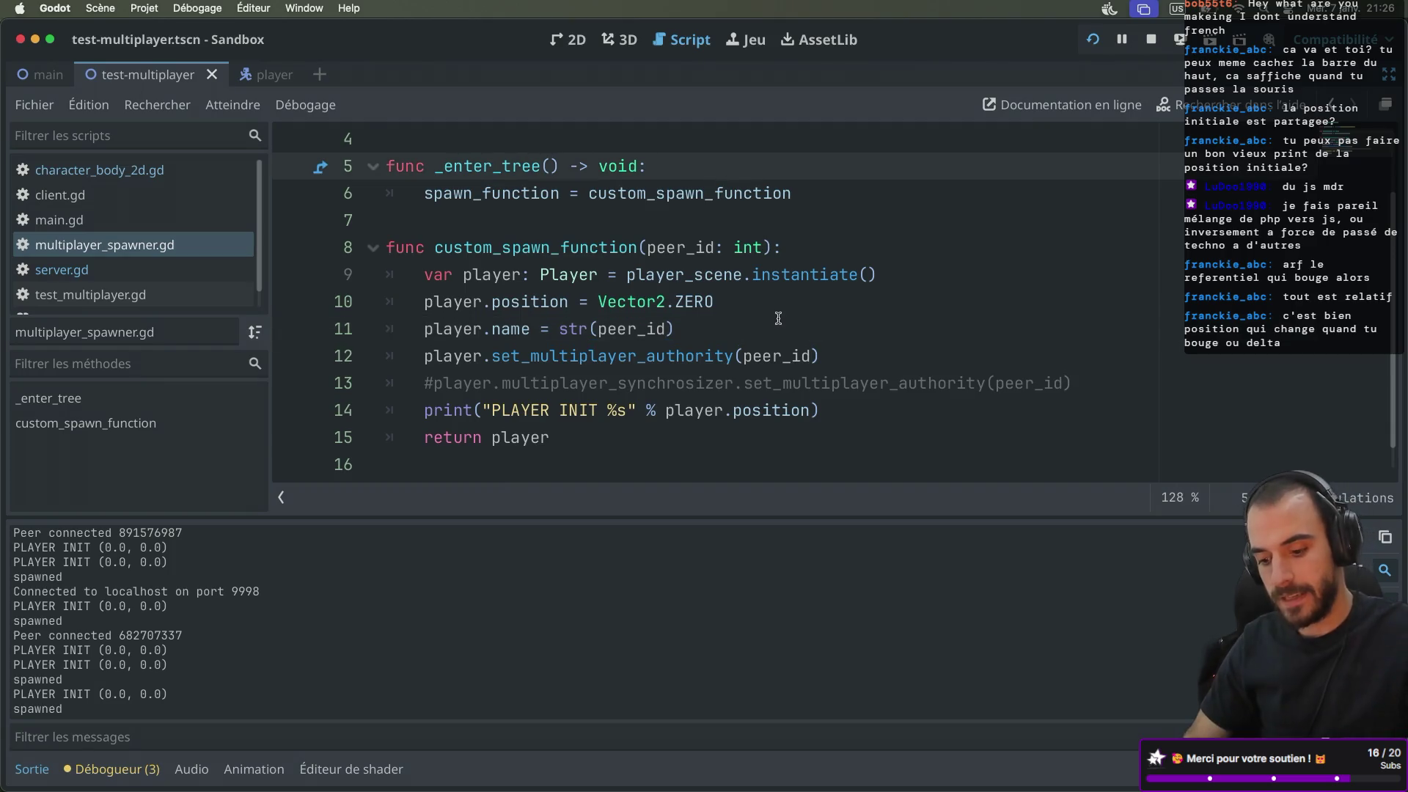
{"action": "key", "text": "super+shift+f"}
{"action": "key", "text": "Escape"}
{"action": "key", "text": "super+ctrl+d"}
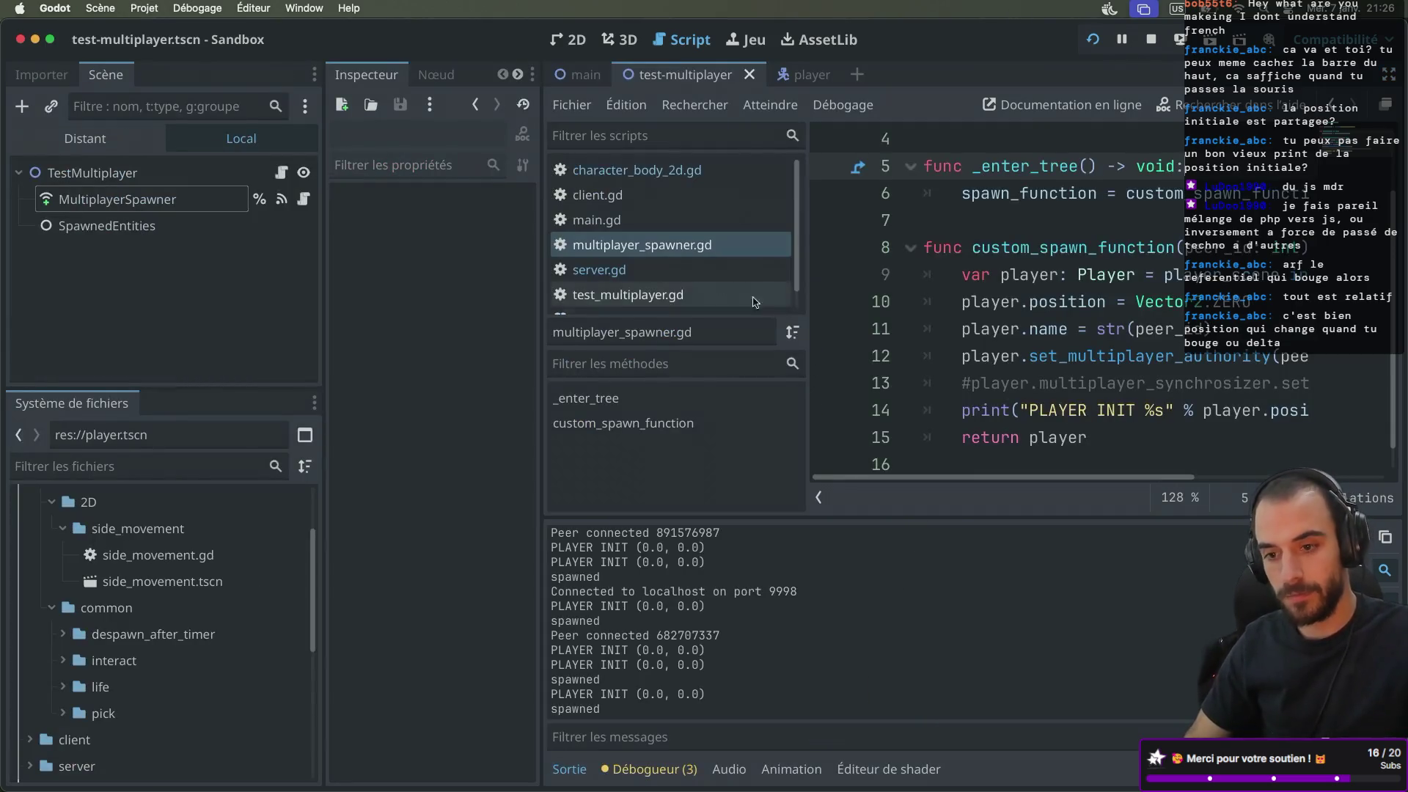
{"action": "left_click", "coordinate": [276, 206]}
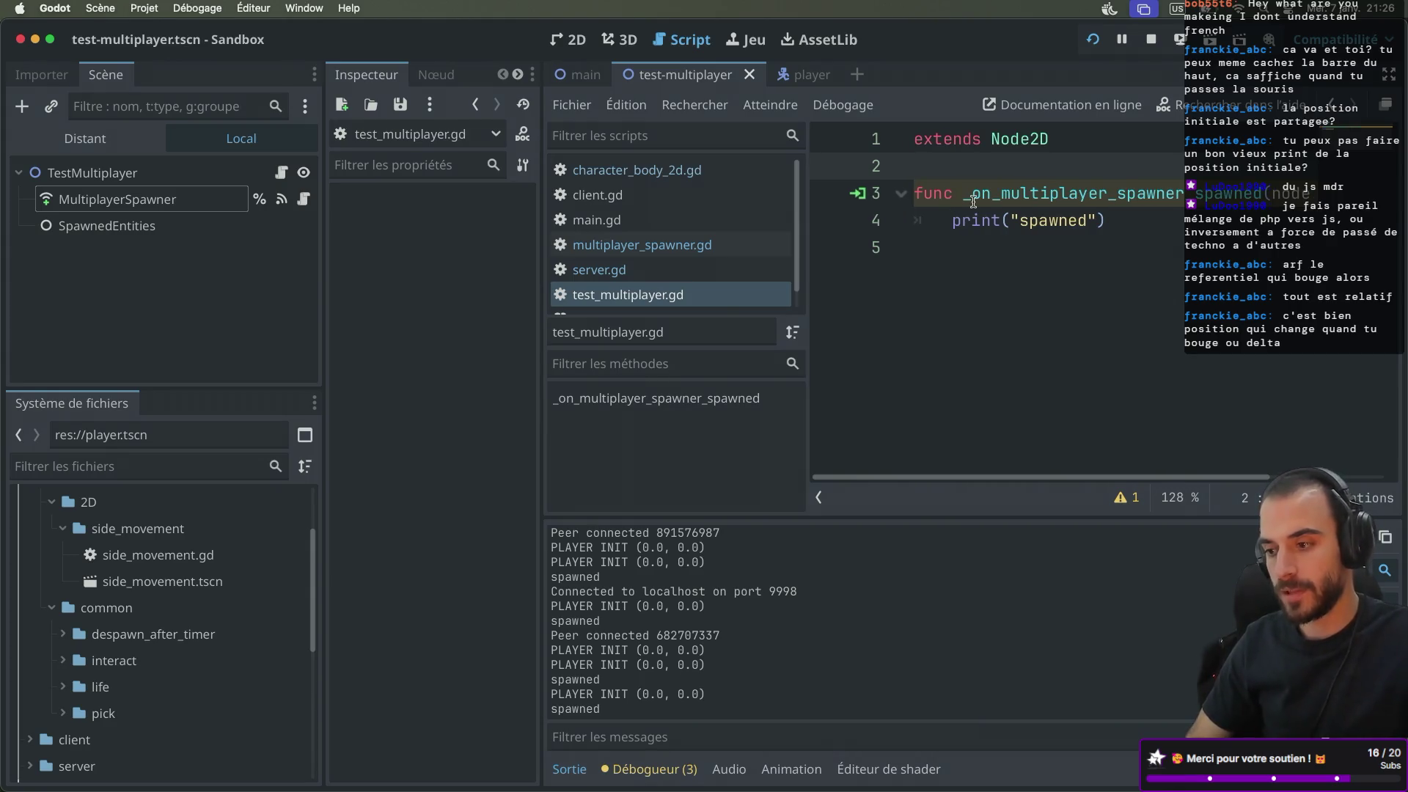
{"action": "key", "text": "super+ctrl+d"}
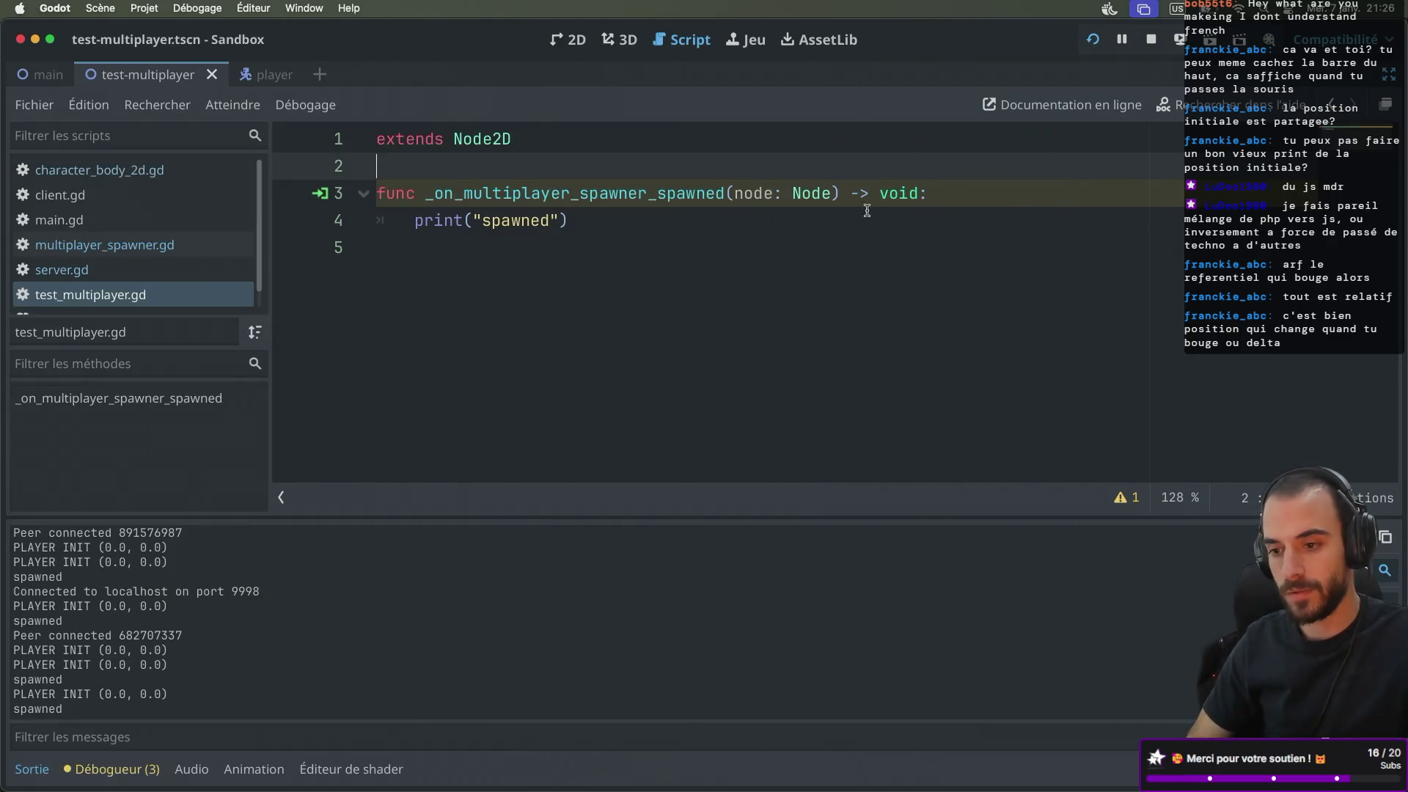
{"action": "key", "text": "super+ctrl+d"}
Step: Disconnect the MultiplayerSpawner's spawned signal in the Node signals panel
{"action": "left_click", "coordinate": [436, 74]}
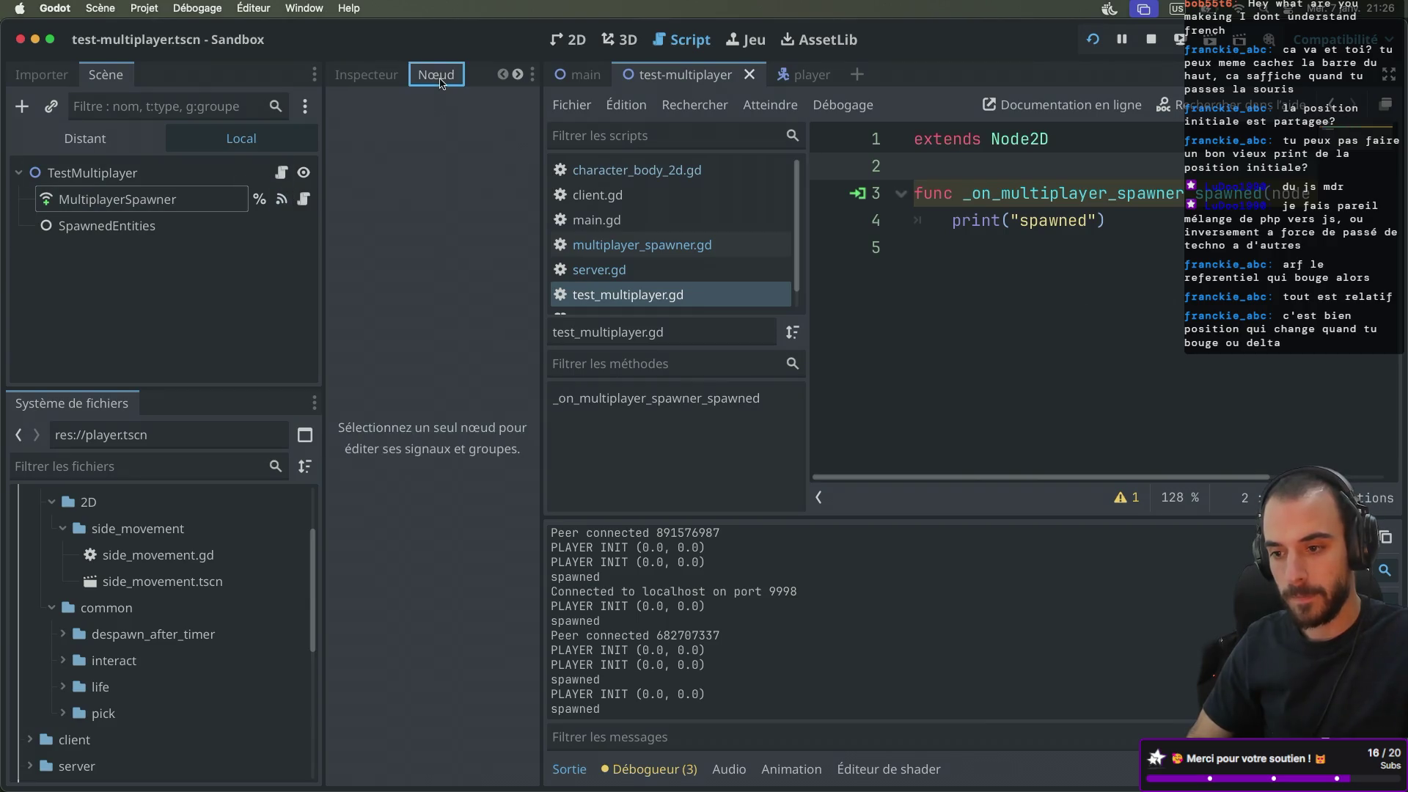
{"action": "left_click", "coordinate": [366, 74]}
{"action": "left_click", "coordinate": [185, 200]}
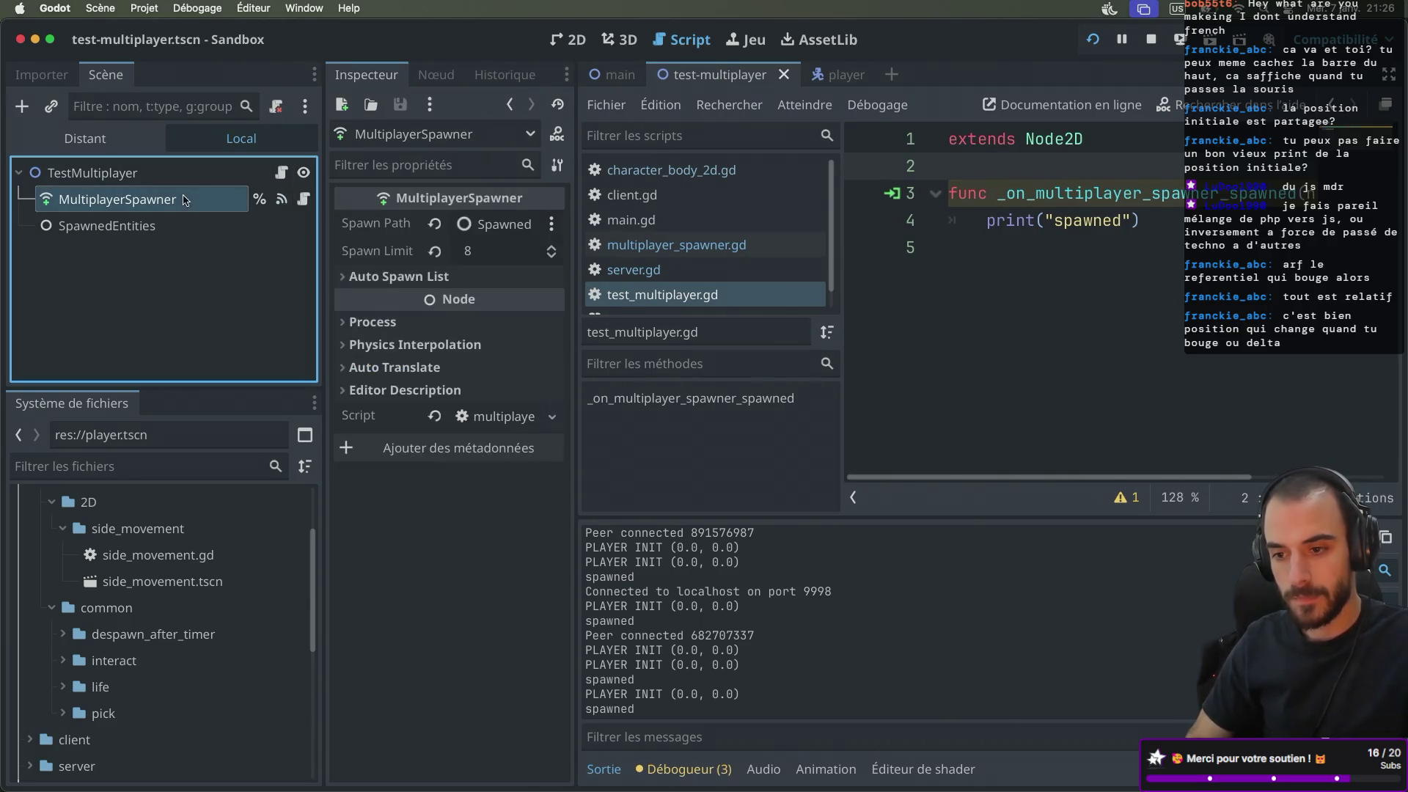
{"action": "left_click", "coordinate": [437, 75]}
{"action": "right_click", "coordinate": [483, 253]}
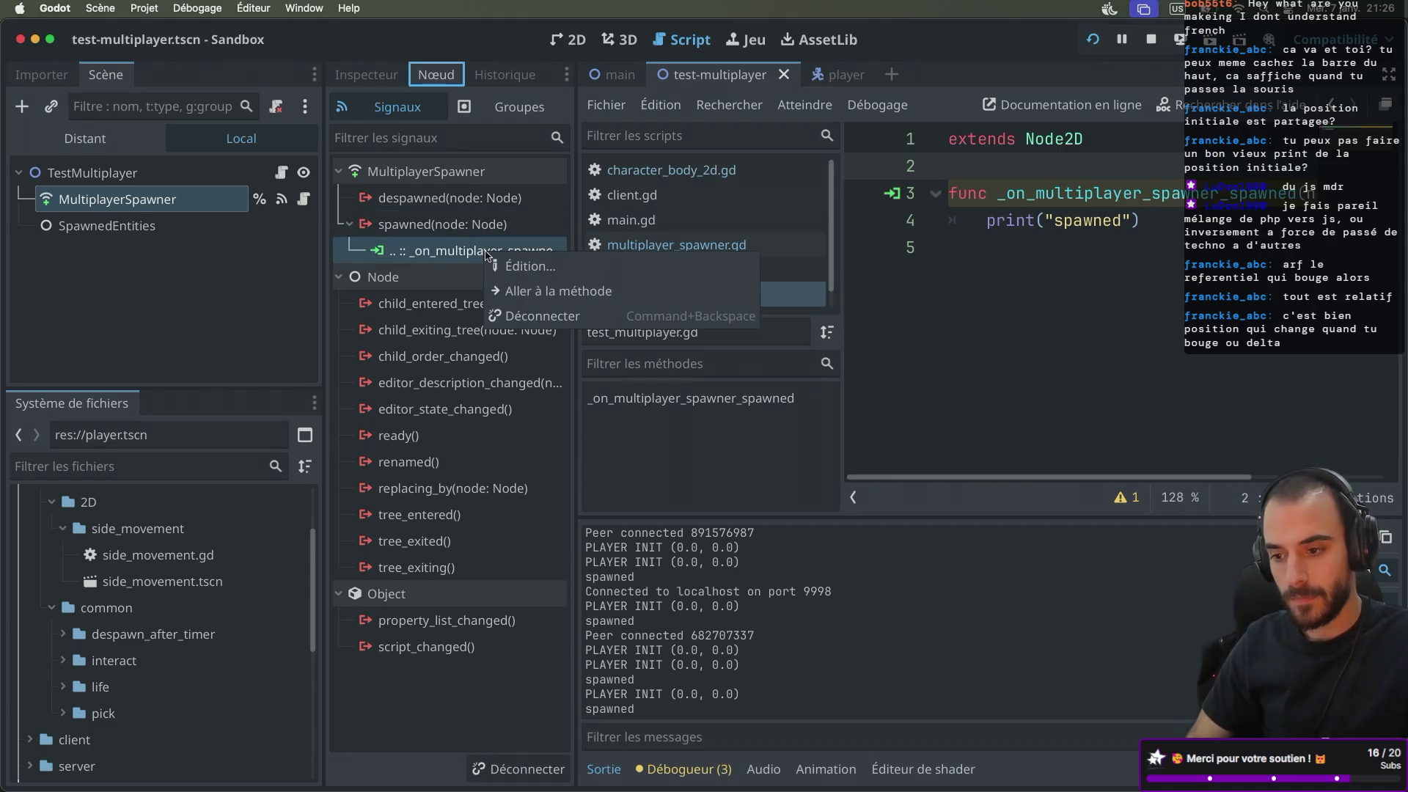
{"action": "left_click", "coordinate": [522, 315]}
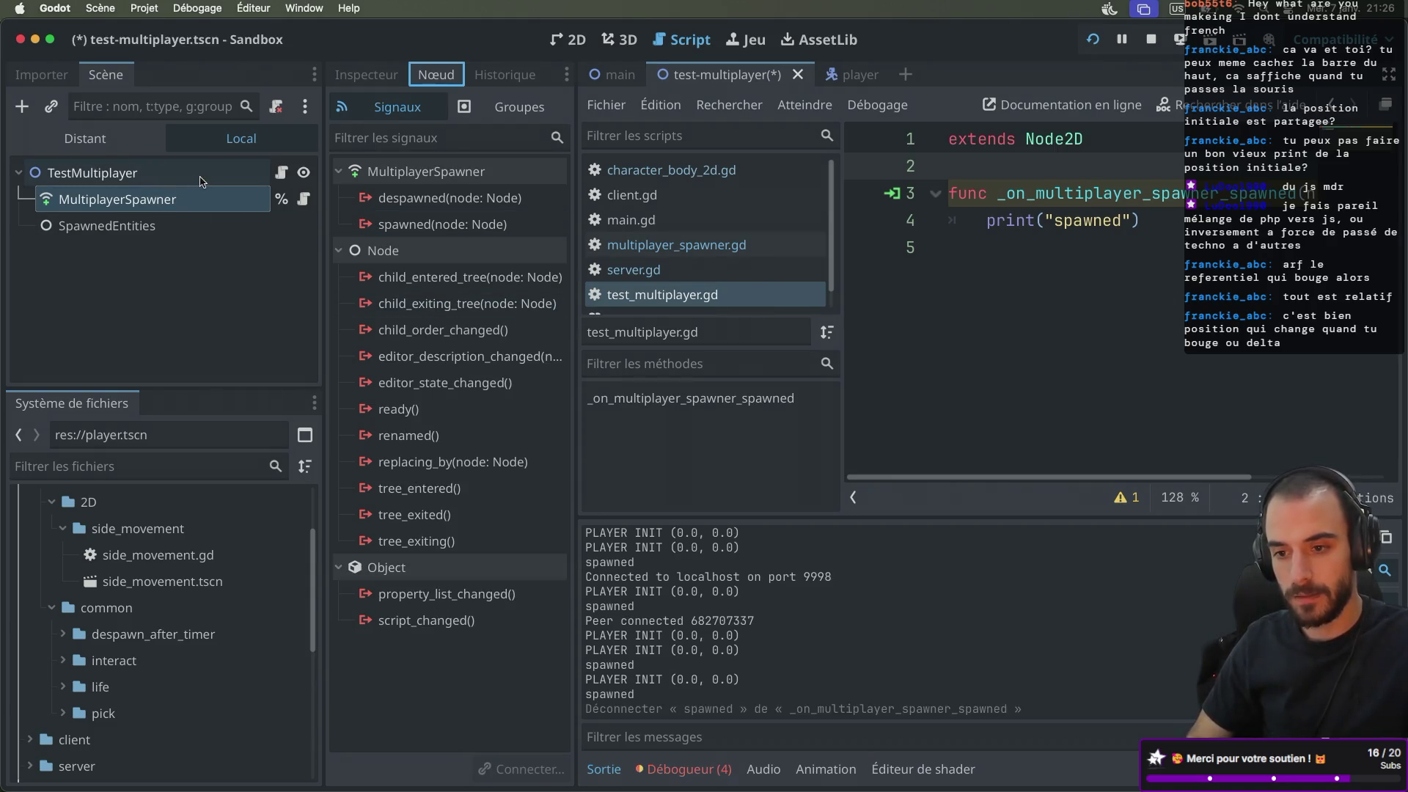
Step: Delete the _on_multiplayer_spawner_spawned handler and save test_multiplayer.gd
{"action": "left_click", "coordinate": [282, 176]}
{"action": "left_click_drag", "start_coordinate": [953, 247], "coordinate": [916, 189]}
{"action": "key", "text": "BackSpace"}
{"action": "key", "text": "BackSpace"}
{"action": "key", "text": "BackSpace"}
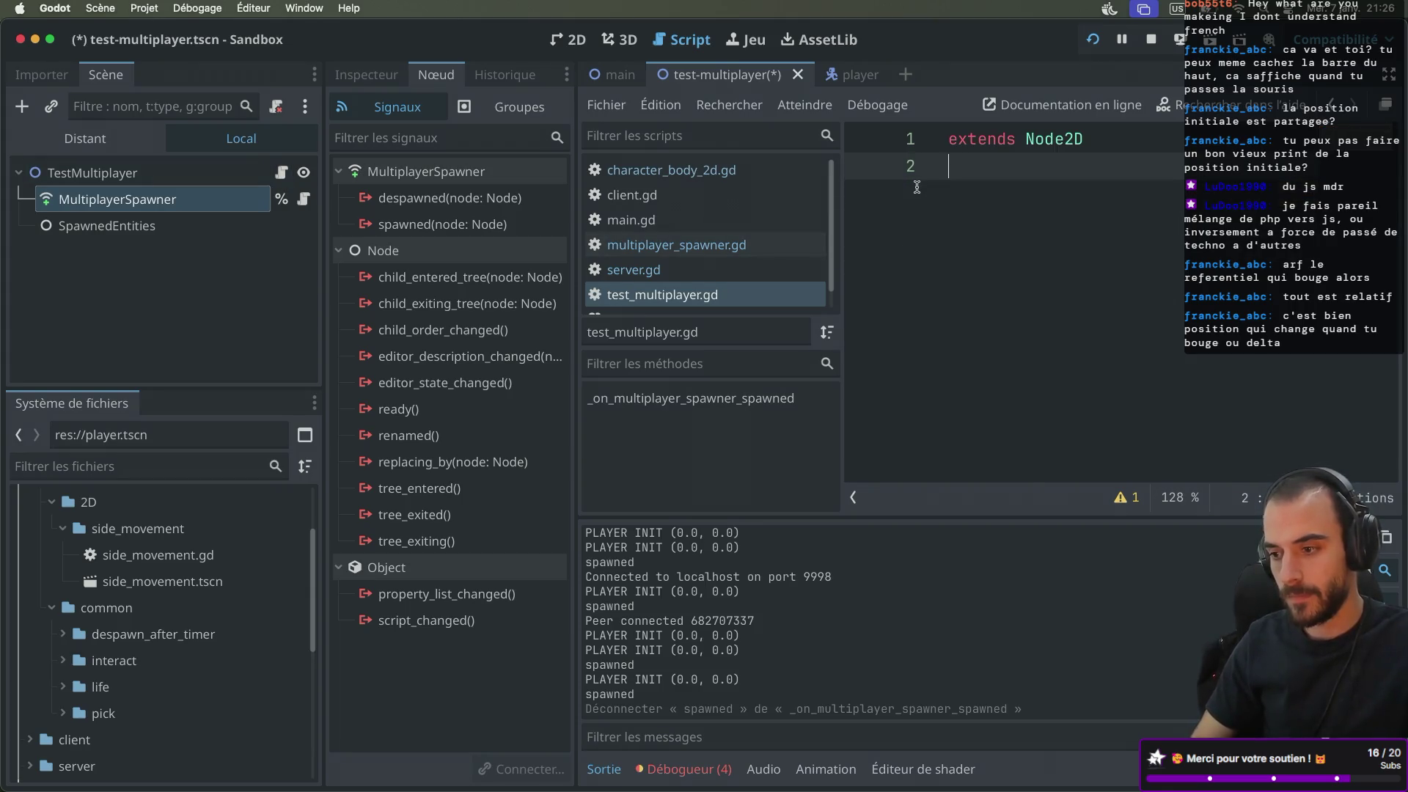
{"action": "key", "text": "ctrl+s"}
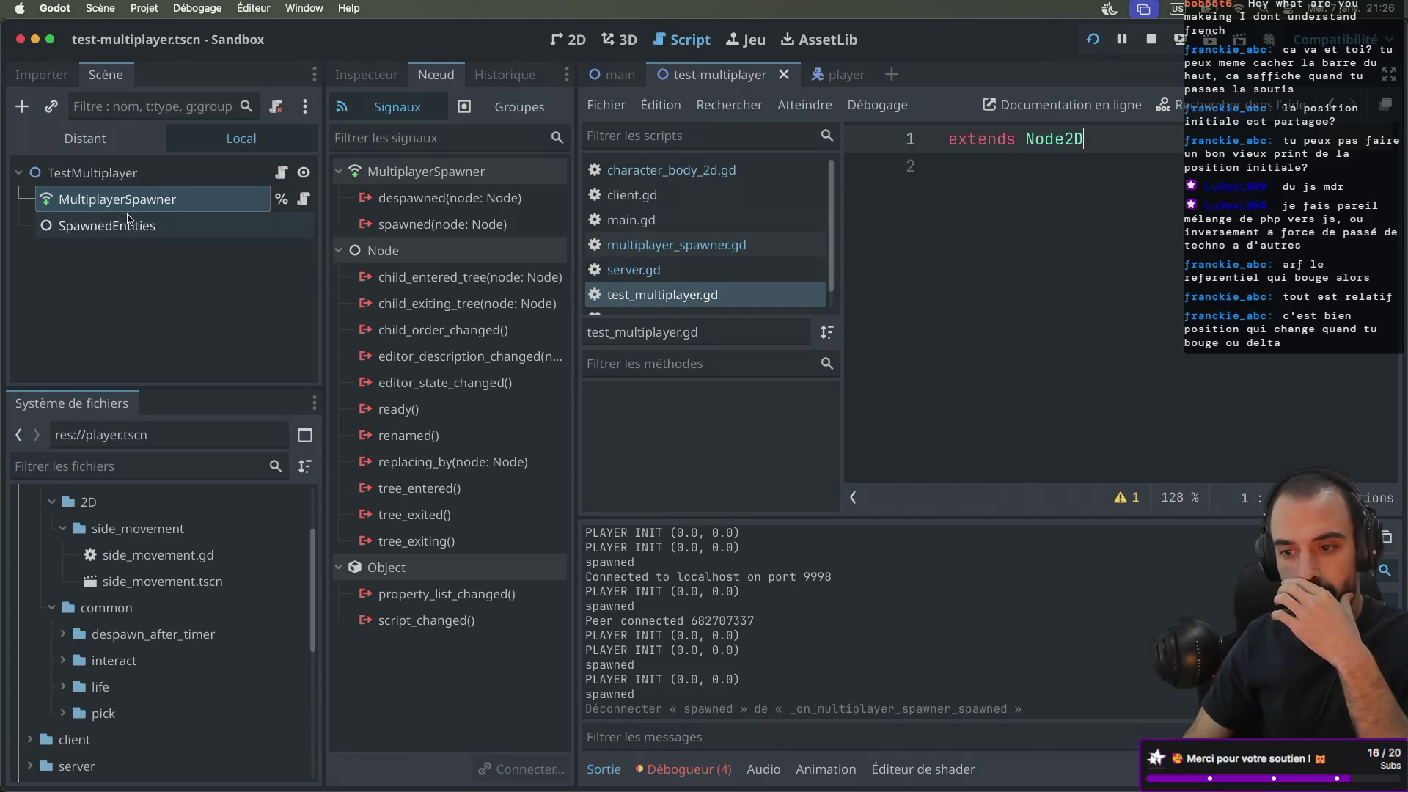
Step: Return to the Inspector and open the MultiplayerSpawner's script
{"action": "left_click", "coordinate": [135, 223]}
{"action": "left_click", "coordinate": [366, 75]}
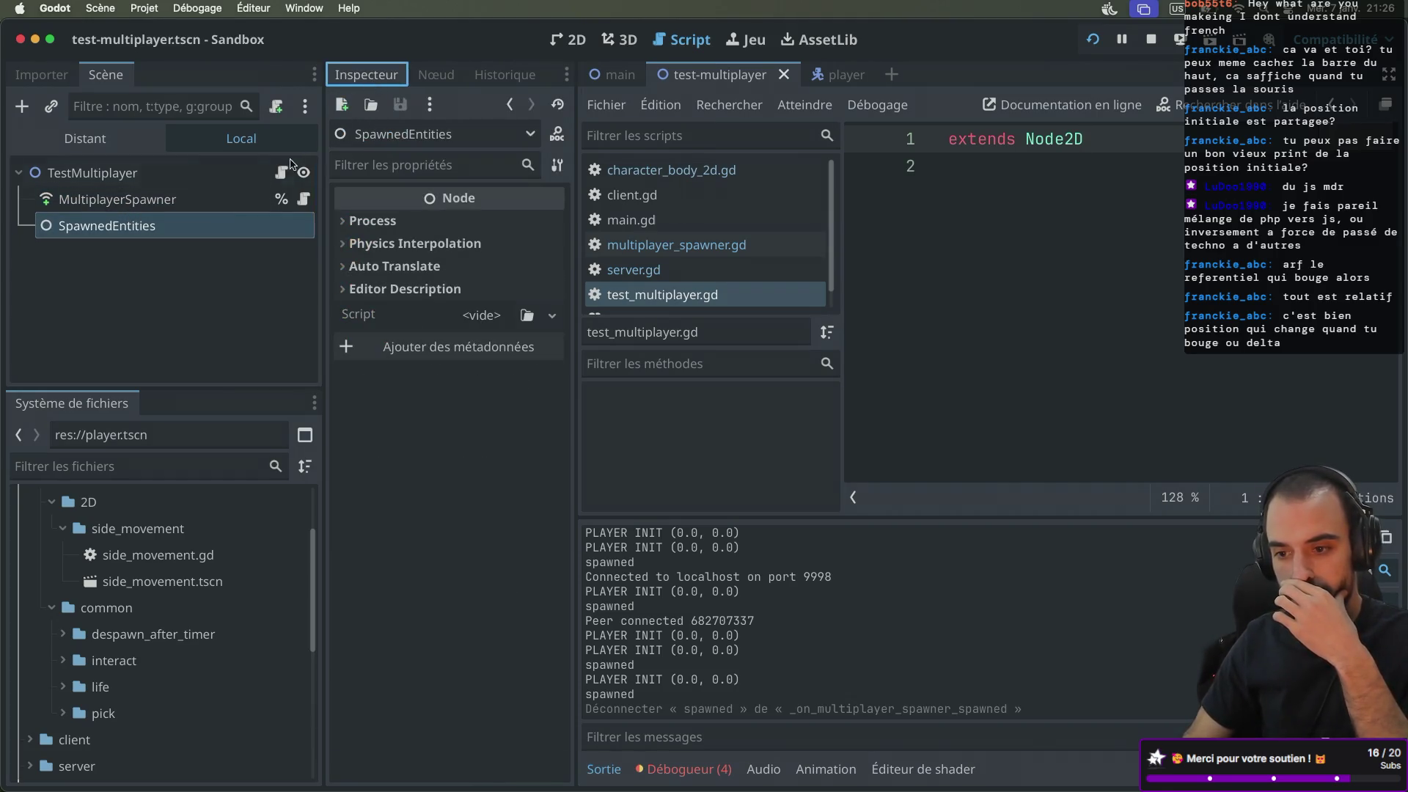
{"action": "left_click", "coordinate": [117, 198]}
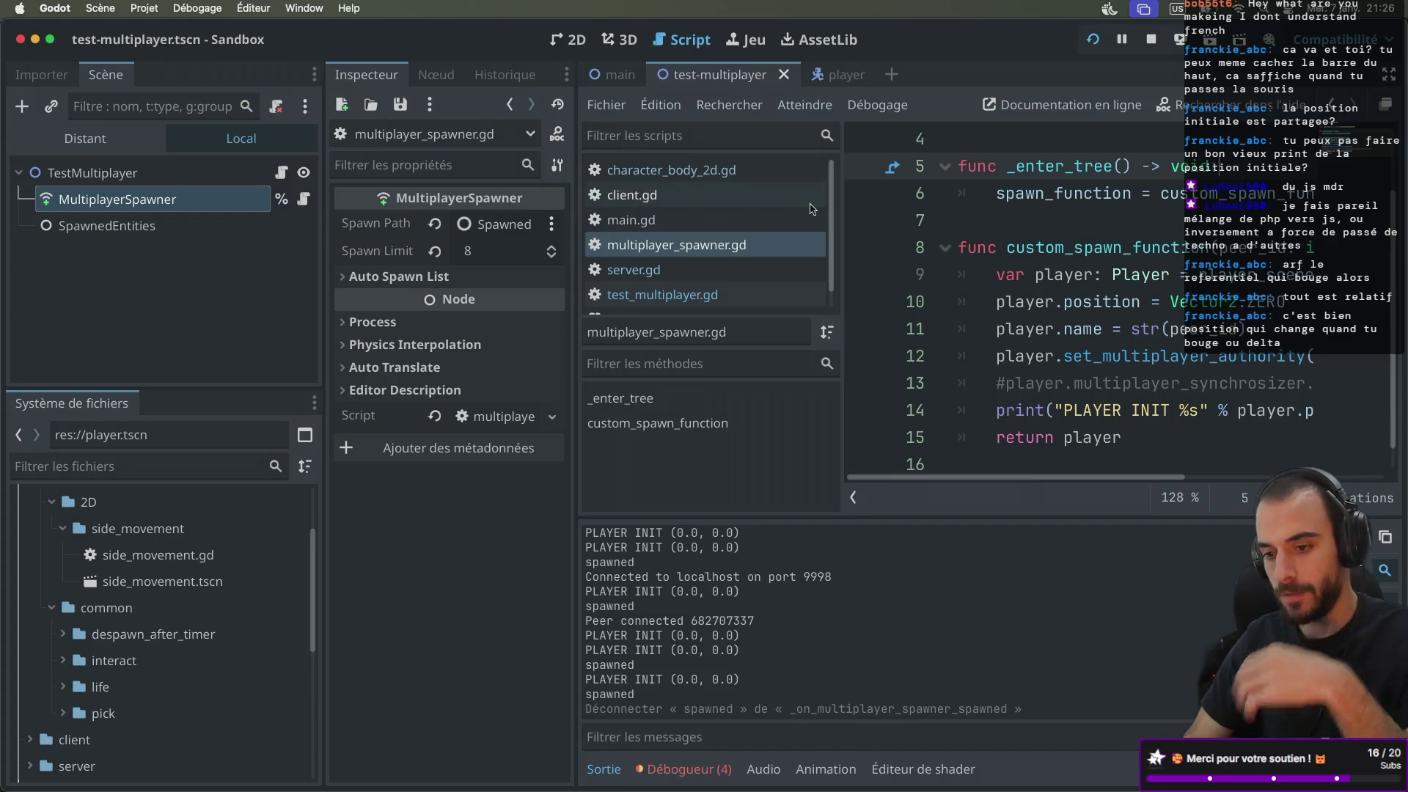
Step: Hide the docks and examine _enter_tree setting spawn_function to custom_spawn_function
{"action": "key", "text": "ctrl+super+d"}
{"action": "scroll", "coordinate": [676, 247], "scroll_direction": "up", "scroll_amount": 2}
{"action": "scroll", "coordinate": [676, 248], "scroll_direction": "up", "scroll_amount": 1}
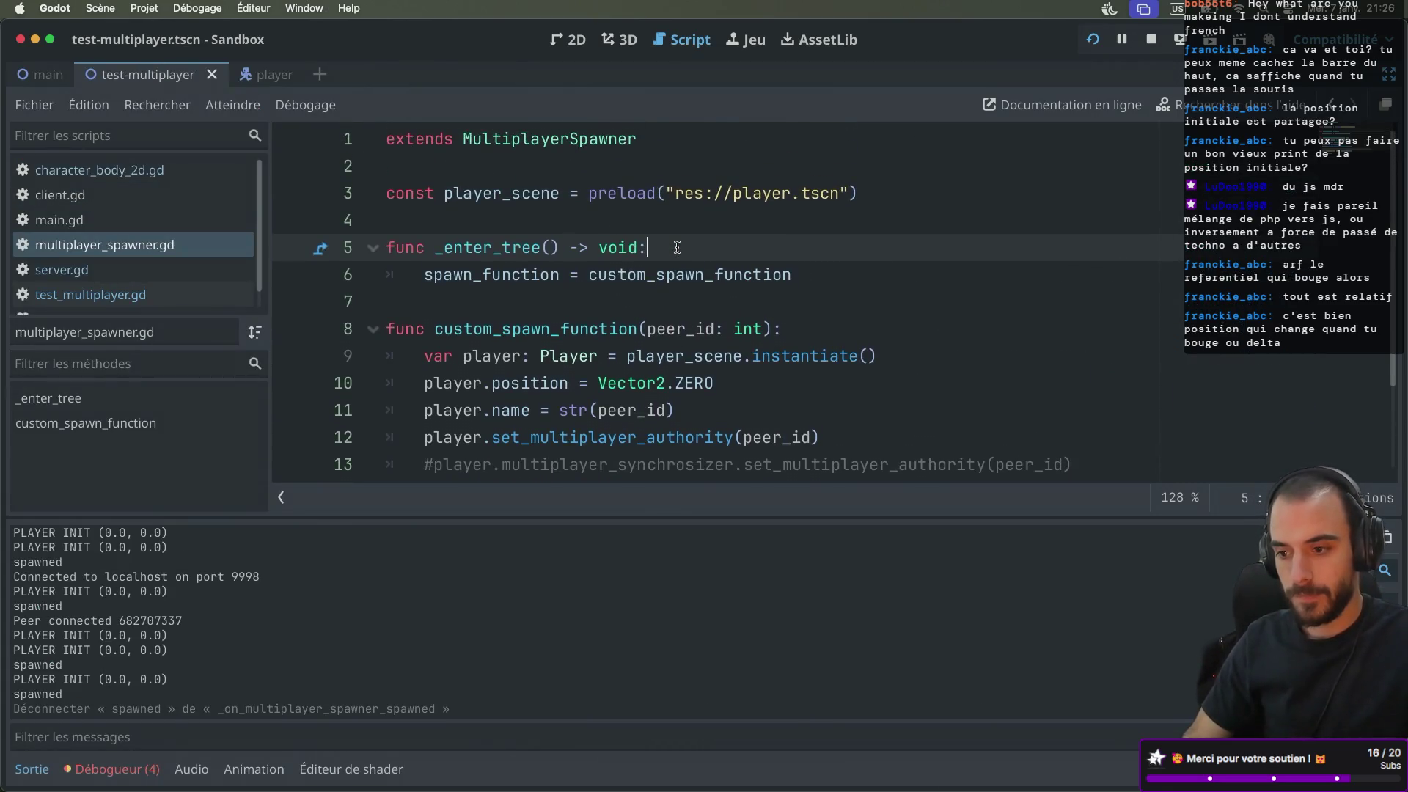
{"action": "double_click", "coordinate": [487, 249]}
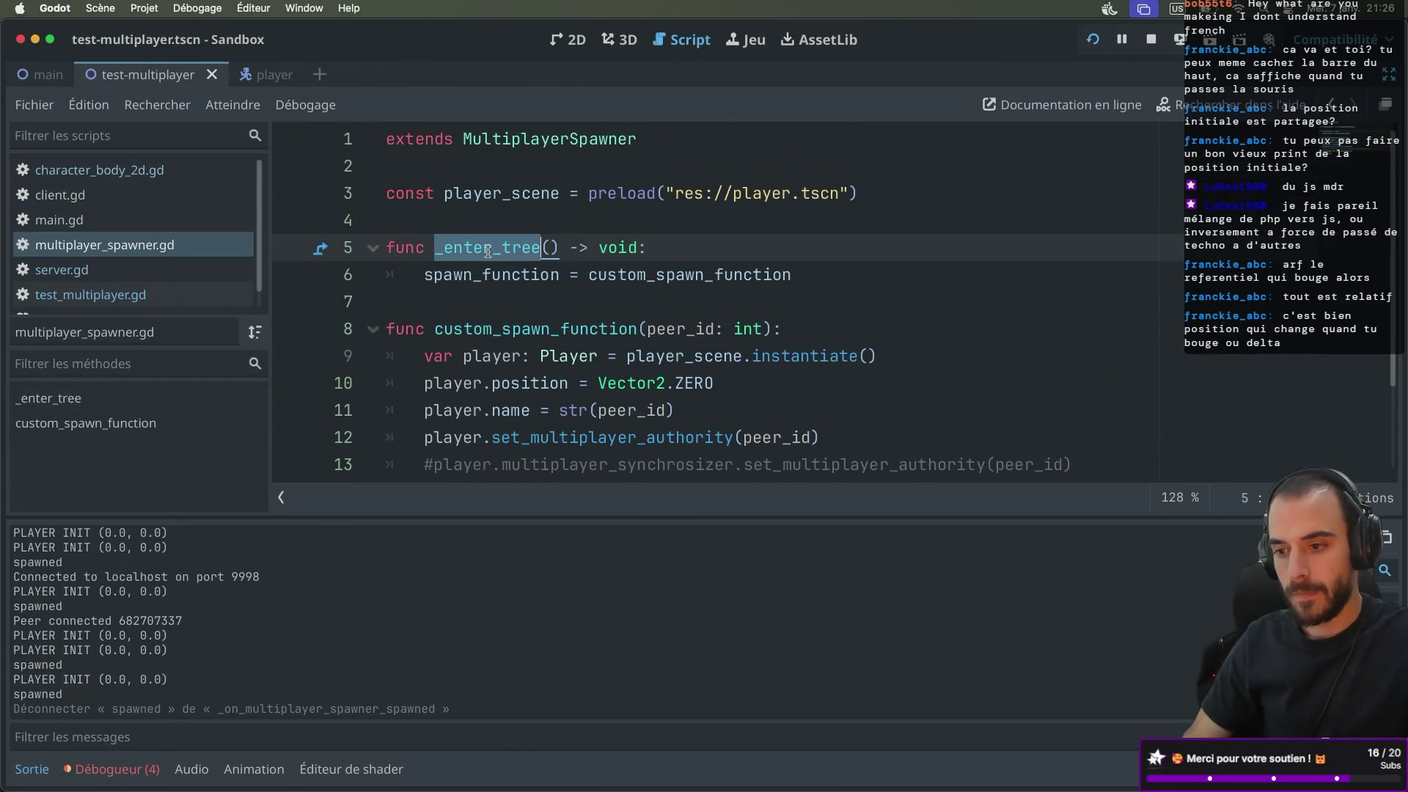
{"action": "double_click", "coordinate": [535, 276]}
{"action": "double_click", "coordinate": [658, 277]}
{"action": "scroll", "coordinate": [658, 279], "scroll_direction": "down", "scroll_amount": 4}
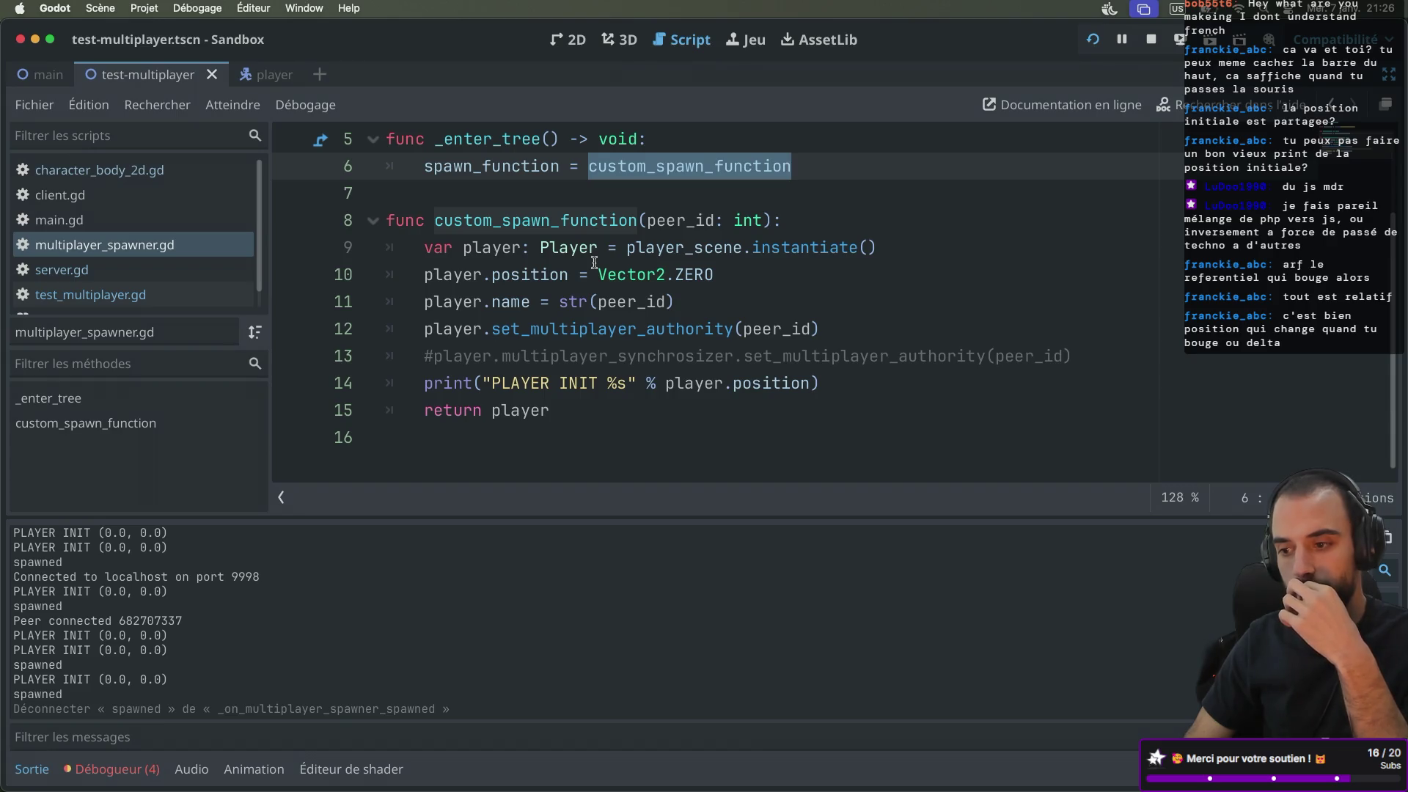
Step: Review player_scene, the naming line 11 and set_multiplayer_authority, then open player.tscn with docks restored
{"action": "double_click", "coordinate": [652, 251]}
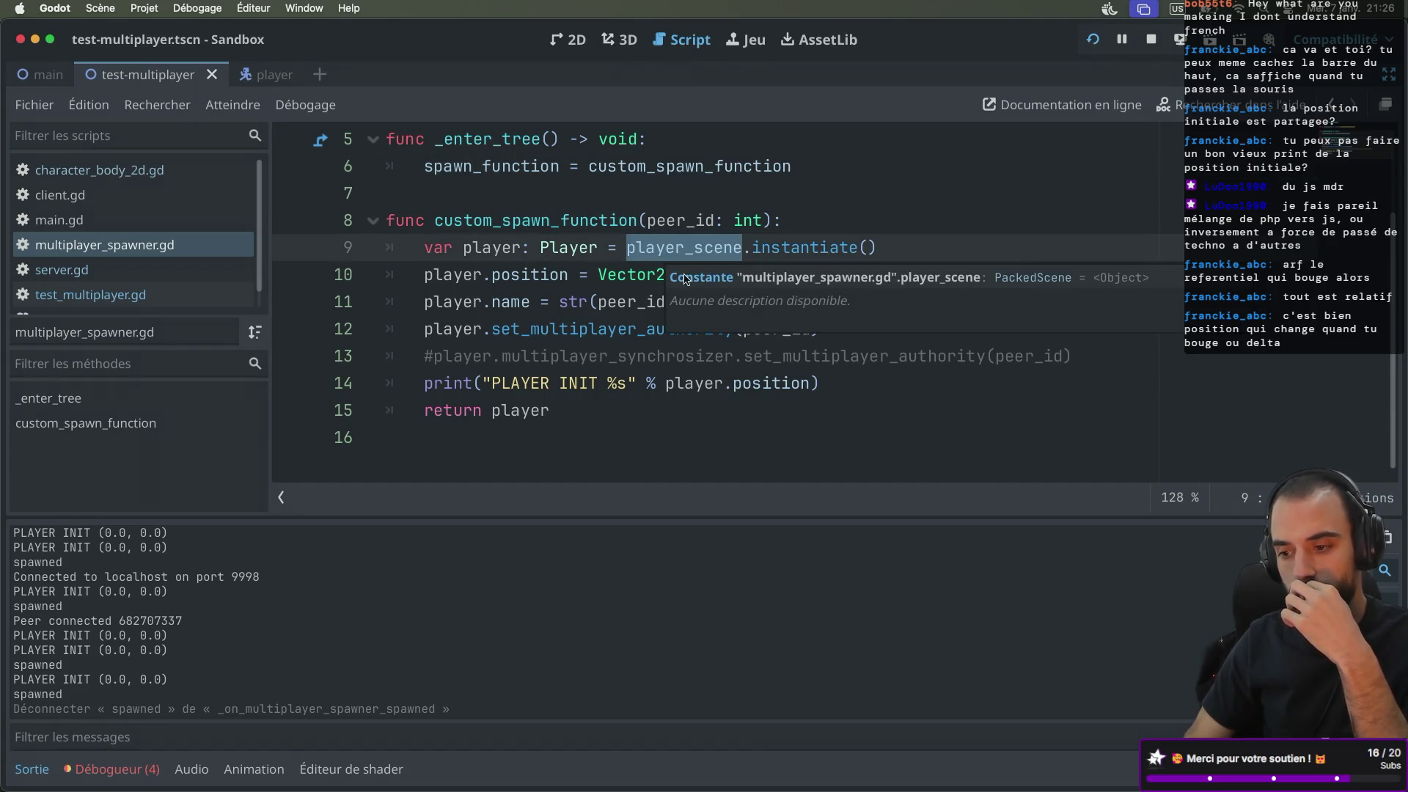
{"action": "double_click", "coordinate": [579, 330]}
{"action": "left_click", "coordinate": [734, 280]}
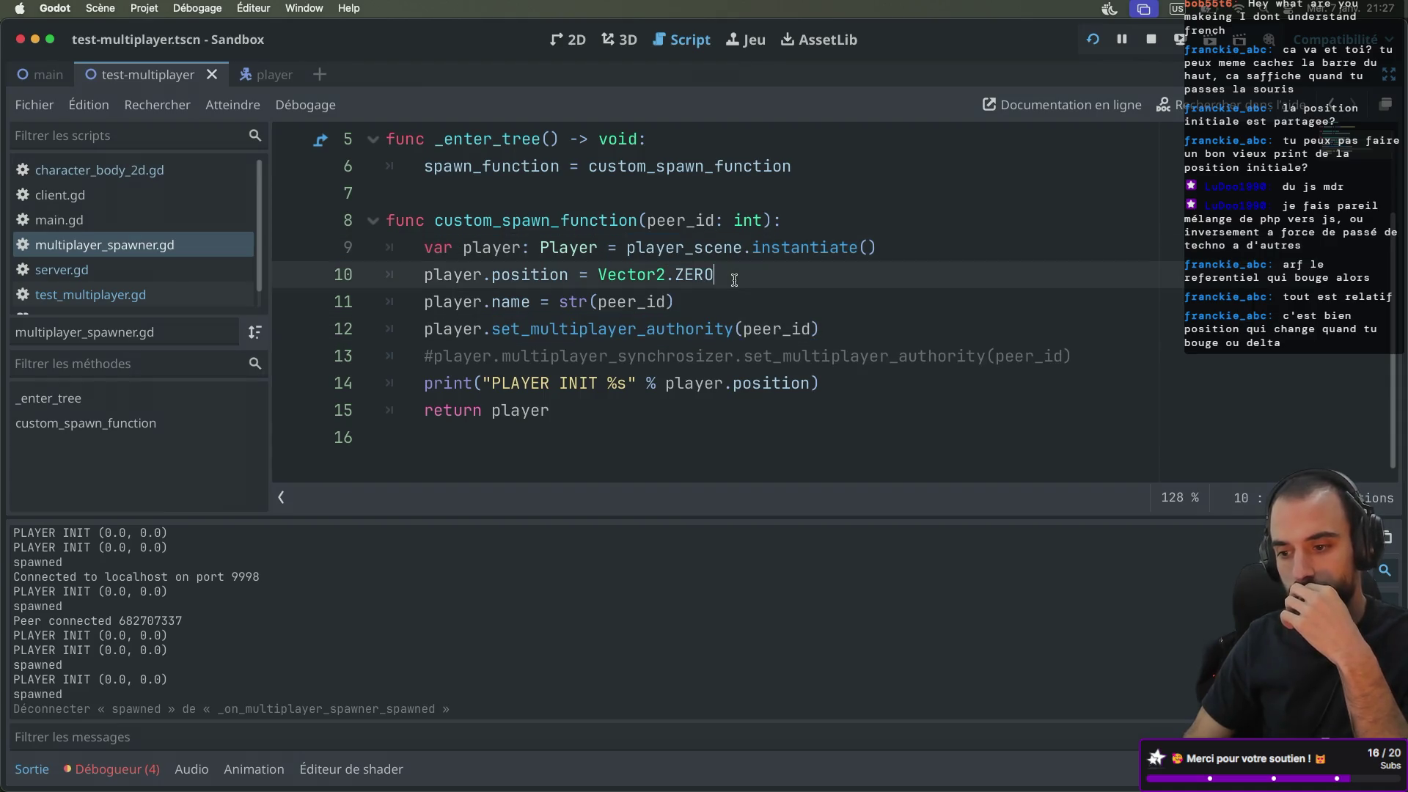
{"action": "left_click", "coordinate": [425, 330]}
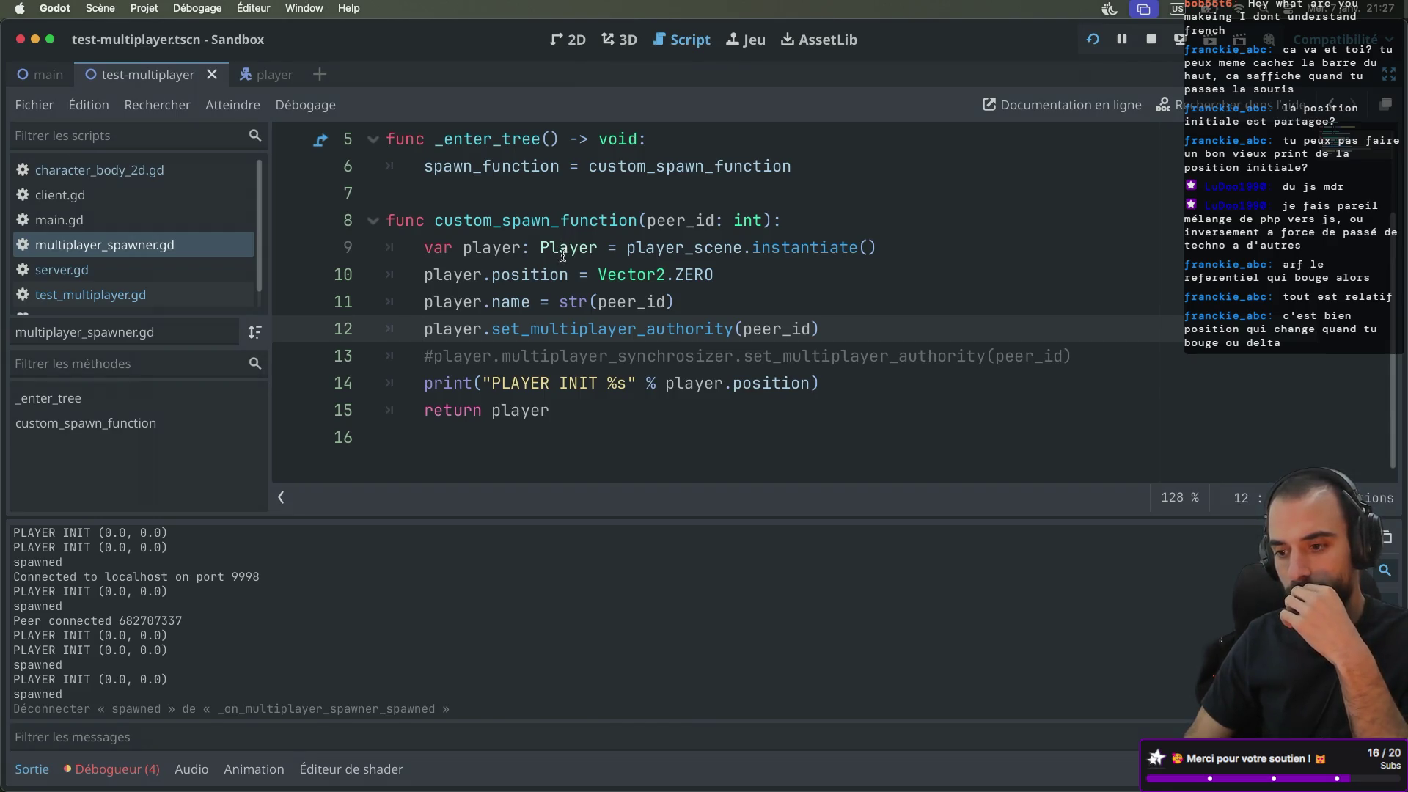
{"action": "left_click", "coordinate": [561, 301]}
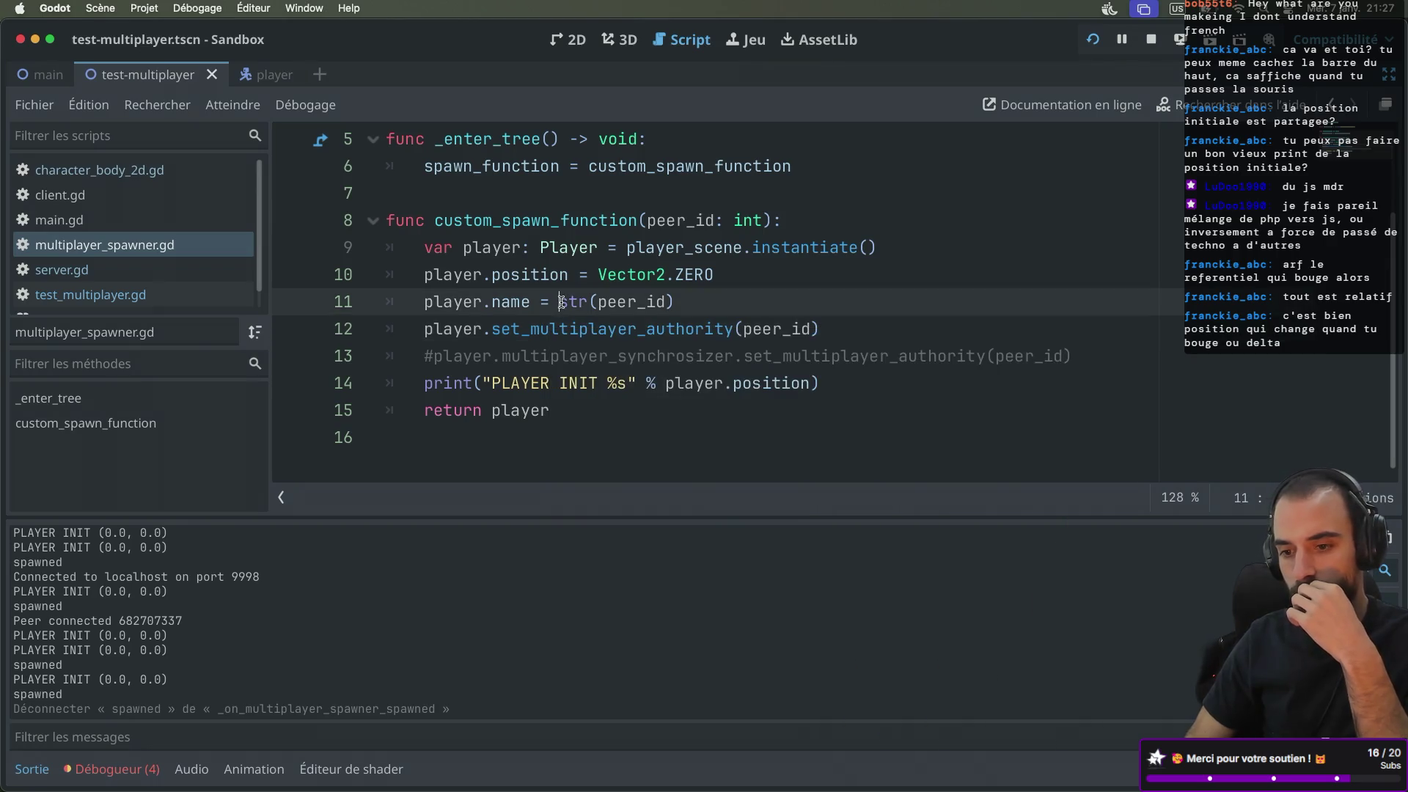
{"action": "left_click", "coordinate": [266, 74]}
{"action": "key", "text": "ctrl+super+d"}
Step: Select the player's MultiplayerSynchronizer and focus its replication list showing Player:position
{"action": "left_click", "coordinate": [125, 199]}
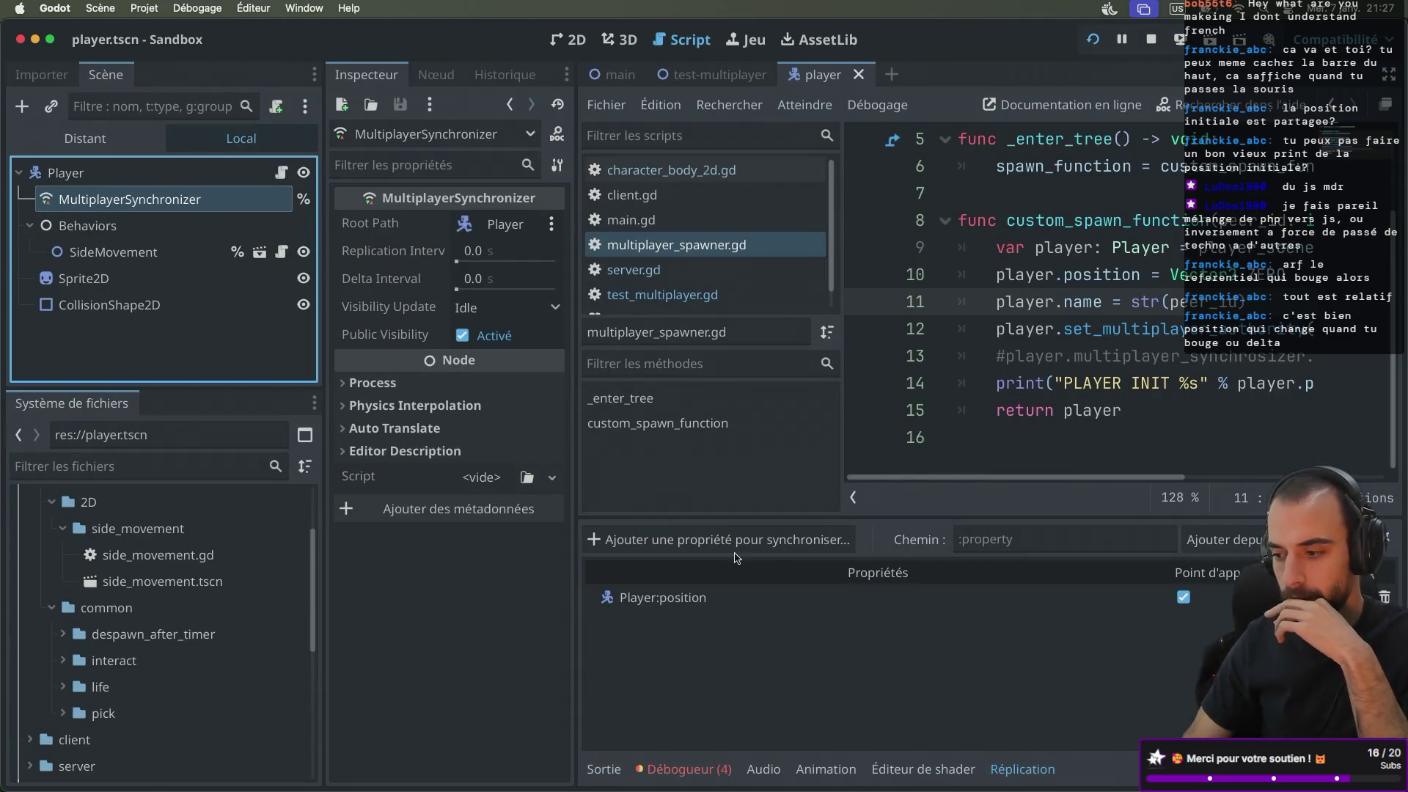
{"action": "left_click", "coordinate": [1228, 614]}
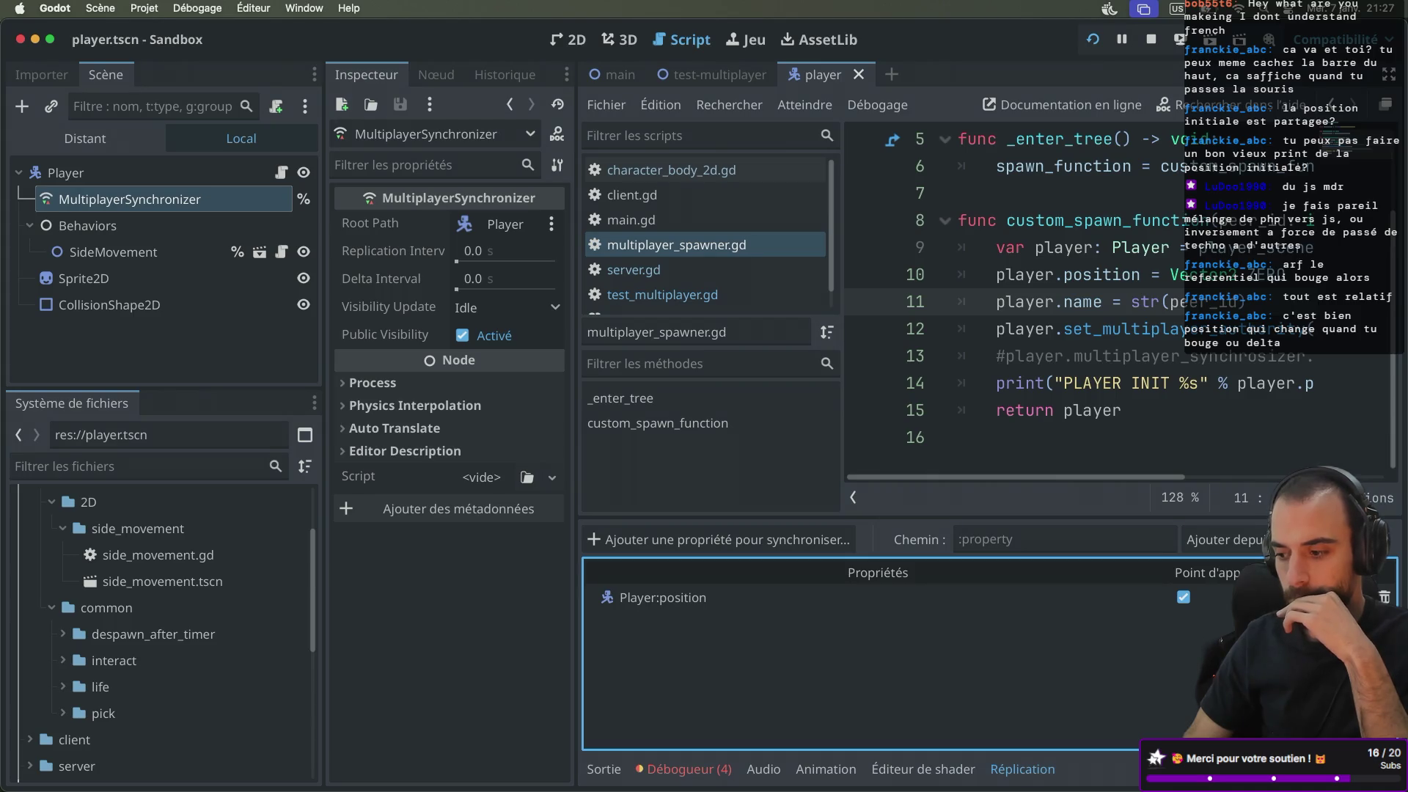
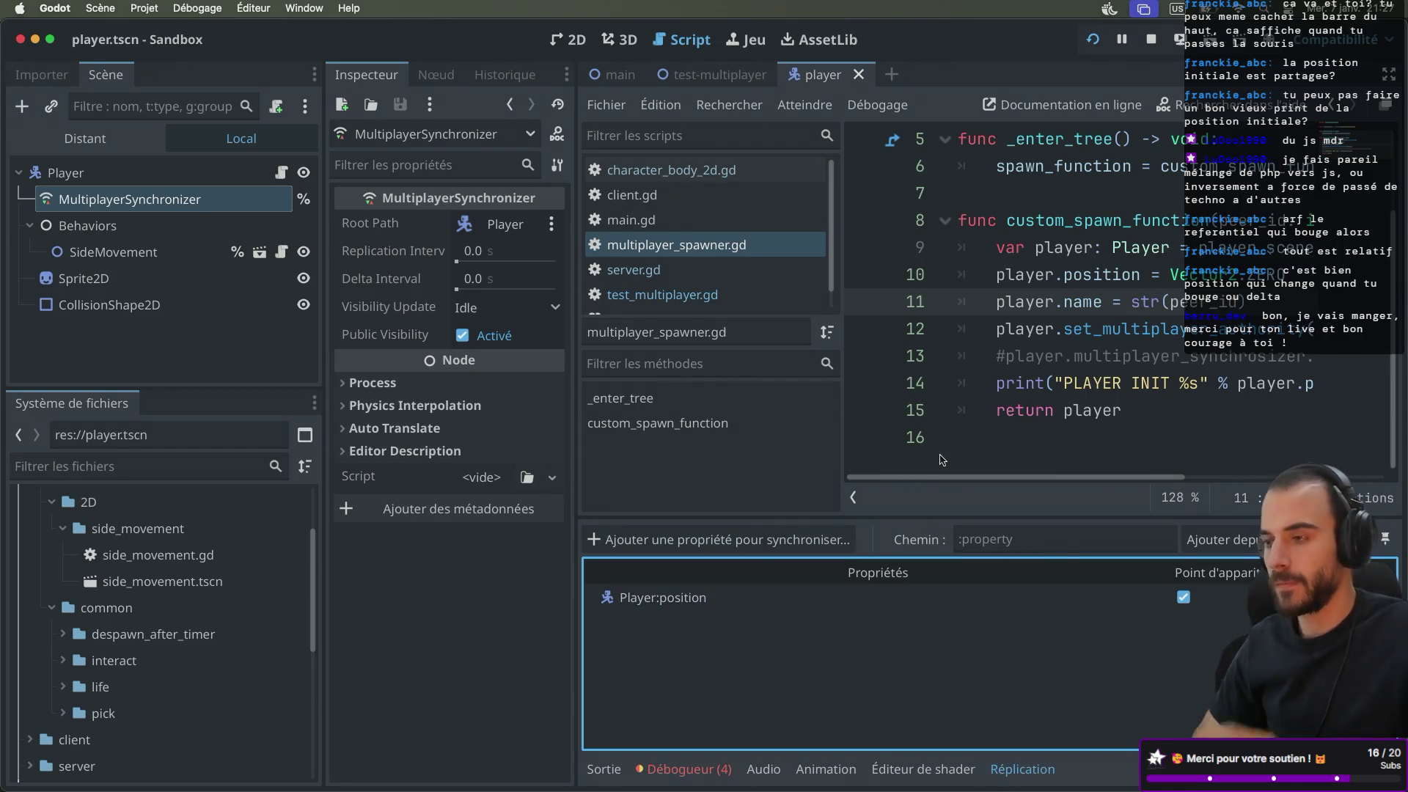
Step: Turn off spawn syncing for Player:position in the Replication panel and run the project
{"action": "left_click", "coordinate": [1183, 597]}
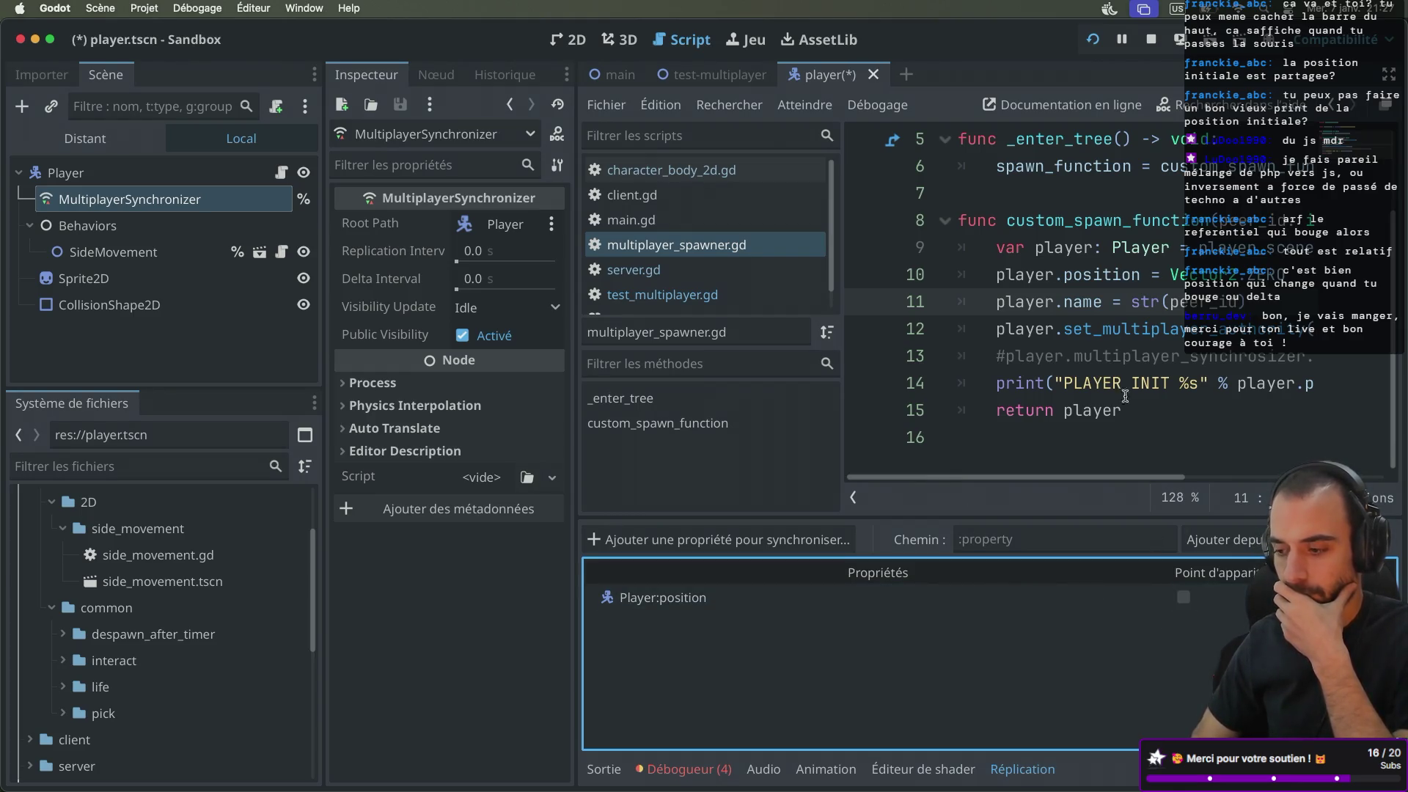
{"action": "left_click", "coordinate": [1097, 44]}
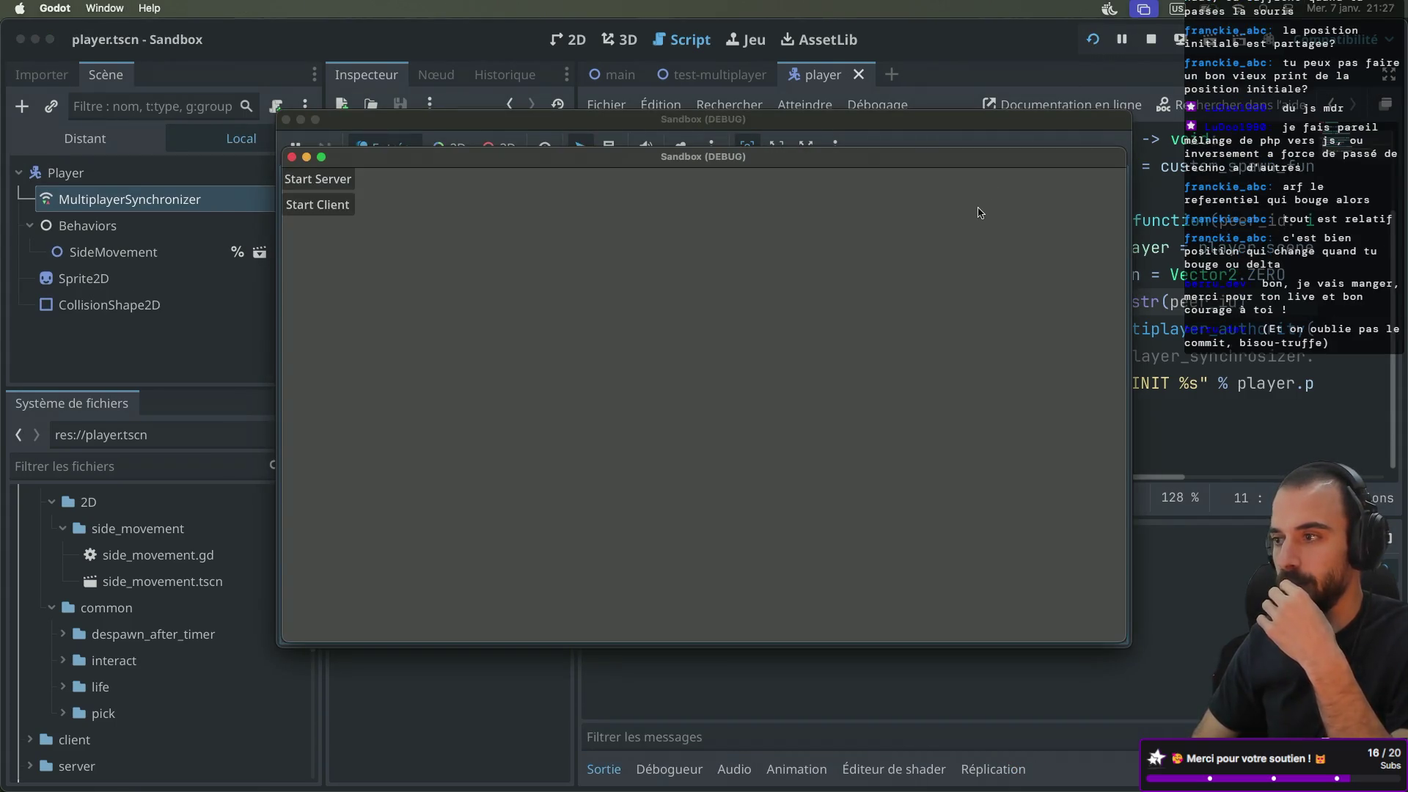
Step: Arrange the three debug game windows side by side and start the server in one
{"action": "left_click_drag", "start_coordinate": [429, 157], "coordinate": [601, 196]}
{"action": "left_click_drag", "start_coordinate": [591, 123], "coordinate": [370, 110]}
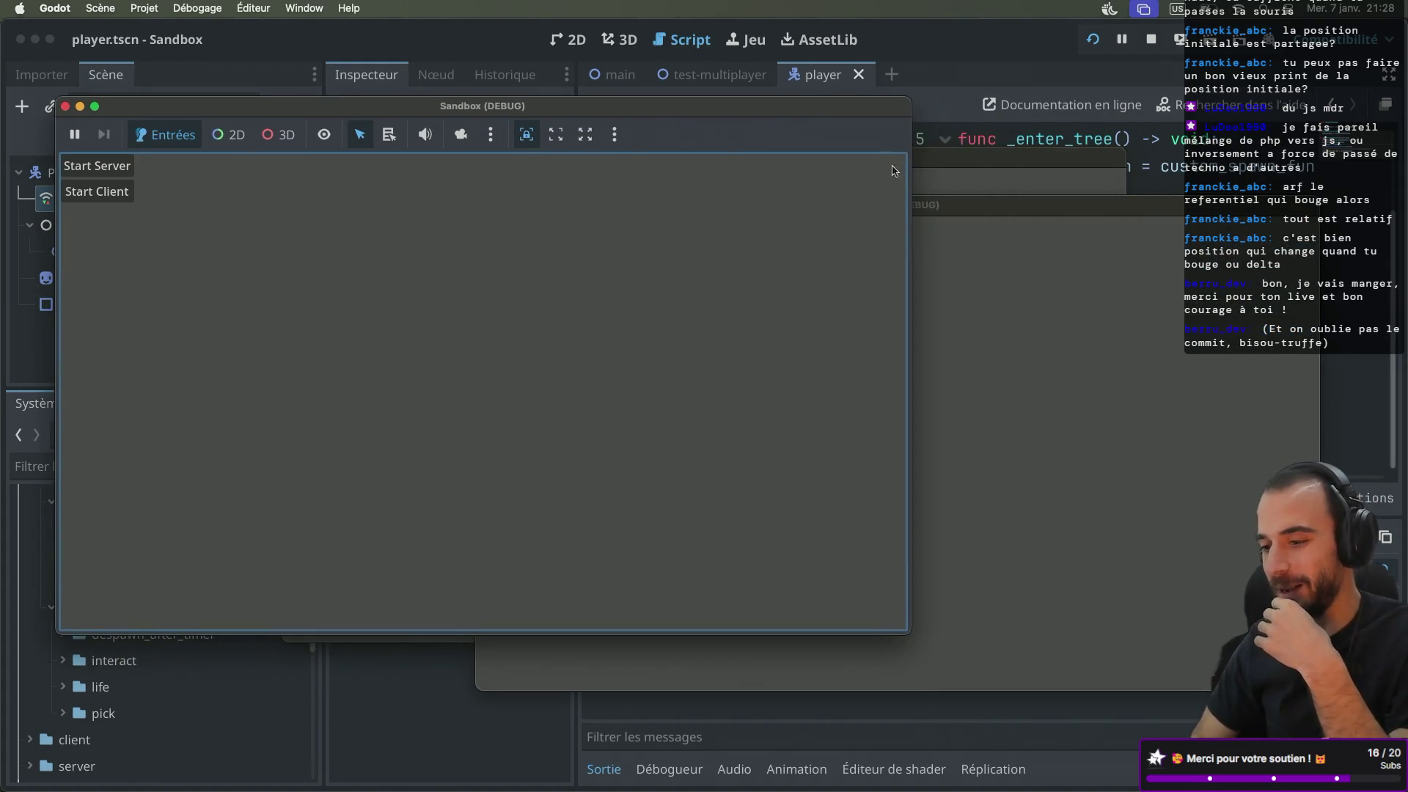
{"action": "left_click", "coordinate": [923, 167]}
{"action": "left_click_drag", "start_coordinate": [923, 168], "coordinate": [1204, 107]}
{"action": "left_click", "coordinate": [349, 302]}
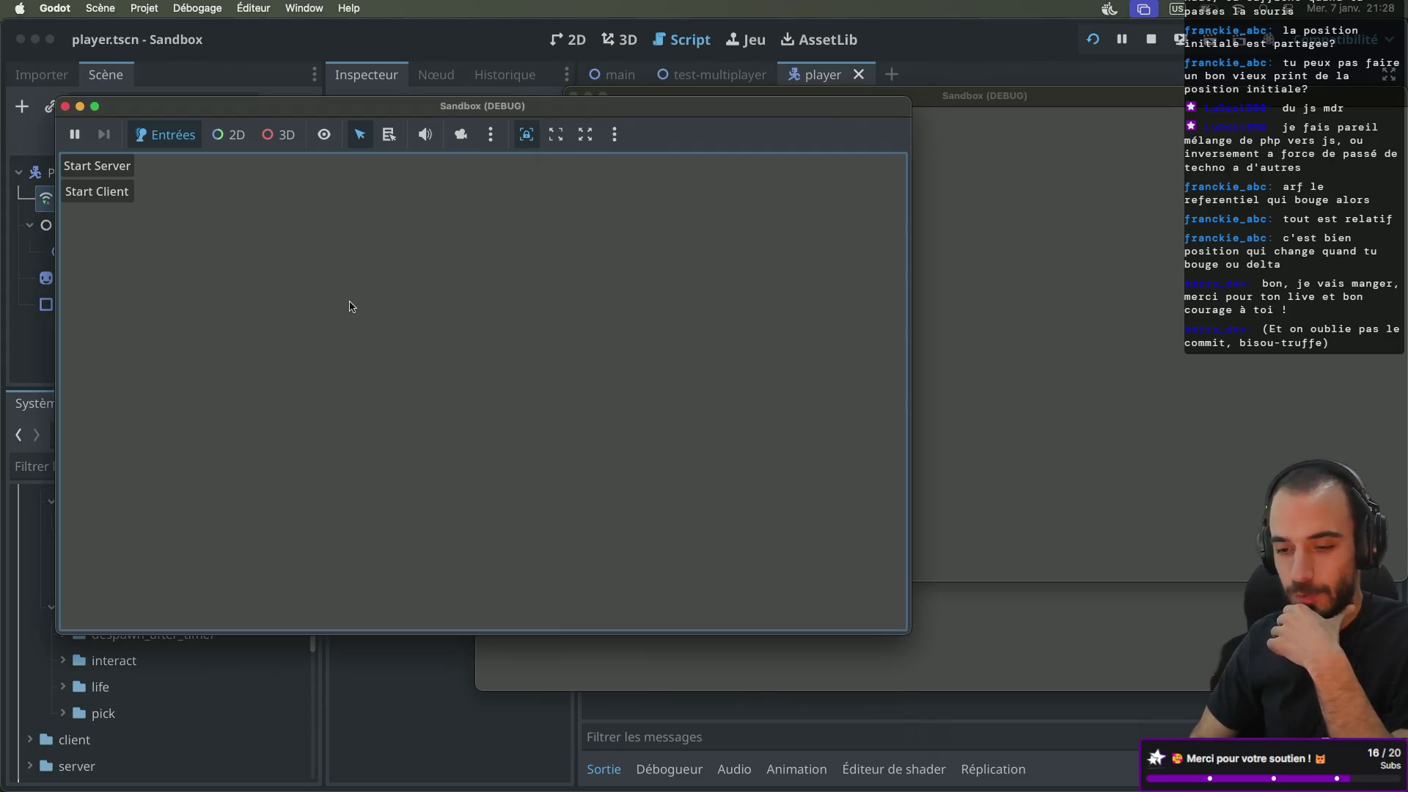
{"action": "left_click", "coordinate": [123, 175]}
Step: Join two clients to the server and move a player to the right
{"action": "left_click", "coordinate": [1012, 231]}
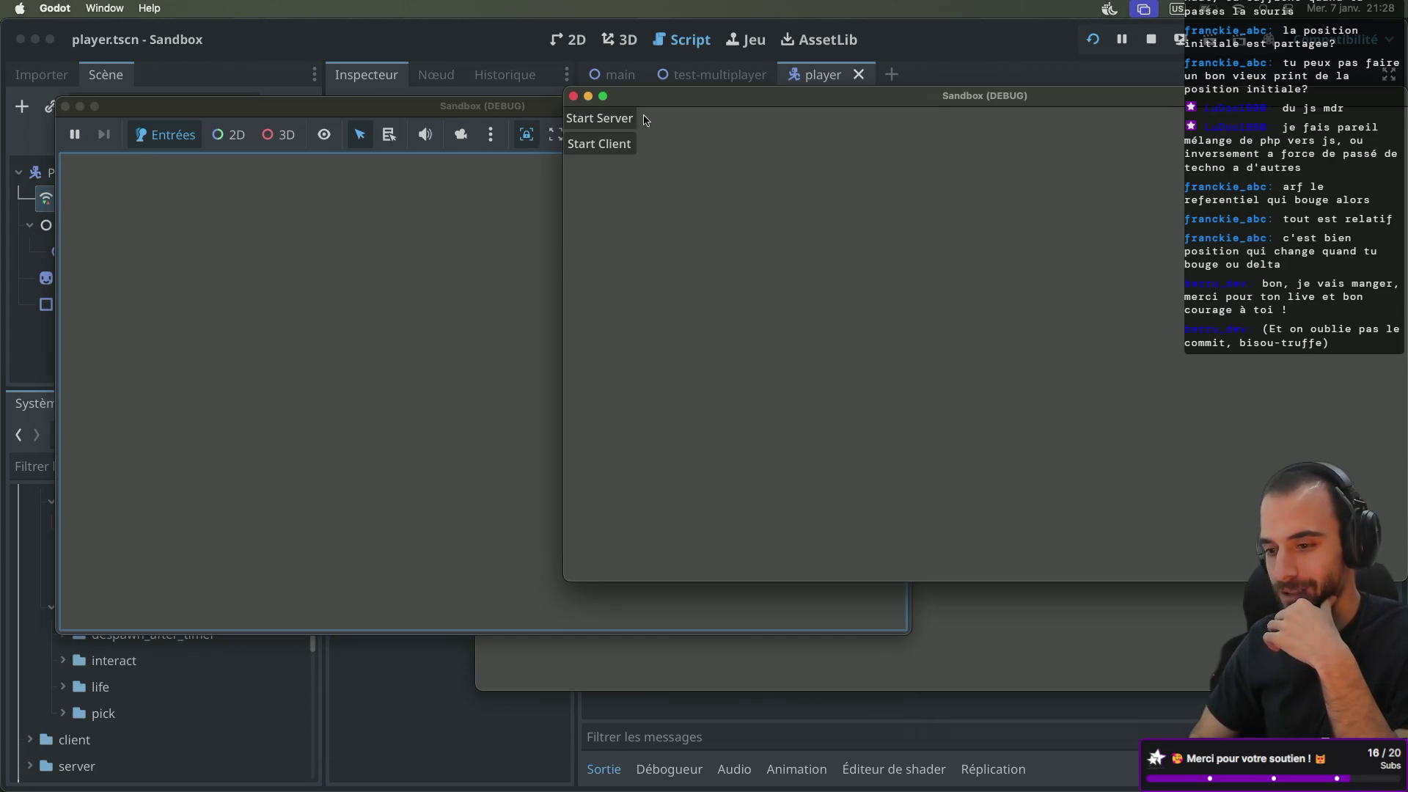
{"action": "left_click", "coordinate": [600, 151]}
{"action": "left_click", "coordinate": [928, 615]}
{"action": "left_click", "coordinate": [901, 163]}
{"action": "key", "text": "Right"}
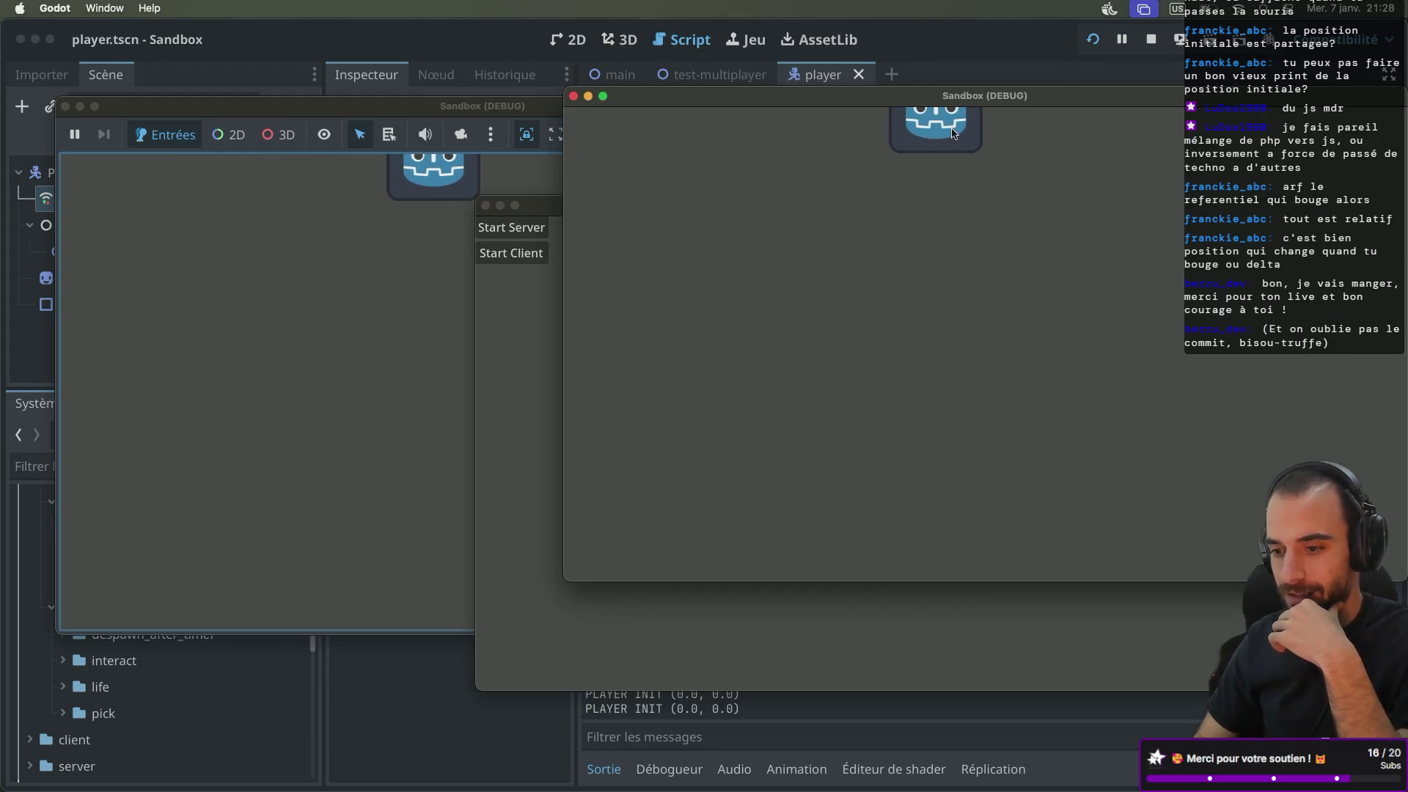
{"action": "left_click", "coordinate": [525, 361]}
{"action": "left_click", "coordinate": [519, 257]}
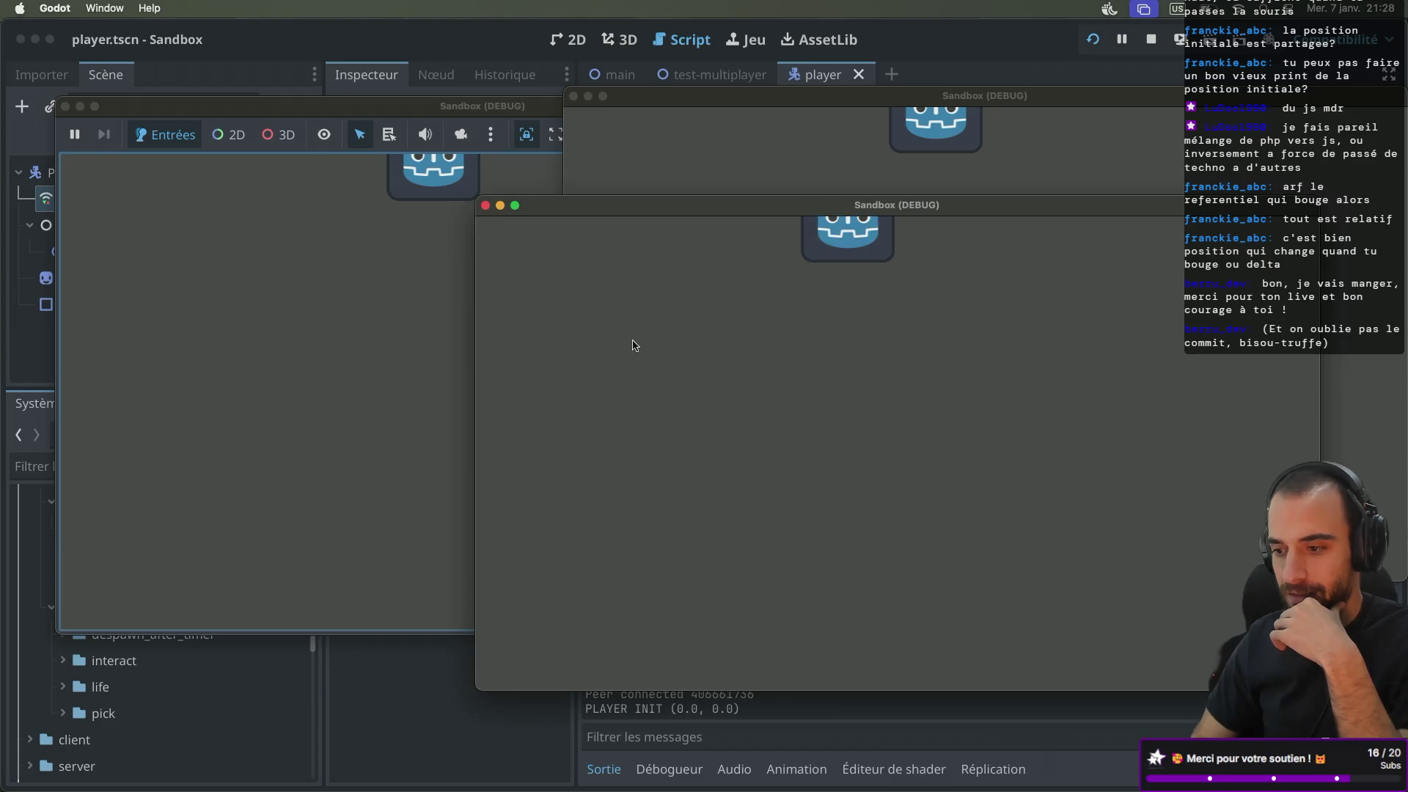
Step: Close all three game windows, then bring up the MultiplayerSpawner node's menu in the test-multiplayer scene
{"action": "left_click", "coordinate": [486, 205]}
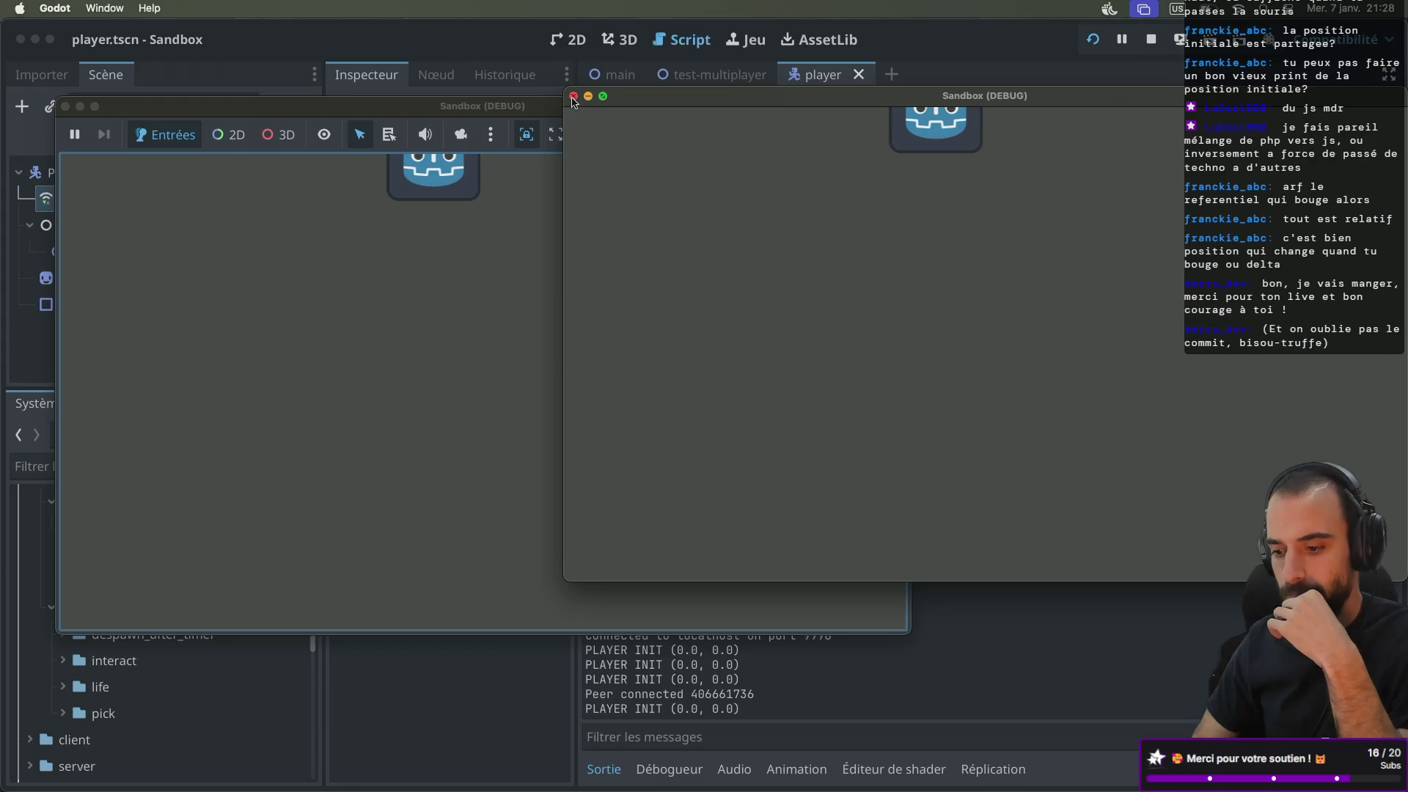
{"action": "left_click", "coordinate": [573, 100]}
{"action": "left_click", "coordinate": [66, 106]}
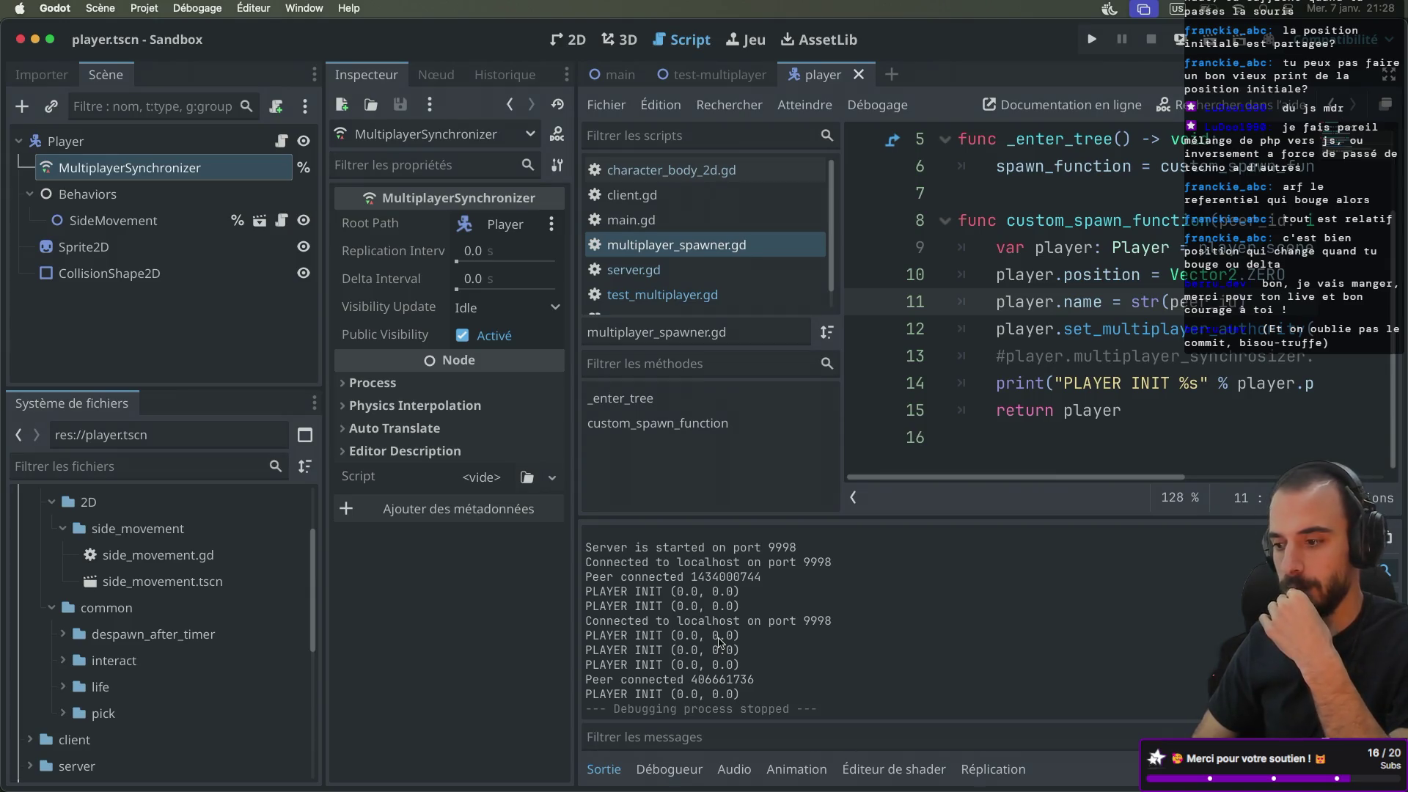
{"action": "key", "text": "ctrl+Right"}
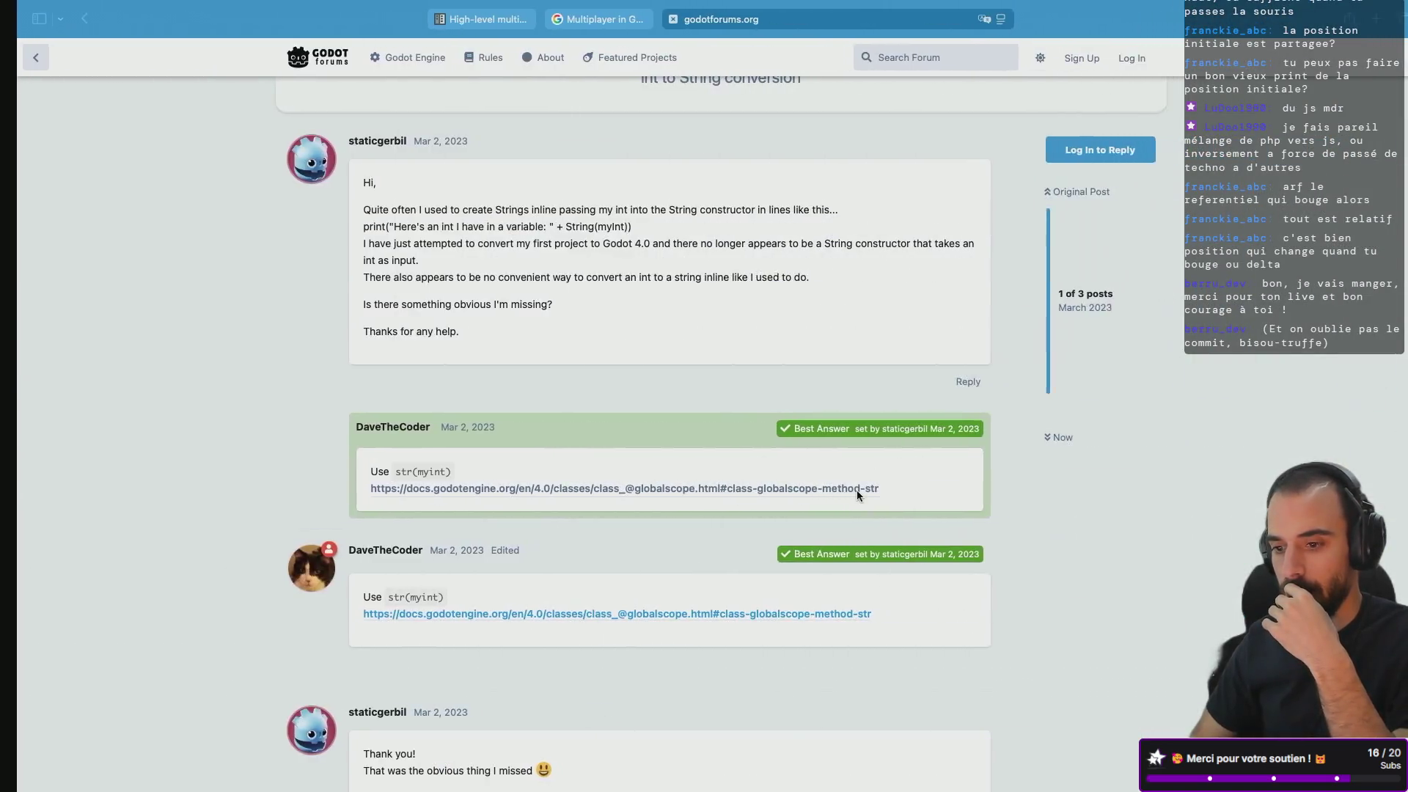
{"action": "key", "text": "ctrl+Left"}
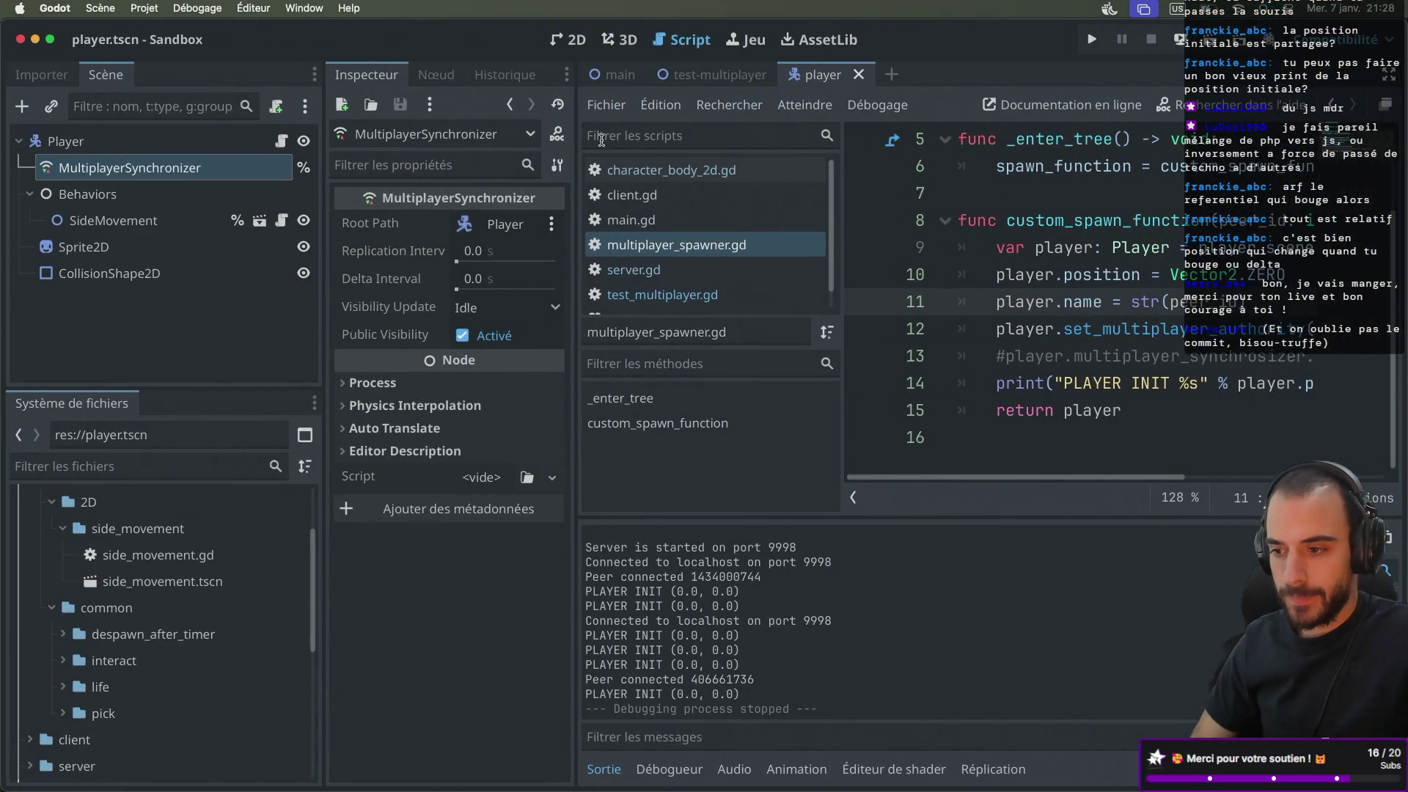
{"action": "left_click", "coordinate": [715, 77]}
{"action": "right_click", "coordinate": [146, 169]}
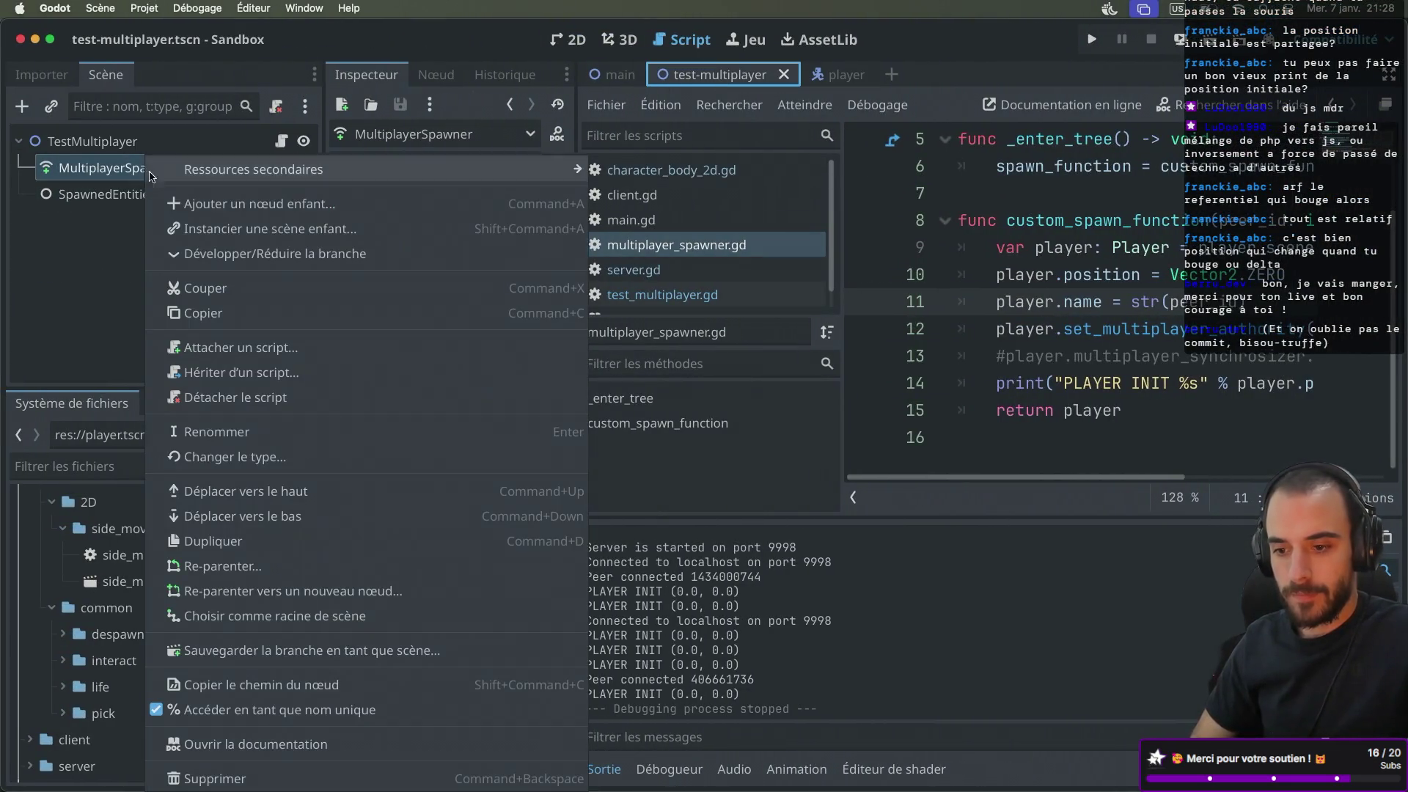
Step: Open the MultiplayerSpawner class reference, hiding the docks, script list and output log
{"action": "left_click", "coordinate": [249, 743]}
{"action": "key", "text": "ctrl+super+d"}
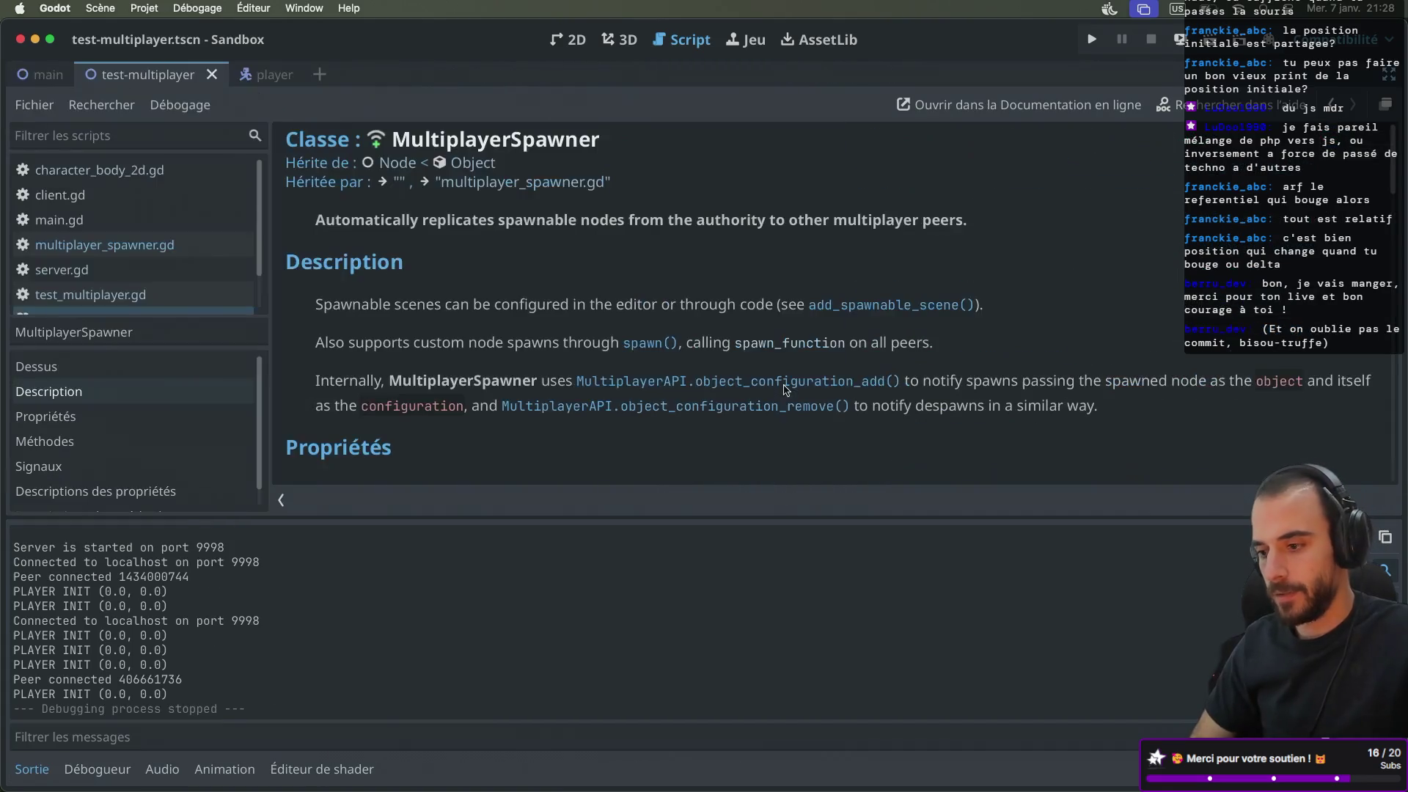
{"action": "left_click", "coordinate": [283, 501]}
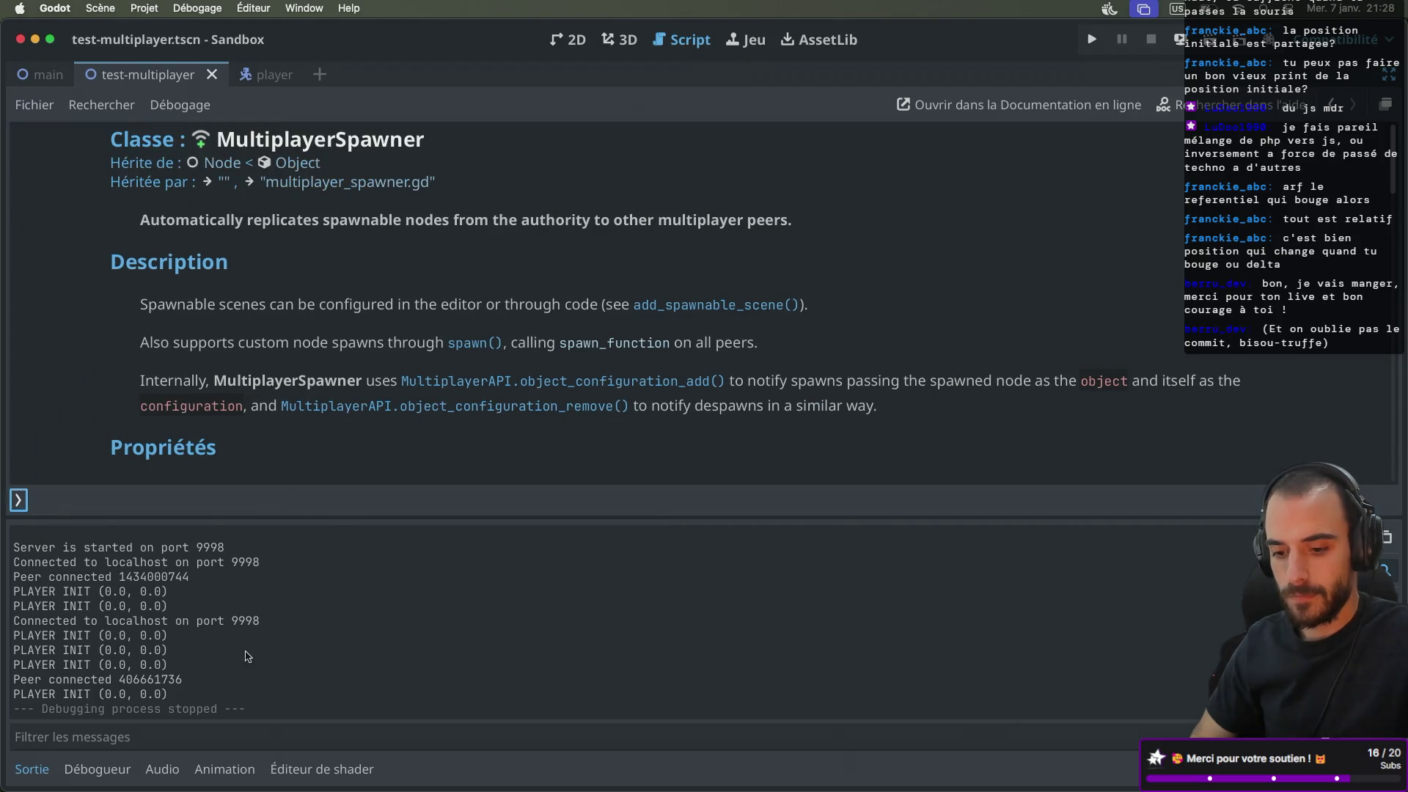
{"action": "left_click", "coordinate": [31, 769]}
Step: Read through the spawn_function, spawn_limit and spawn_path notes, then restore the side docks
{"action": "scroll", "coordinate": [381, 473], "scroll_direction": "down", "scroll_amount": 2}
{"action": "scroll", "coordinate": [381, 473], "scroll_direction": "up", "scroll_amount": 2}
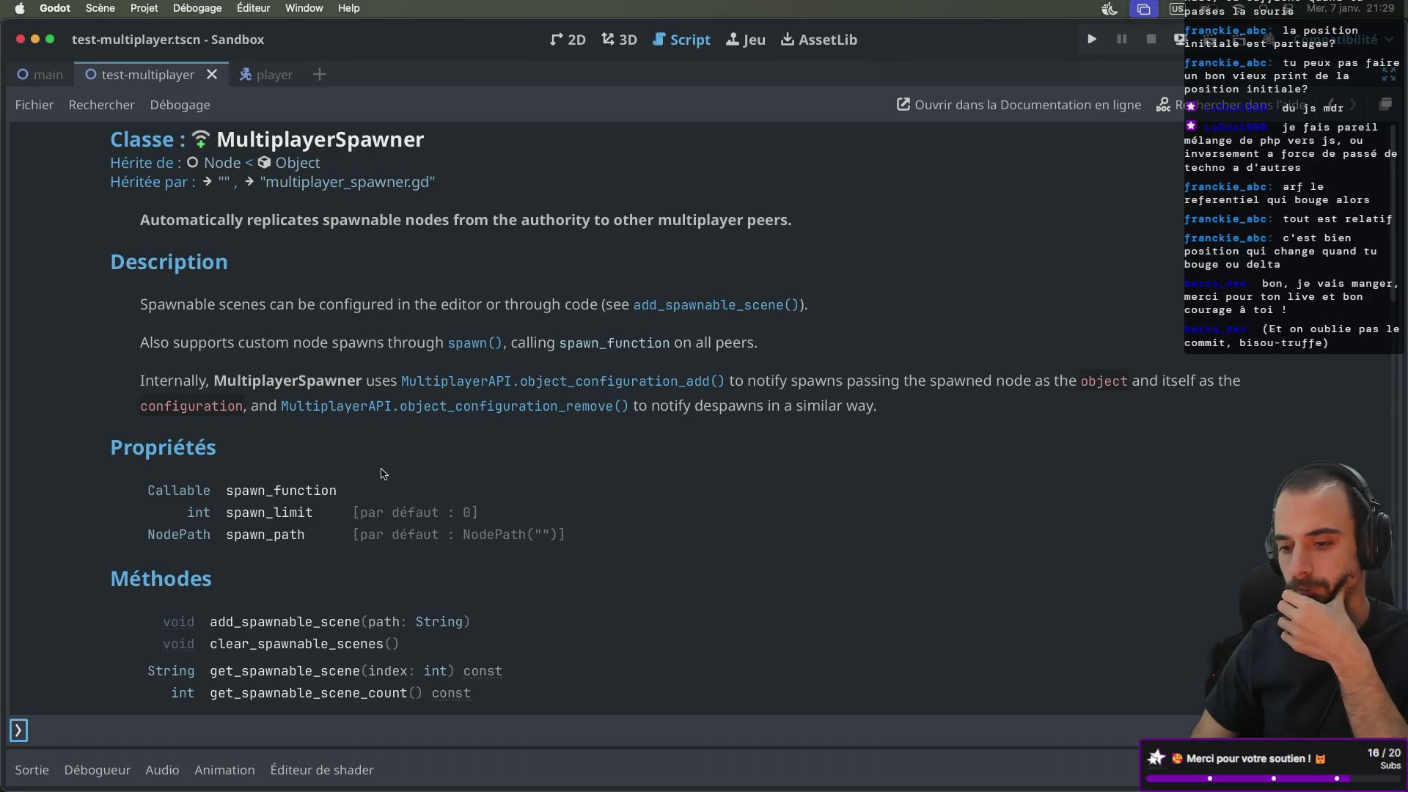
{"action": "scroll", "coordinate": [381, 473], "scroll_direction": "down", "scroll_amount": 10}
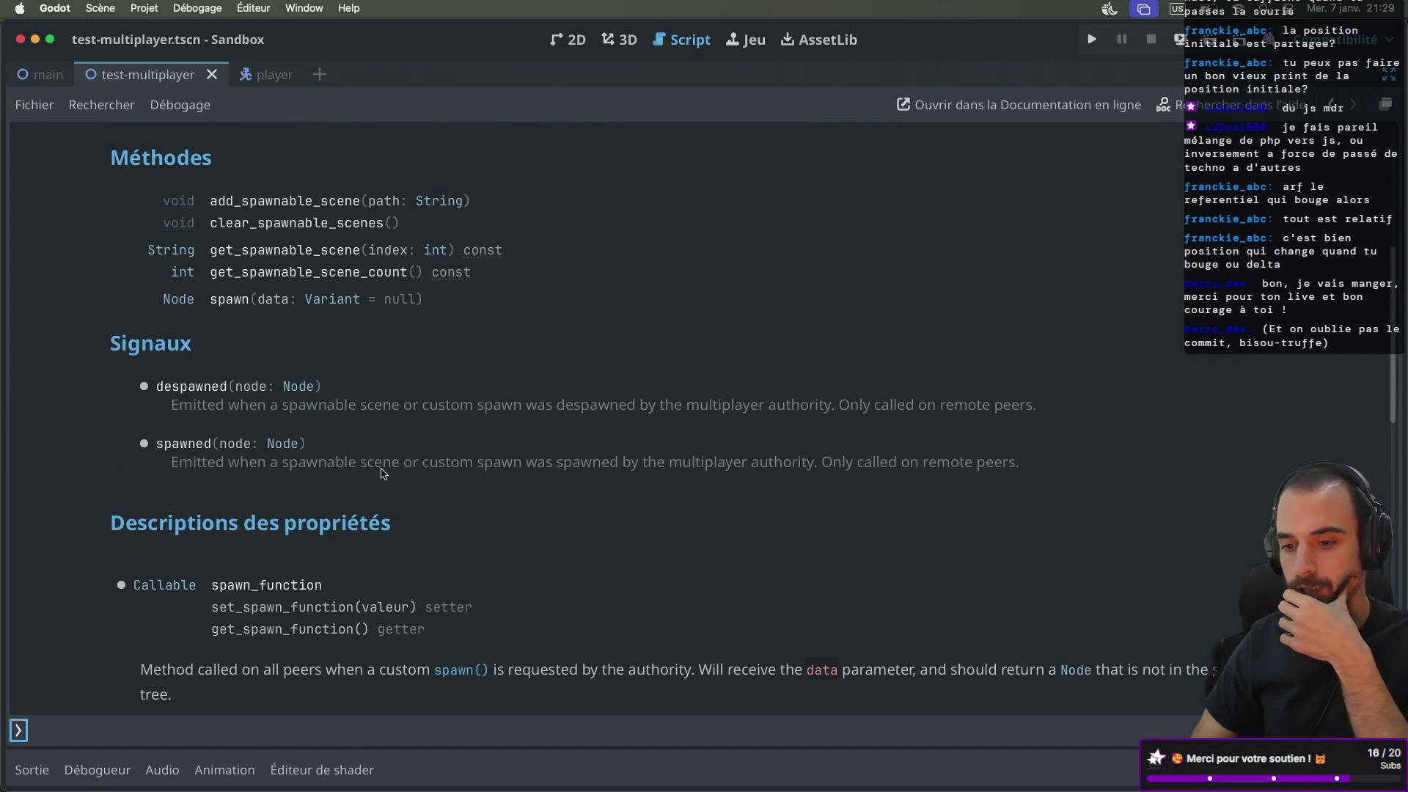
{"action": "scroll", "coordinate": [382, 473], "scroll_direction": "down", "scroll_amount": 3}
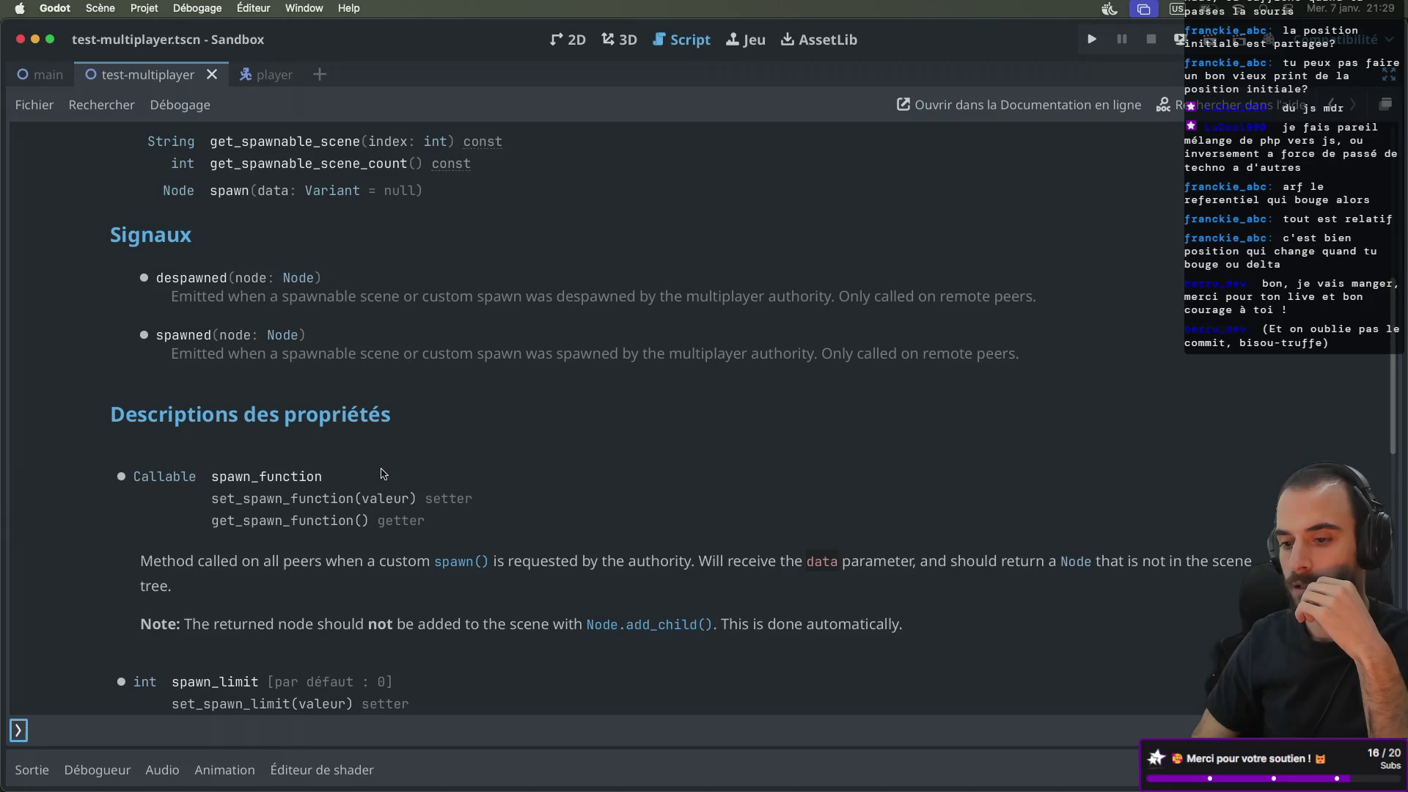
{"action": "scroll", "coordinate": [382, 473], "scroll_direction": "down", "scroll_amount": 6}
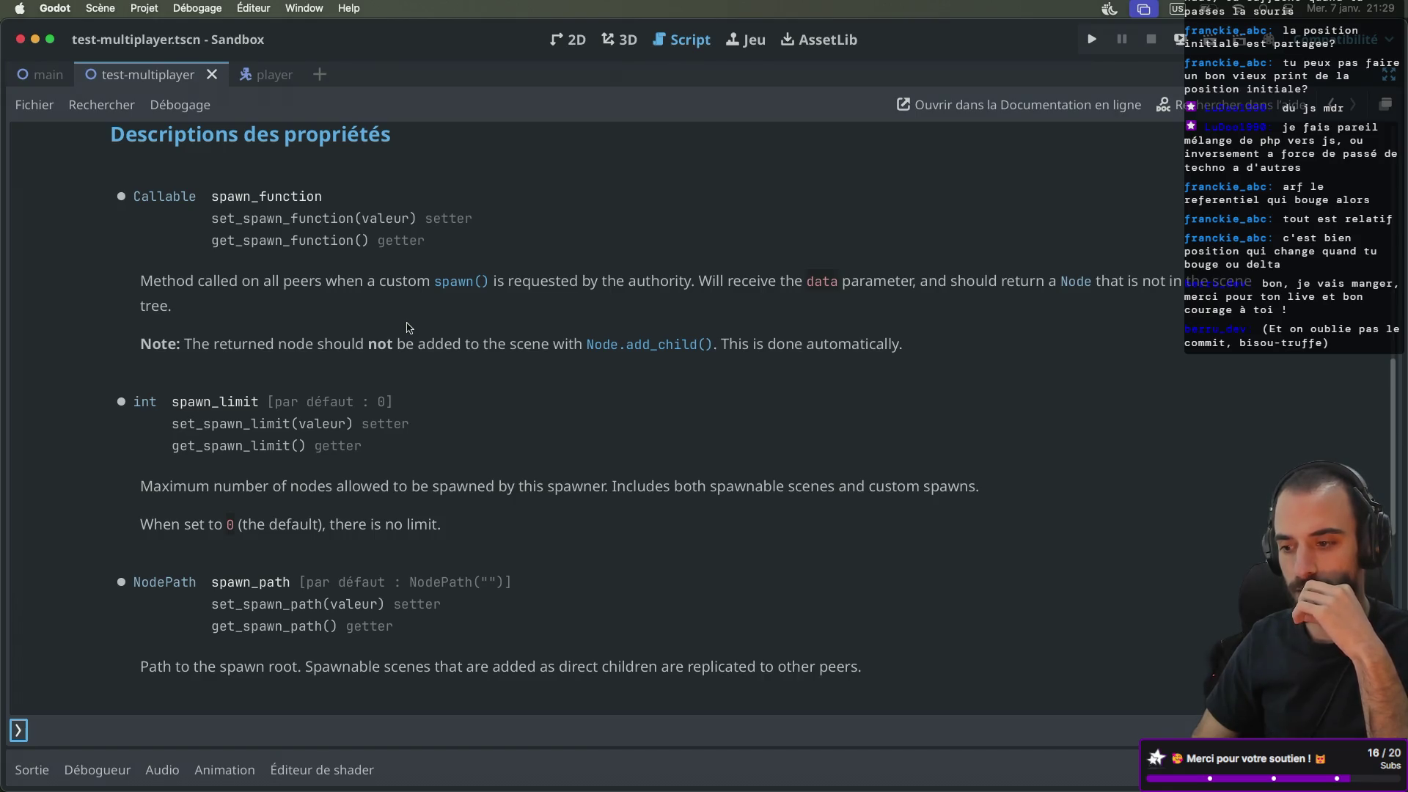
{"action": "scroll", "coordinate": [409, 328], "scroll_direction": "down", "scroll_amount": 4}
{"action": "scroll", "coordinate": [408, 328], "scroll_direction": "down", "scroll_amount": 5}
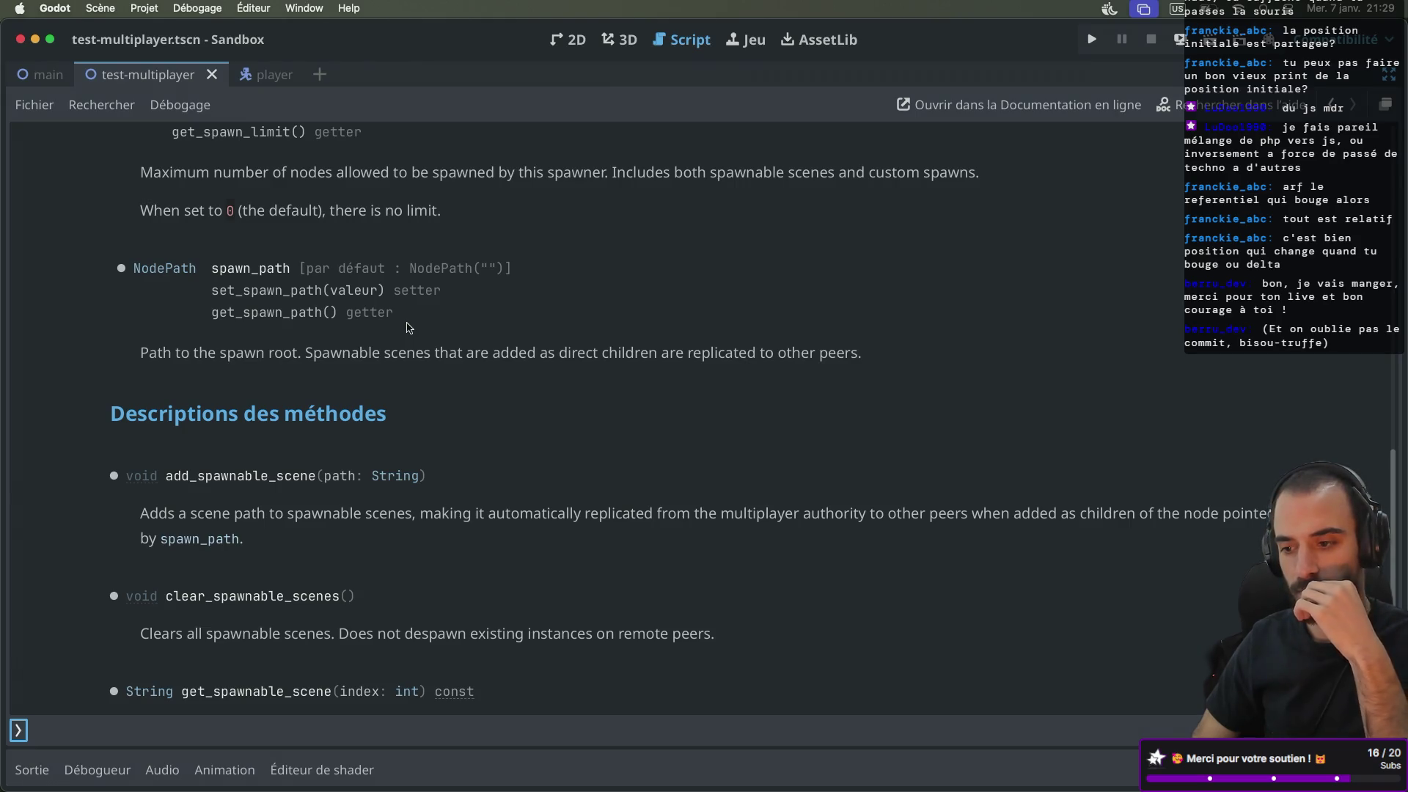
{"action": "scroll", "coordinate": [408, 328], "scroll_direction": "down", "scroll_amount": 5}
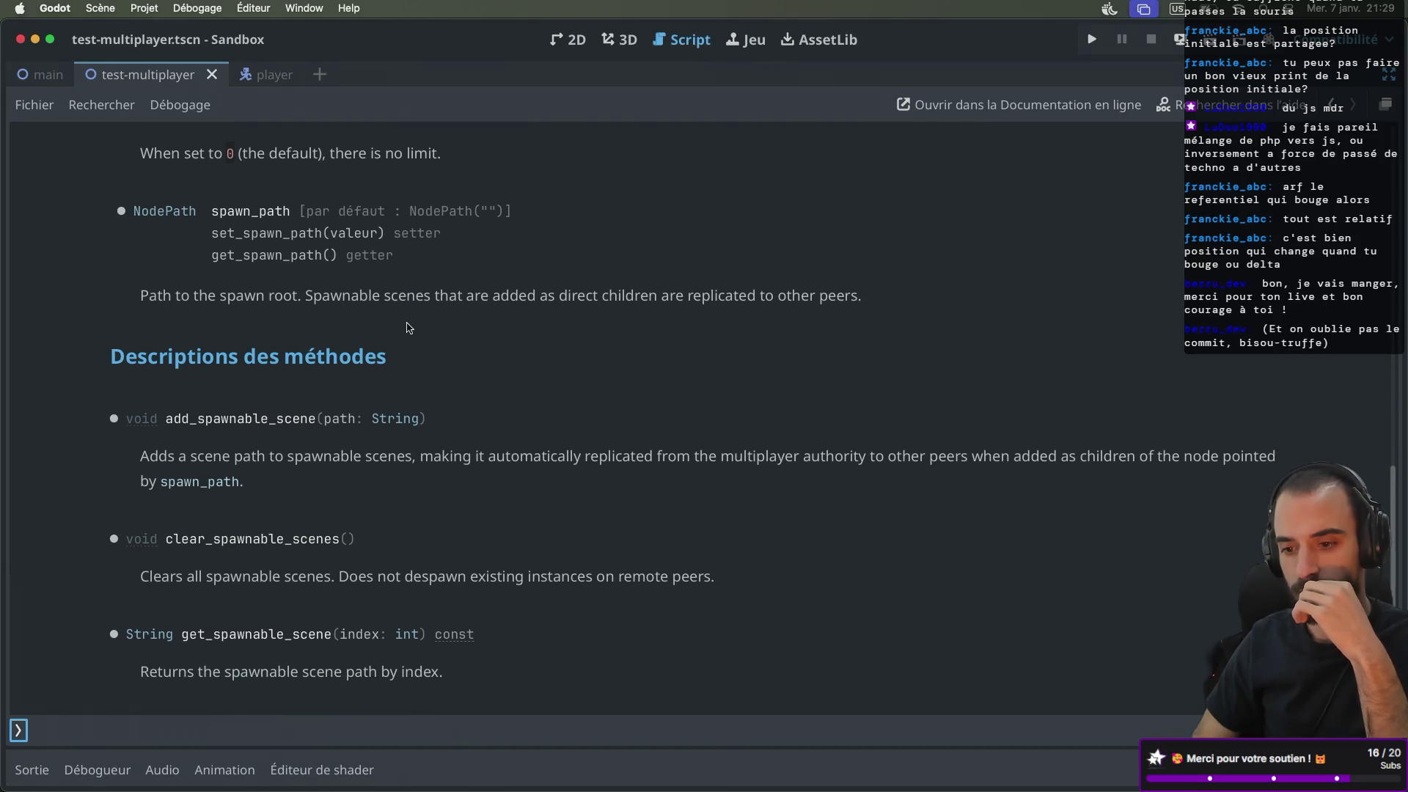
{"action": "scroll", "coordinate": [409, 327], "scroll_direction": "down", "scroll_amount": 4}
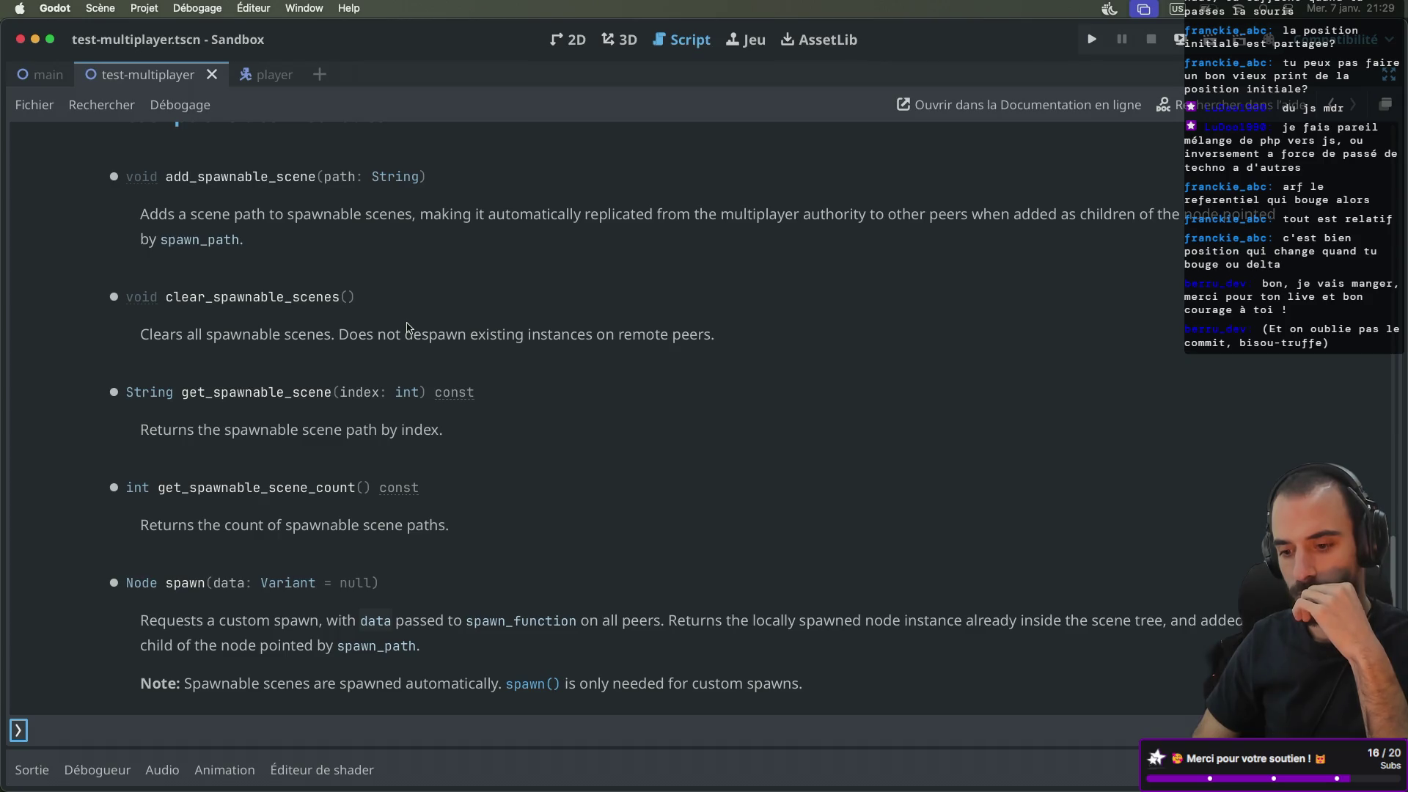
{"action": "scroll", "coordinate": [406, 327], "scroll_direction": "up", "scroll_amount": 15}
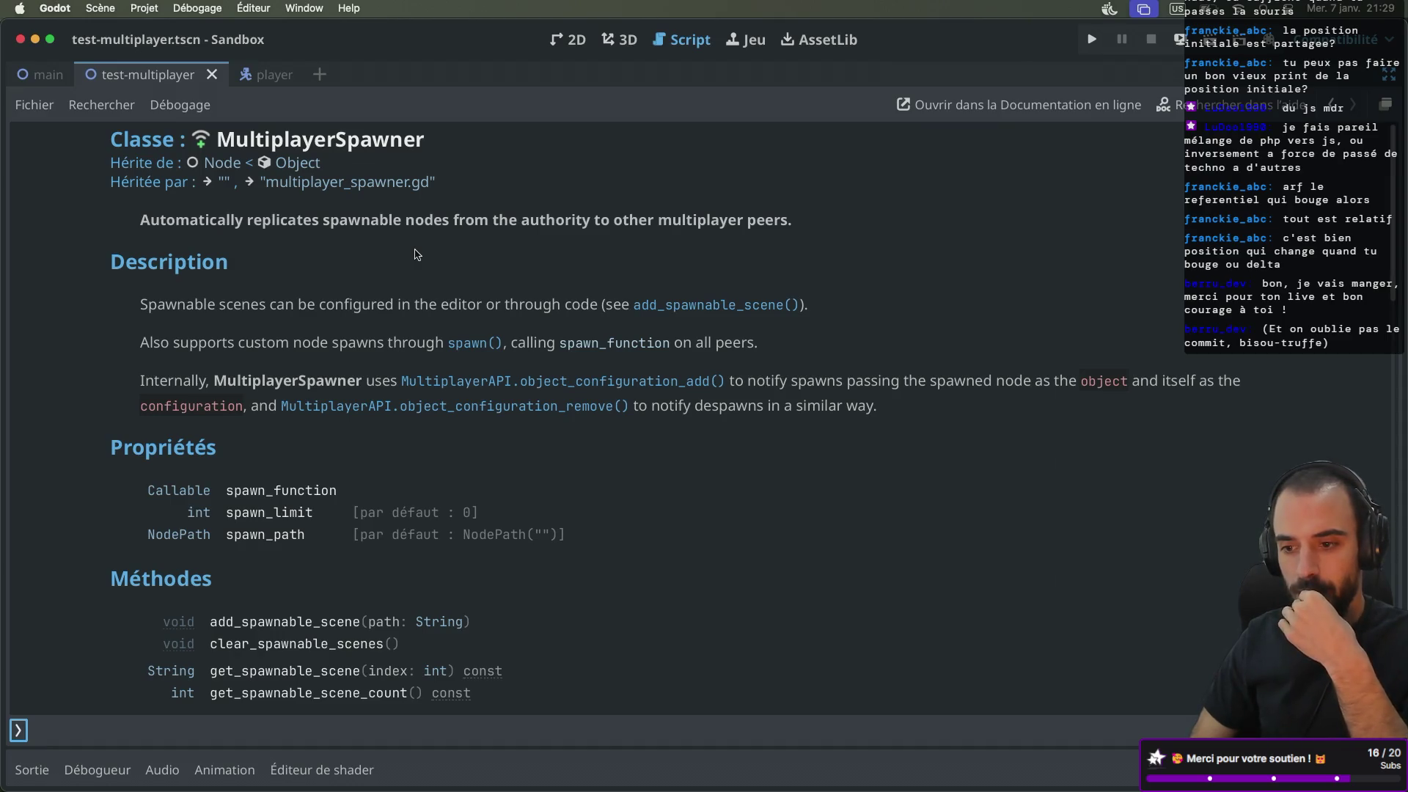
{"action": "key", "text": "super+ctrl+d"}
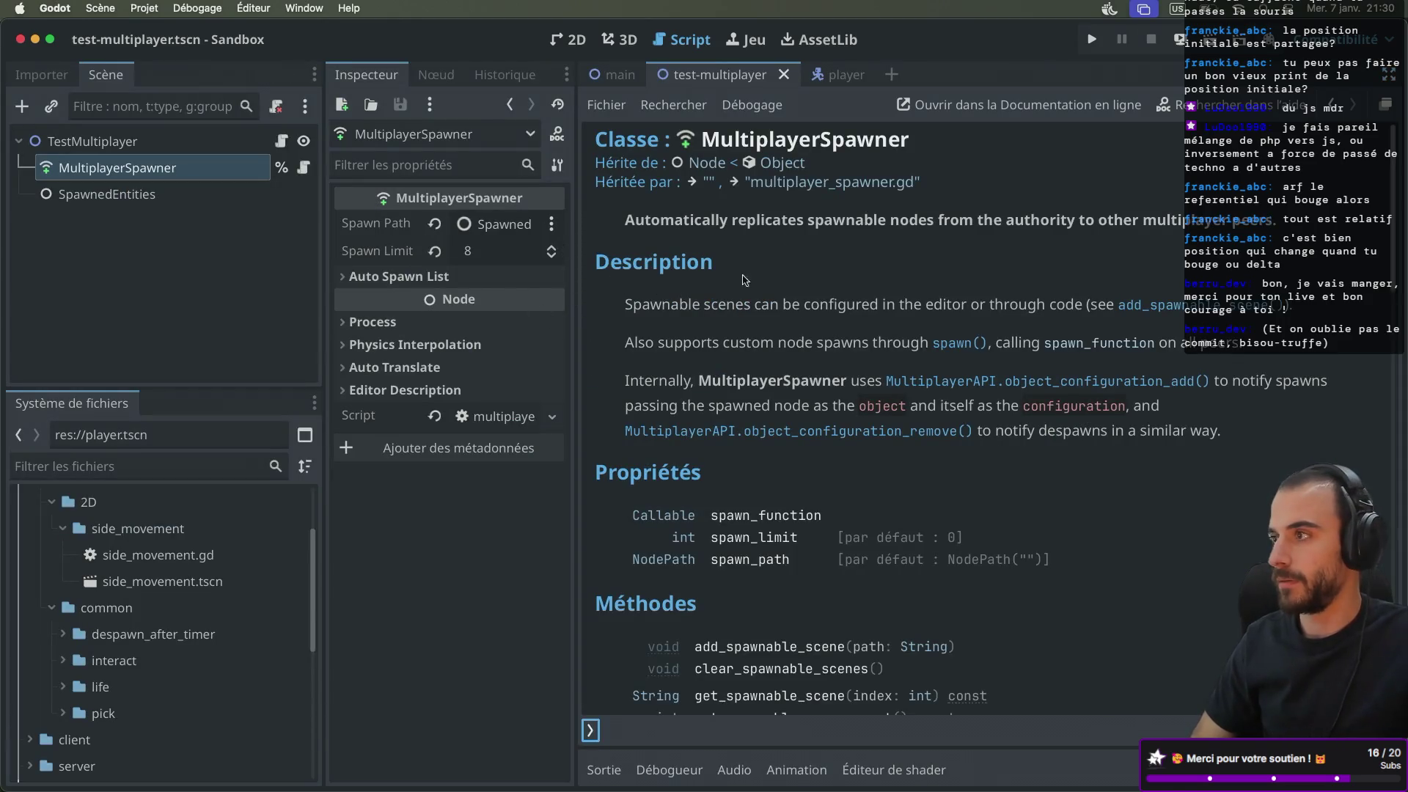
Step: Glance over the MultiplayerSpawner docs and the forum desktop, then launch the Sandbox build again
{"action": "scroll", "coordinate": [723, 279], "scroll_direction": "down", "scroll_amount": 5}
{"action": "scroll", "coordinate": [723, 280], "scroll_direction": "up", "scroll_amount": 5}
{"action": "key", "text": "ctrl+Right"}
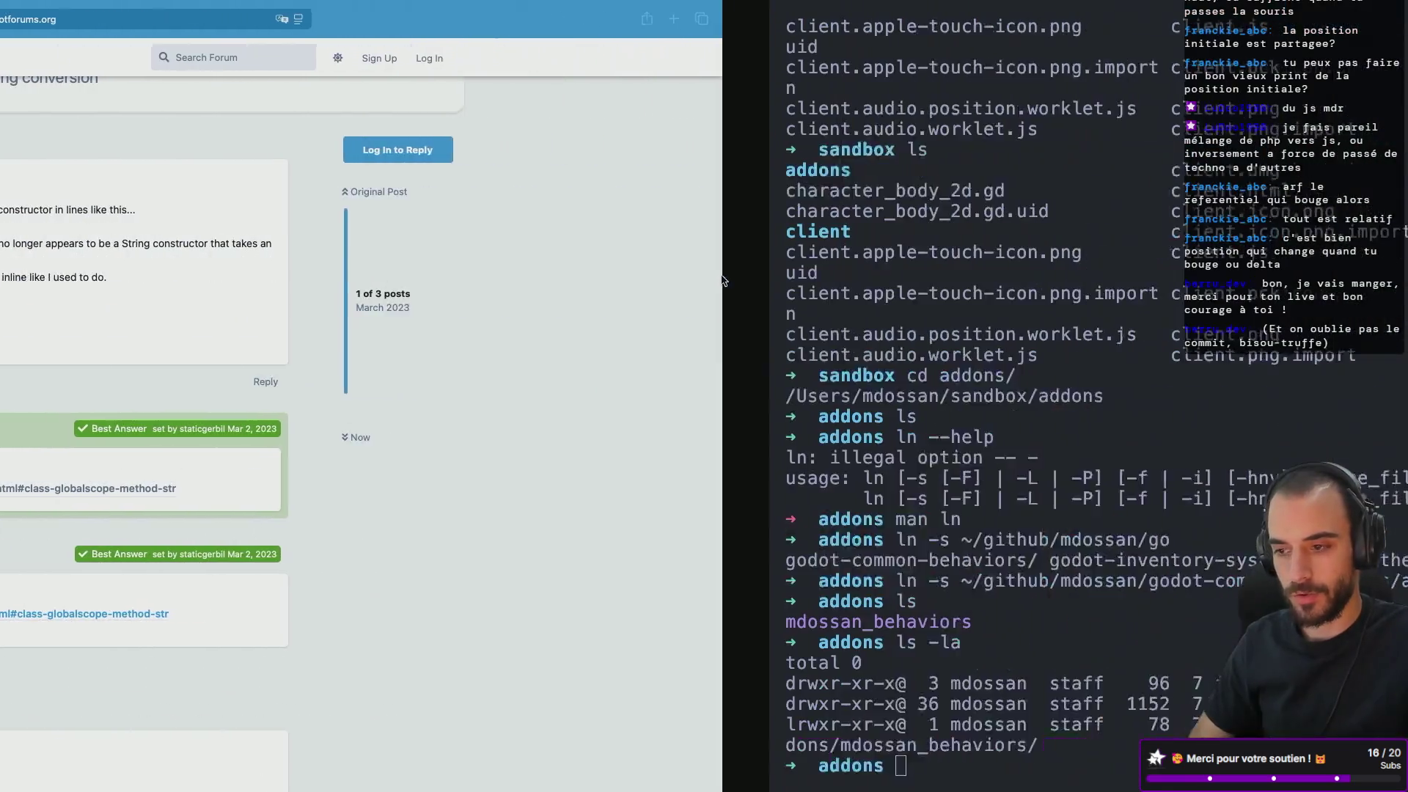
{"action": "key", "text": "ctrl+Left"}
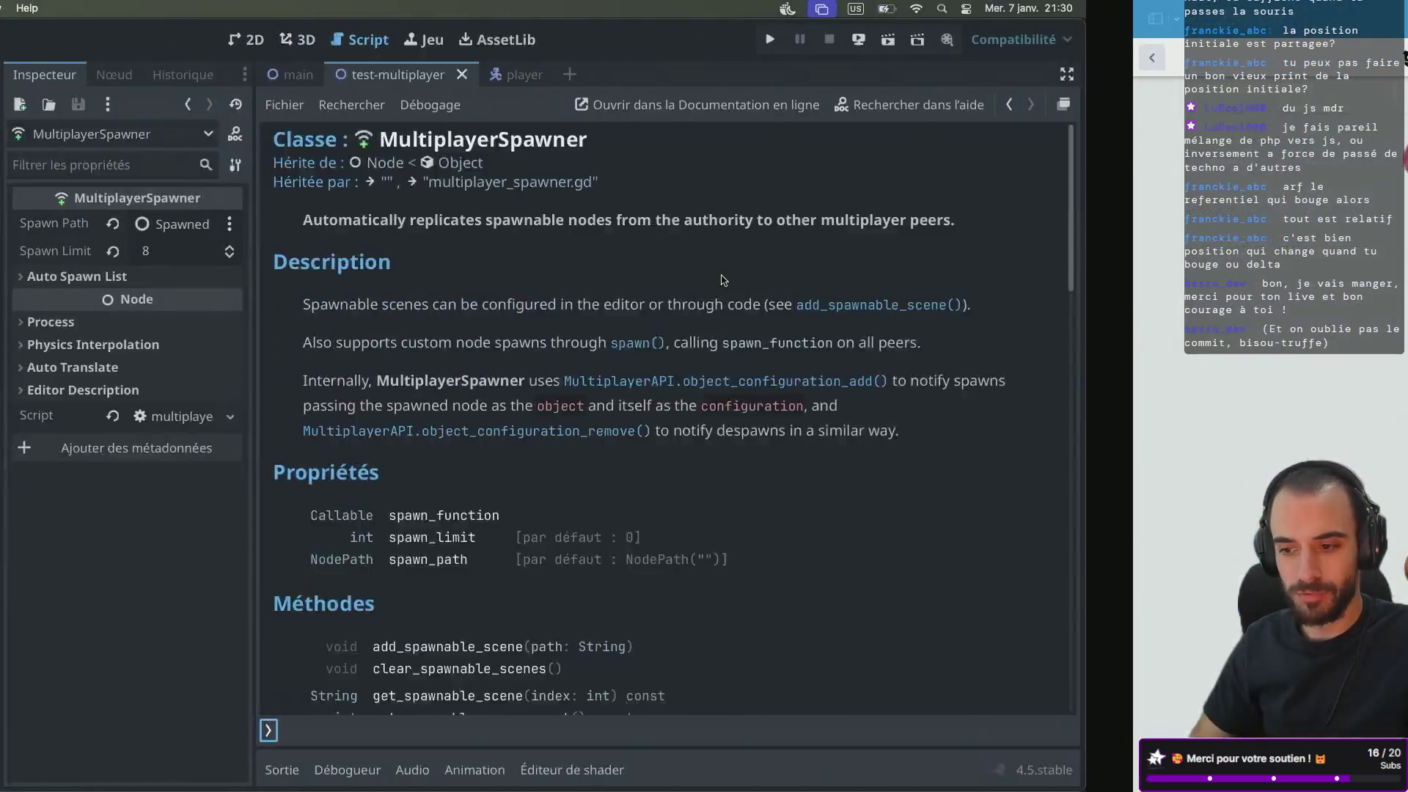
{"action": "scroll", "coordinate": [748, 422], "scroll_direction": "down", "scroll_amount": 15}
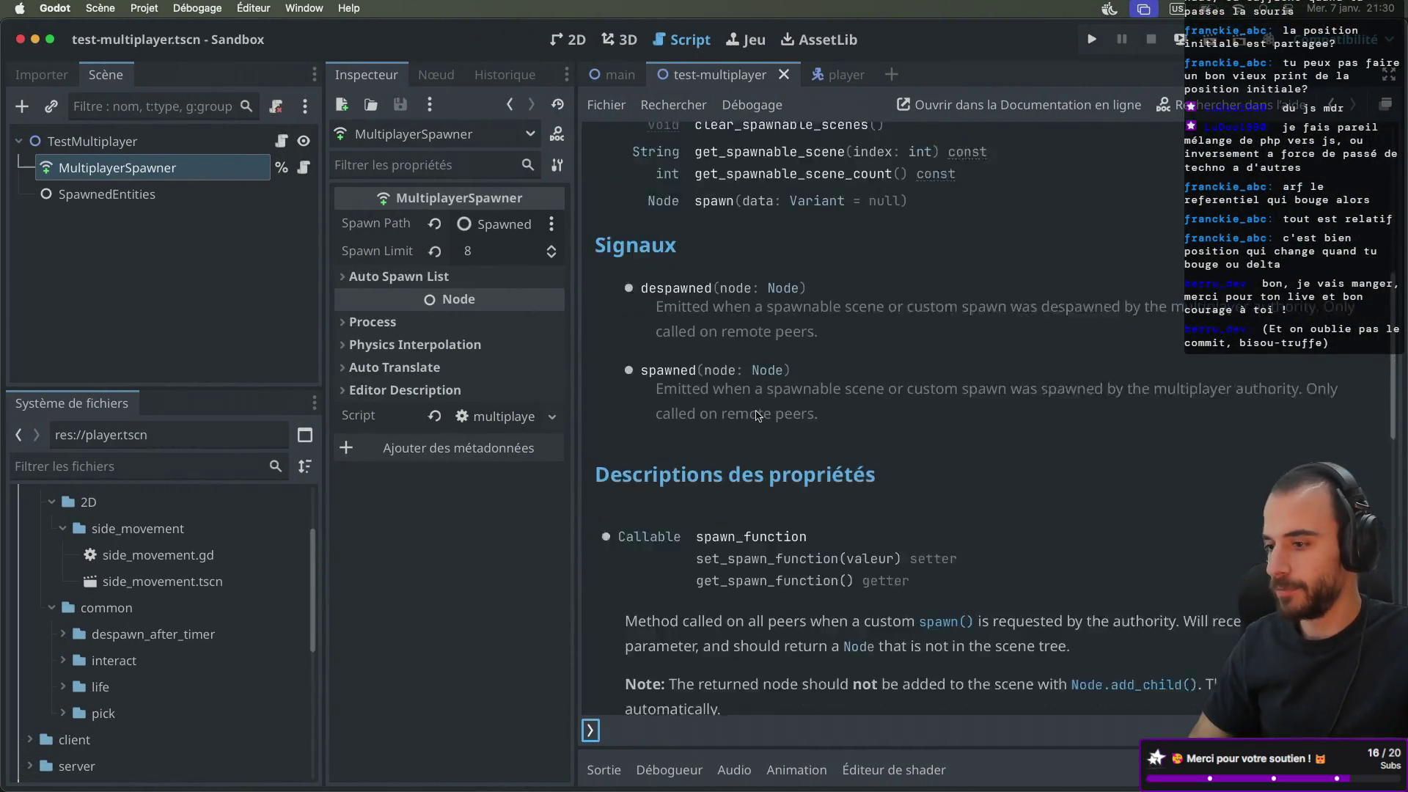
{"action": "left_click", "coordinate": [1091, 41]}
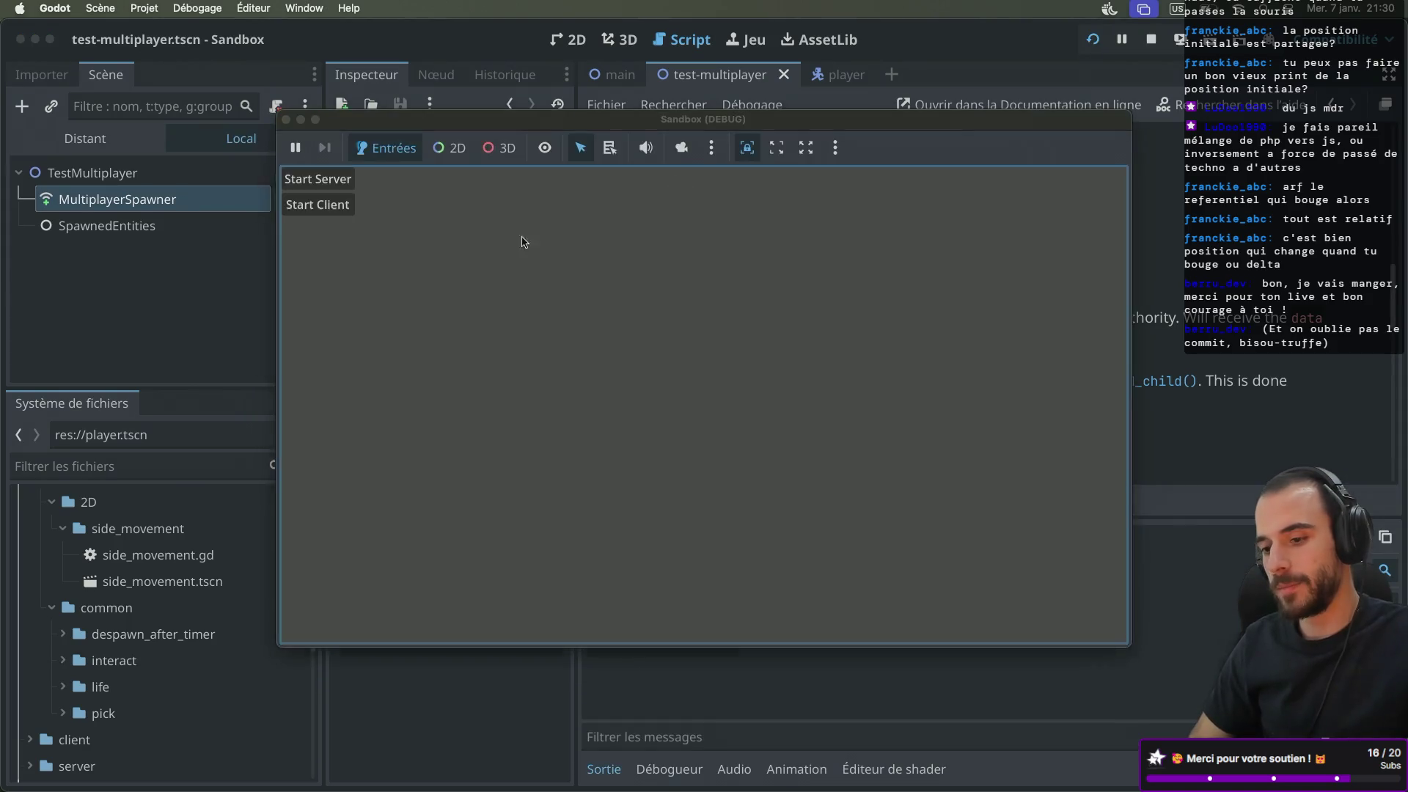
Step: Spread out the game windows, start the server in one and connect the other two as clients
{"action": "left_click_drag", "start_coordinate": [665, 255], "coordinate": [573, 156]}
{"action": "left_click_drag", "start_coordinate": [572, 119], "coordinate": [350, 114]}
{"action": "left_click", "coordinate": [946, 157]}
{"action": "left_click_drag", "start_coordinate": [945, 156], "coordinate": [1095, 109]}
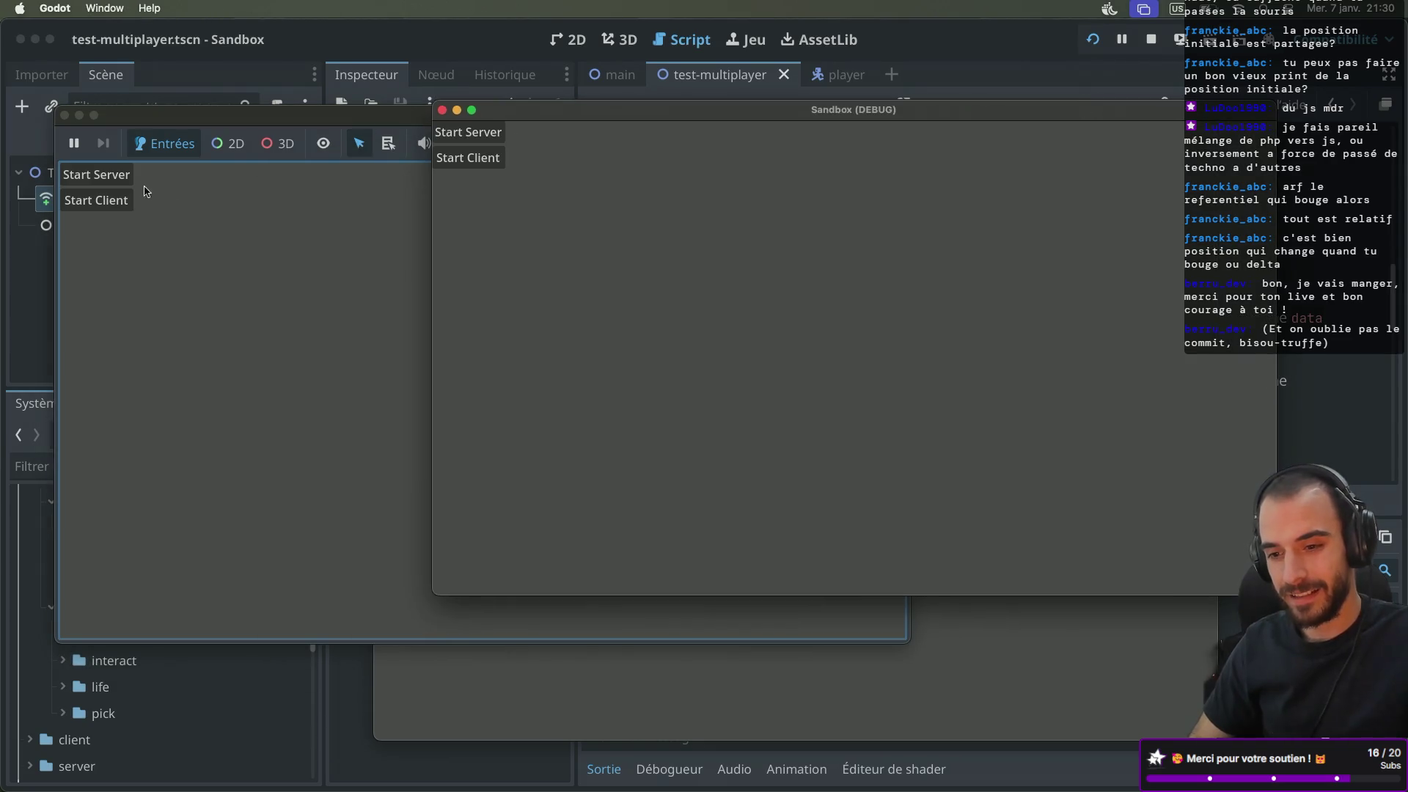
{"action": "left_click", "coordinate": [126, 174]}
{"action": "left_click", "coordinate": [1083, 207]}
{"action": "left_click", "coordinate": [493, 159]}
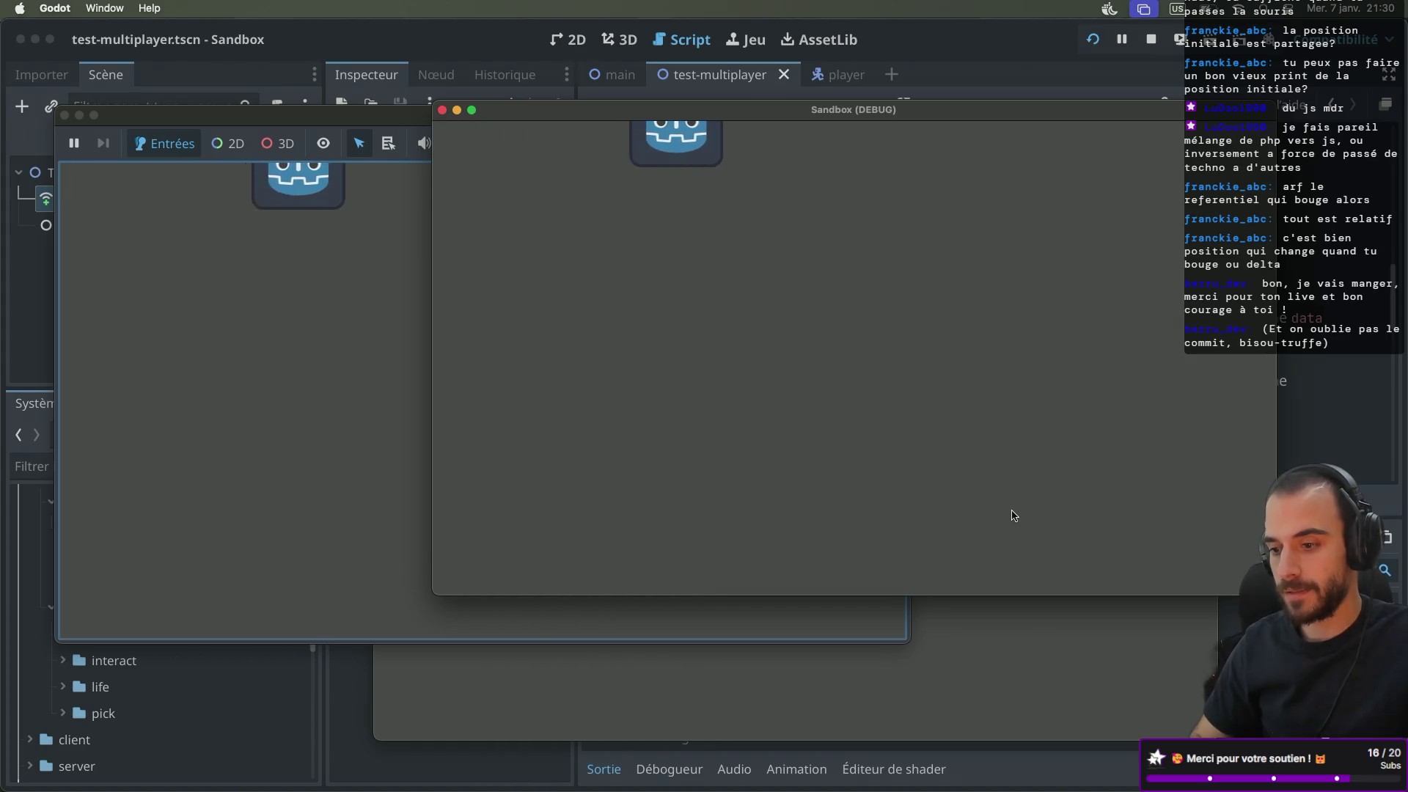
{"action": "left_click", "coordinate": [435, 310]}
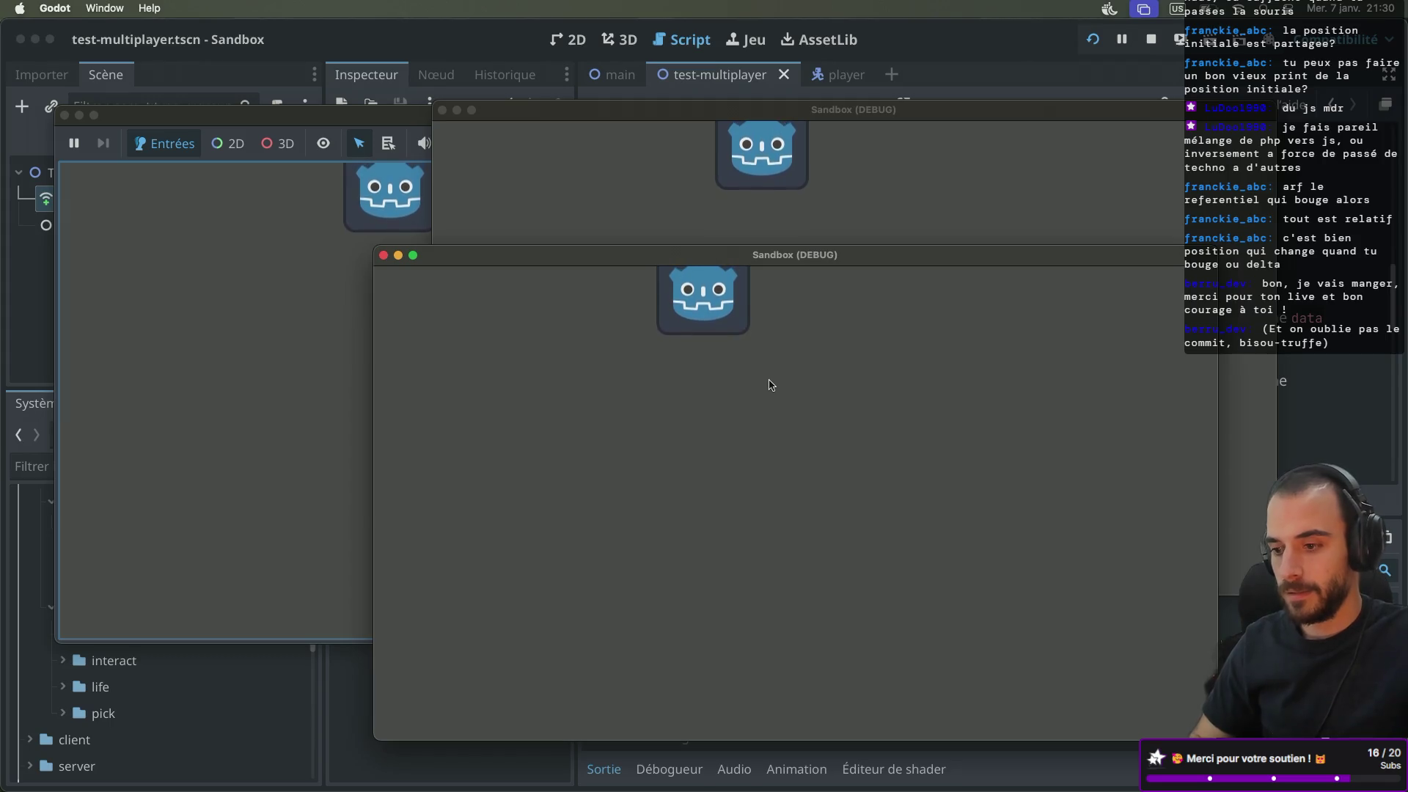
Step: Compare the replicated players across the windows, then close them and stop the run
{"action": "left_click", "coordinate": [944, 162]}
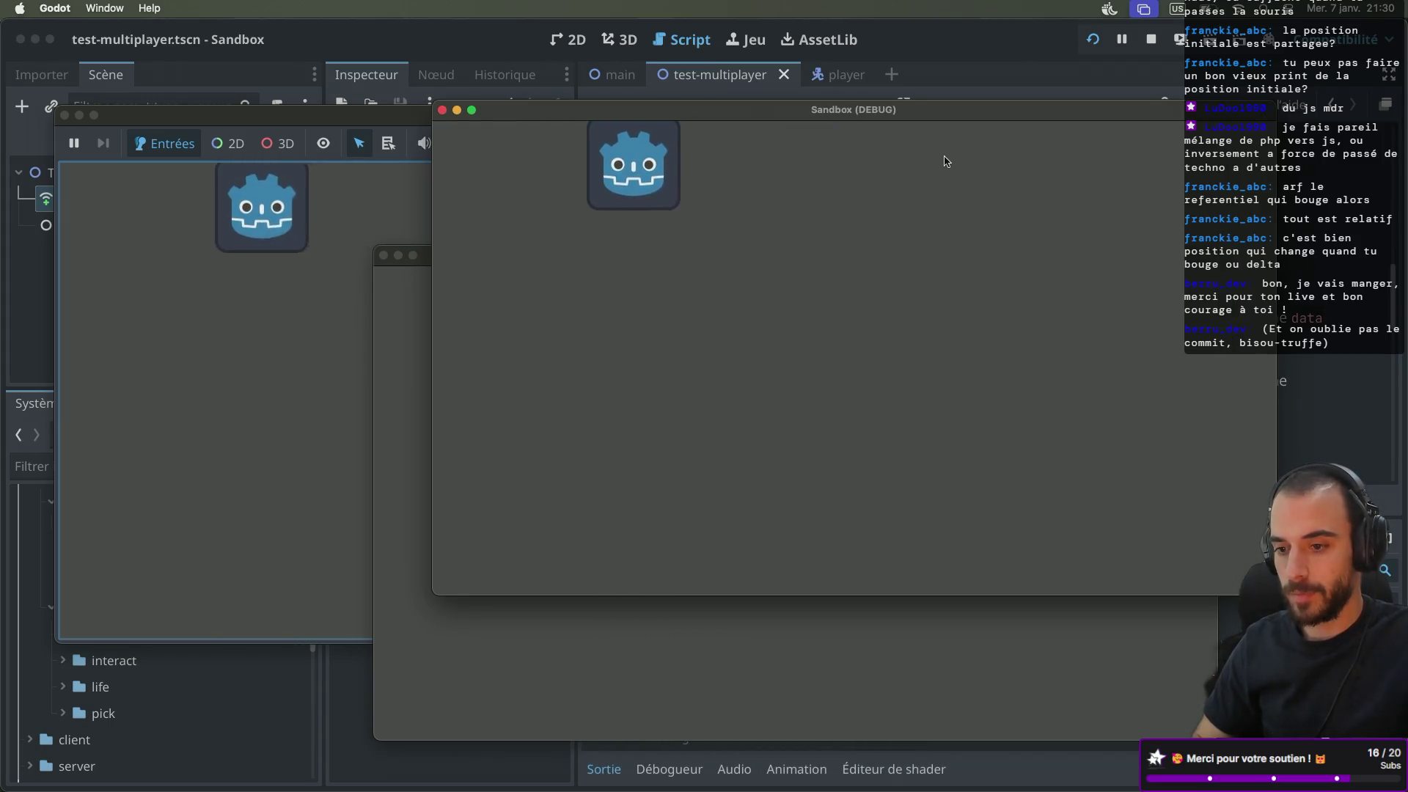
{"action": "left_click", "coordinate": [821, 678]}
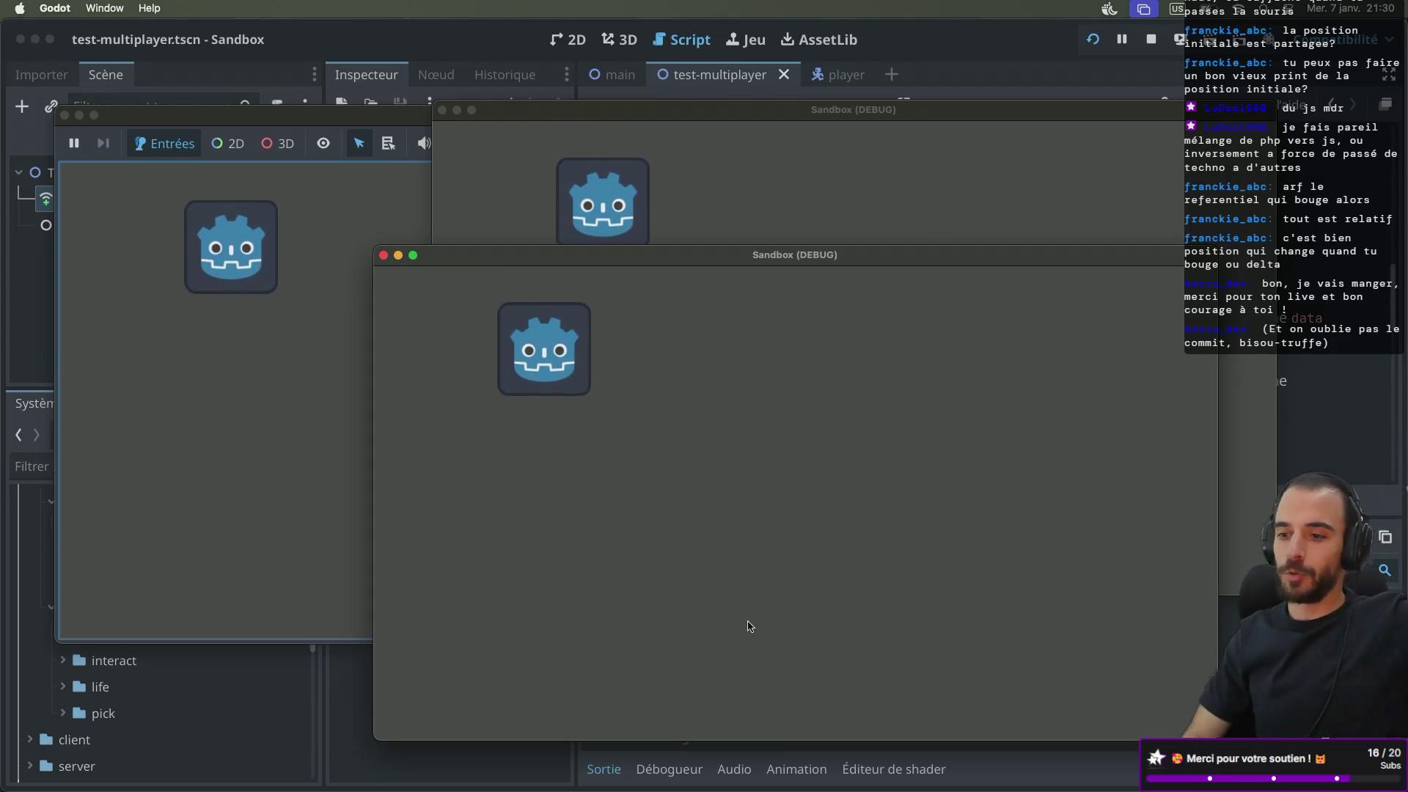
{"action": "left_click", "coordinate": [867, 183]}
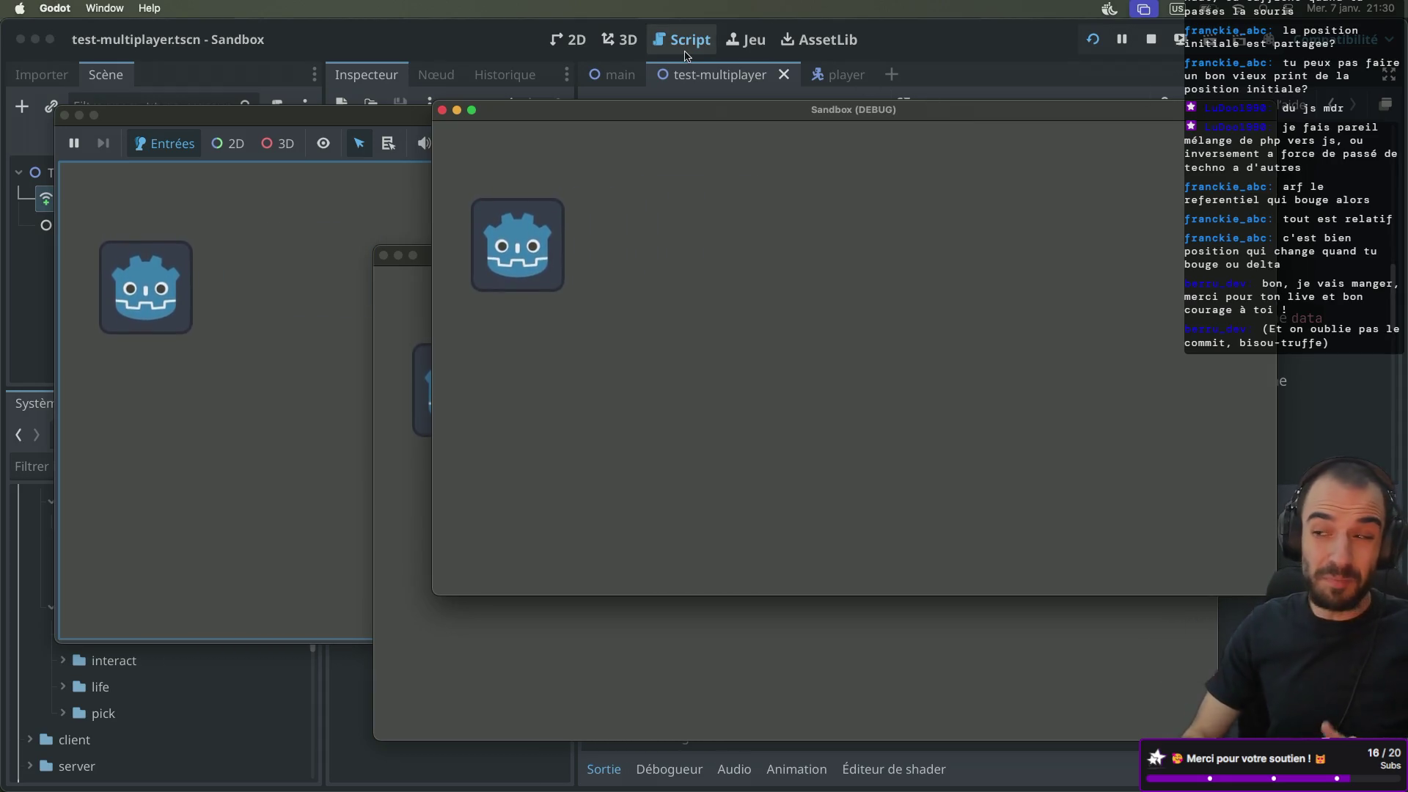
{"action": "left_click", "coordinate": [513, 92]}
{"action": "left_click", "coordinate": [444, 110]}
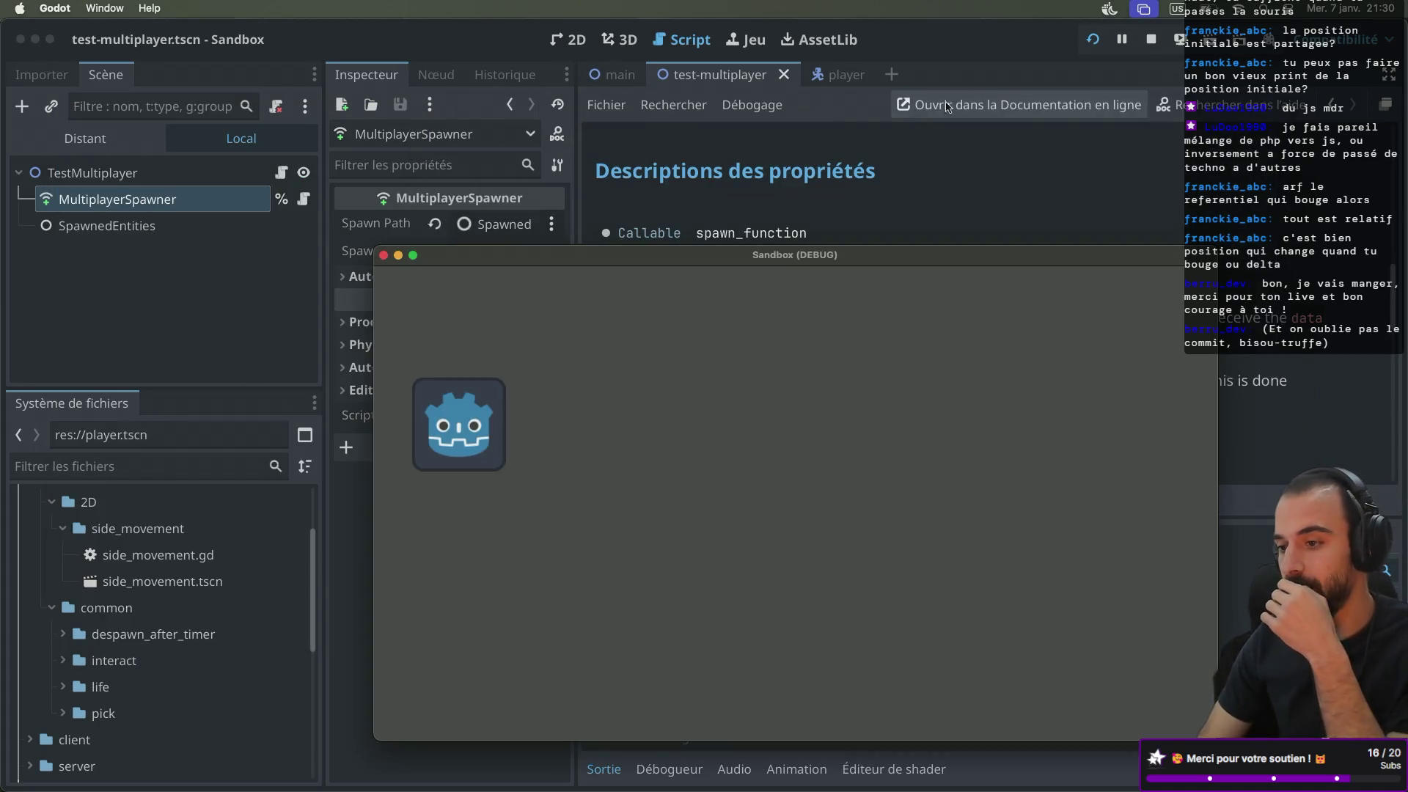
{"action": "left_click", "coordinate": [1153, 41]}
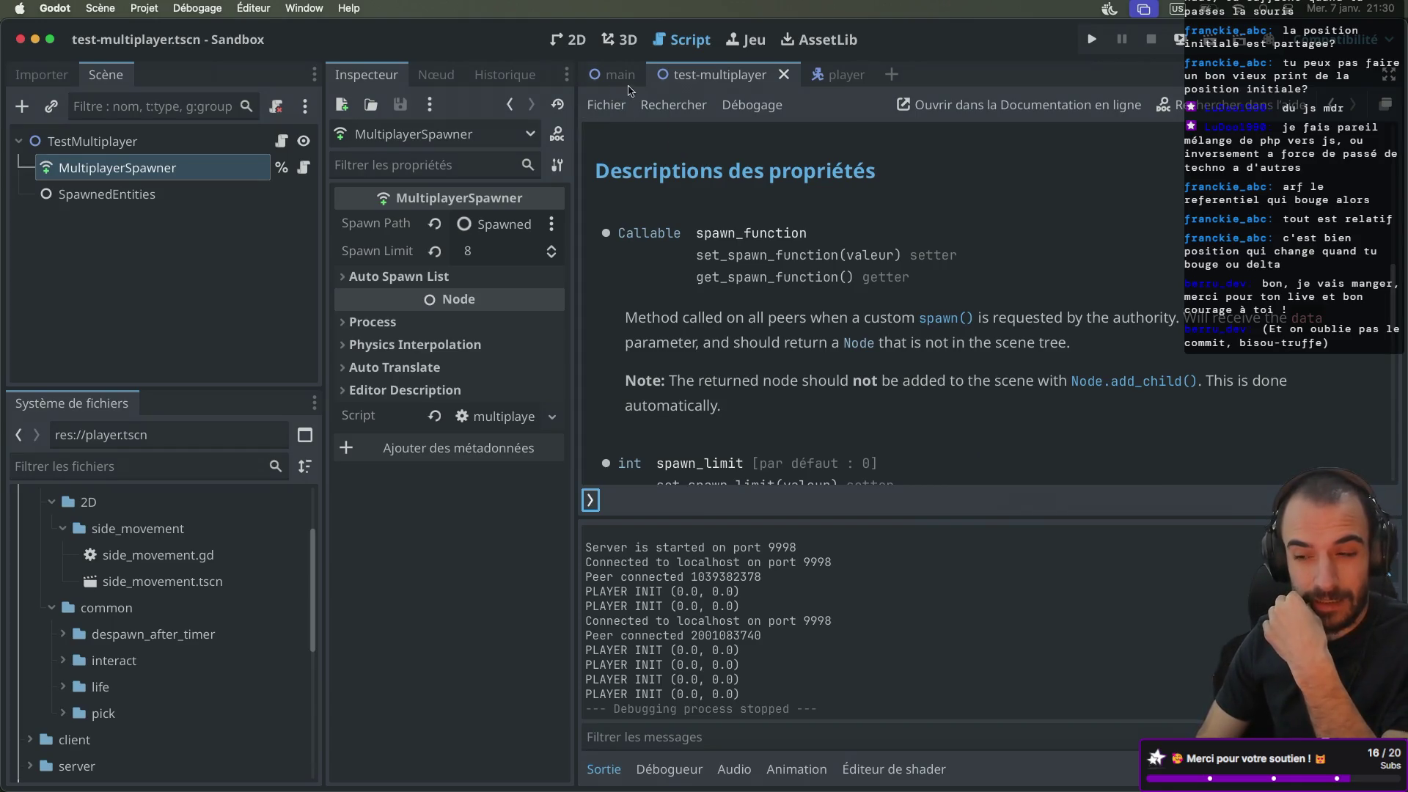
Step: Check the player, test-multiplayer and main scenes, then open server.gd with the docks hidden
{"action": "left_click", "coordinate": [814, 76]}
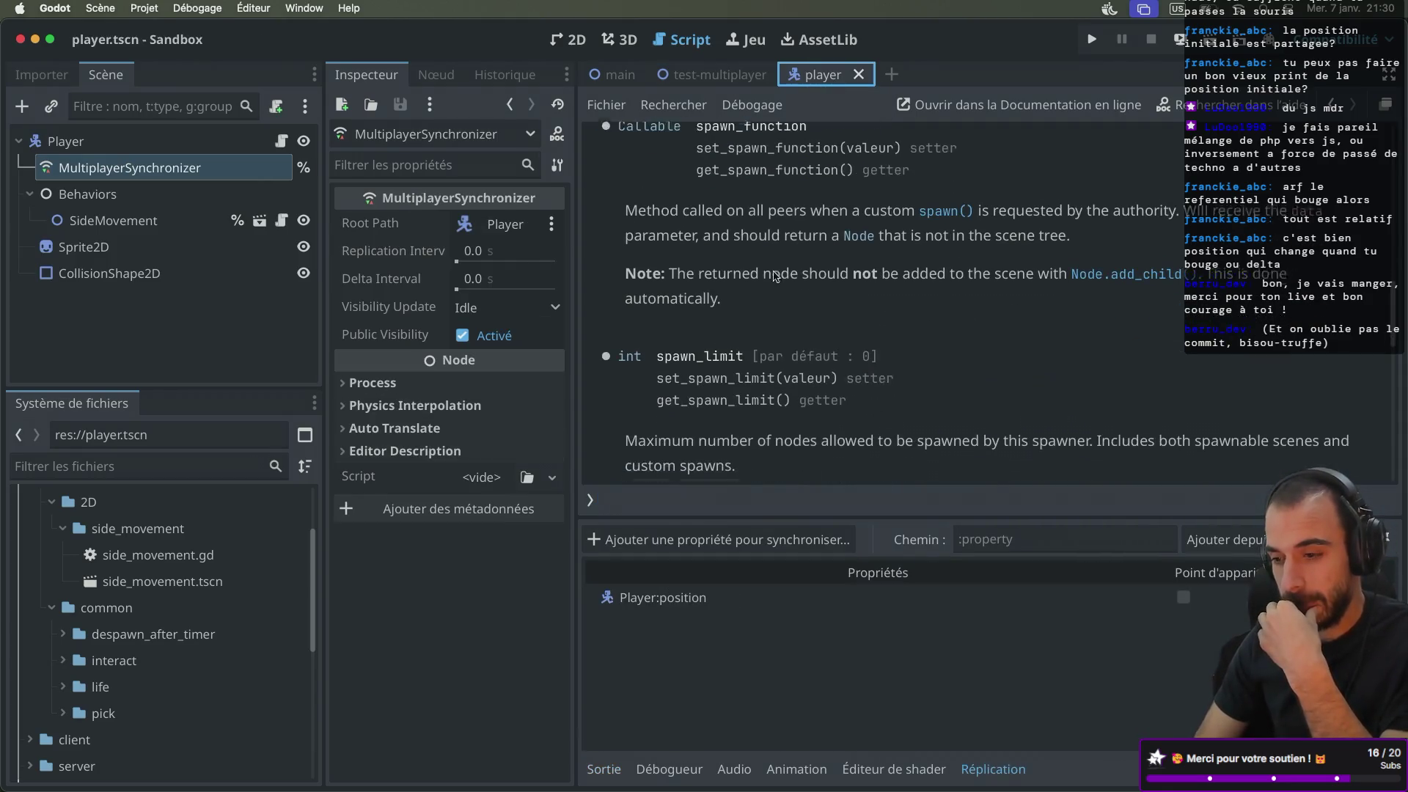
{"action": "left_click", "coordinate": [718, 75]}
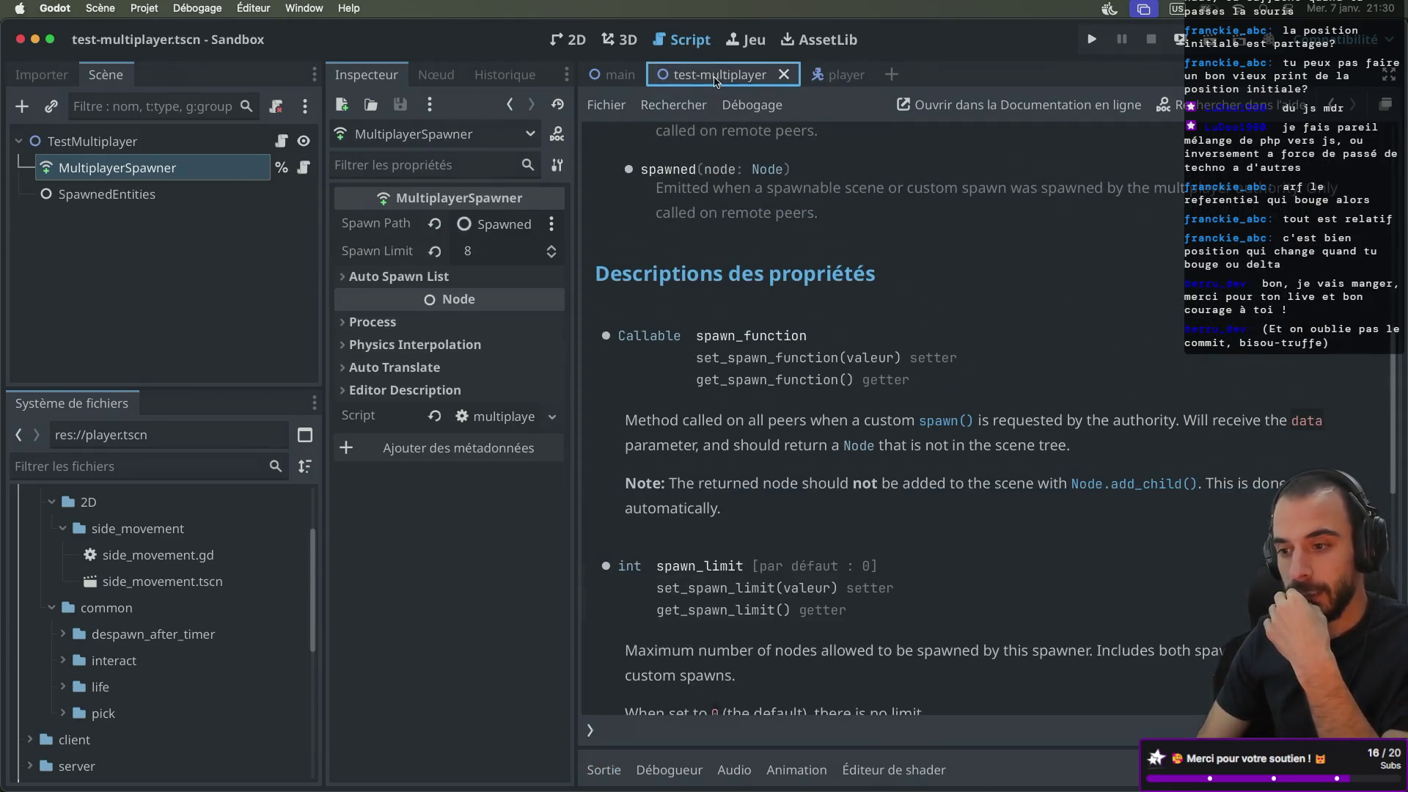
{"action": "left_click", "coordinate": [608, 76]}
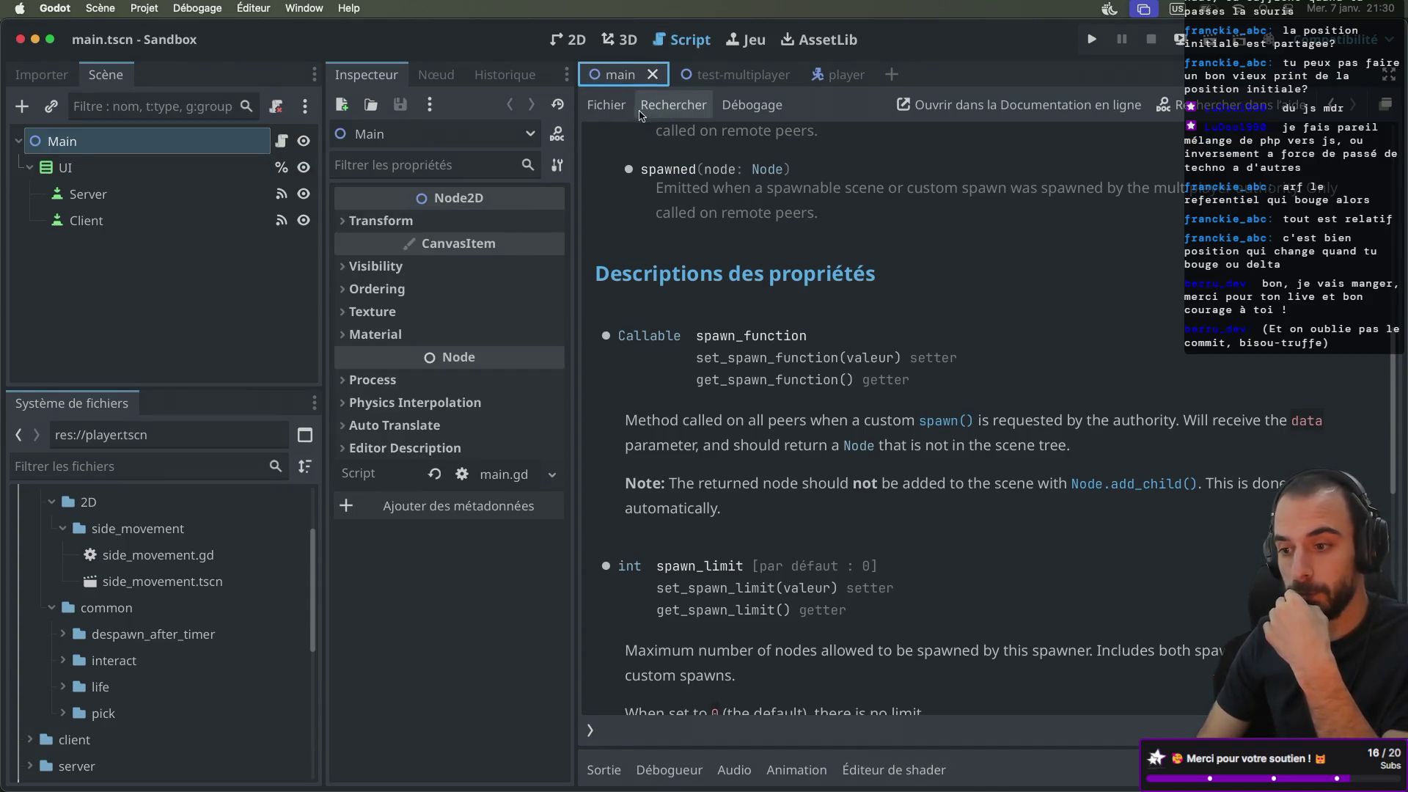
{"action": "left_click", "coordinate": [590, 730]}
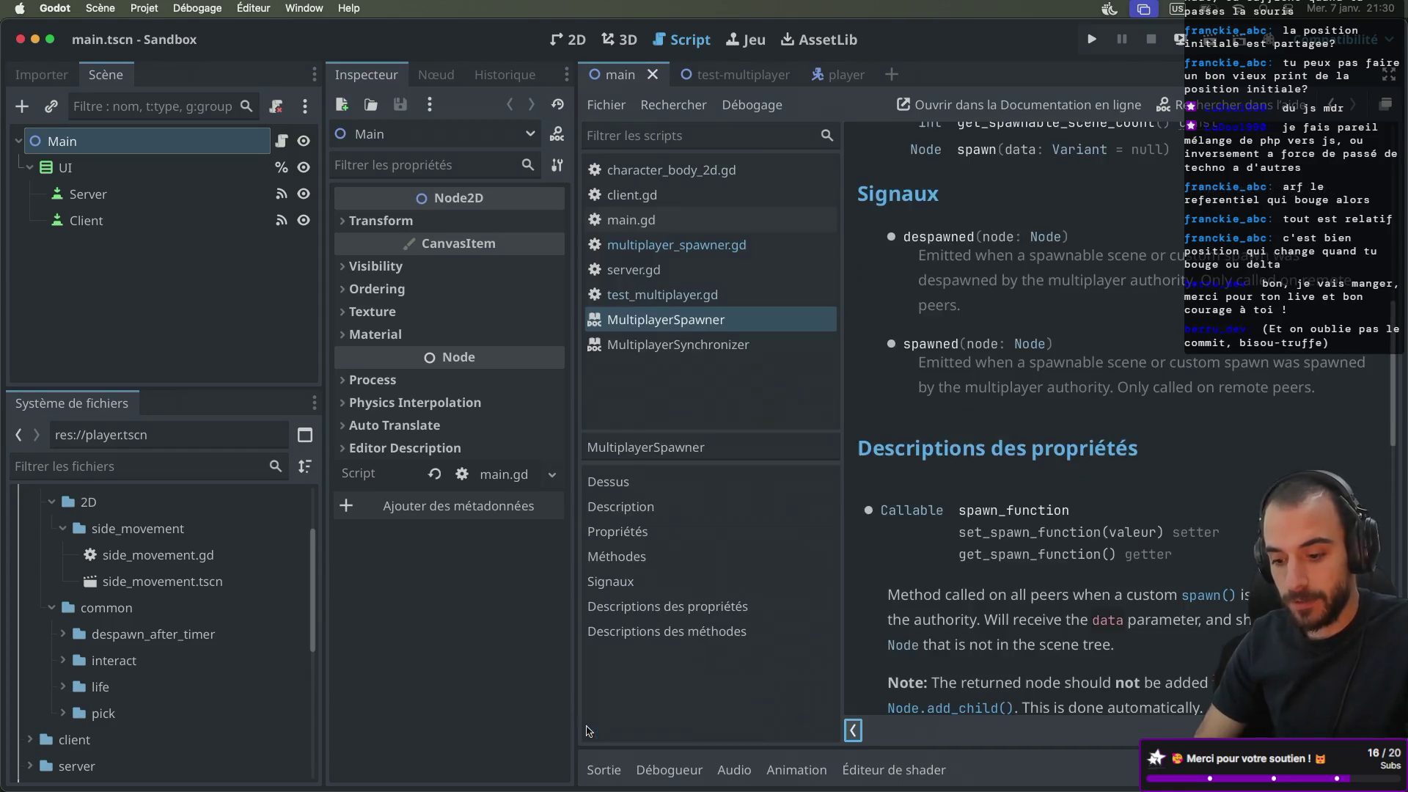
{"action": "key", "text": "ctrl+super+d"}
{"action": "left_click", "coordinate": [107, 268]}
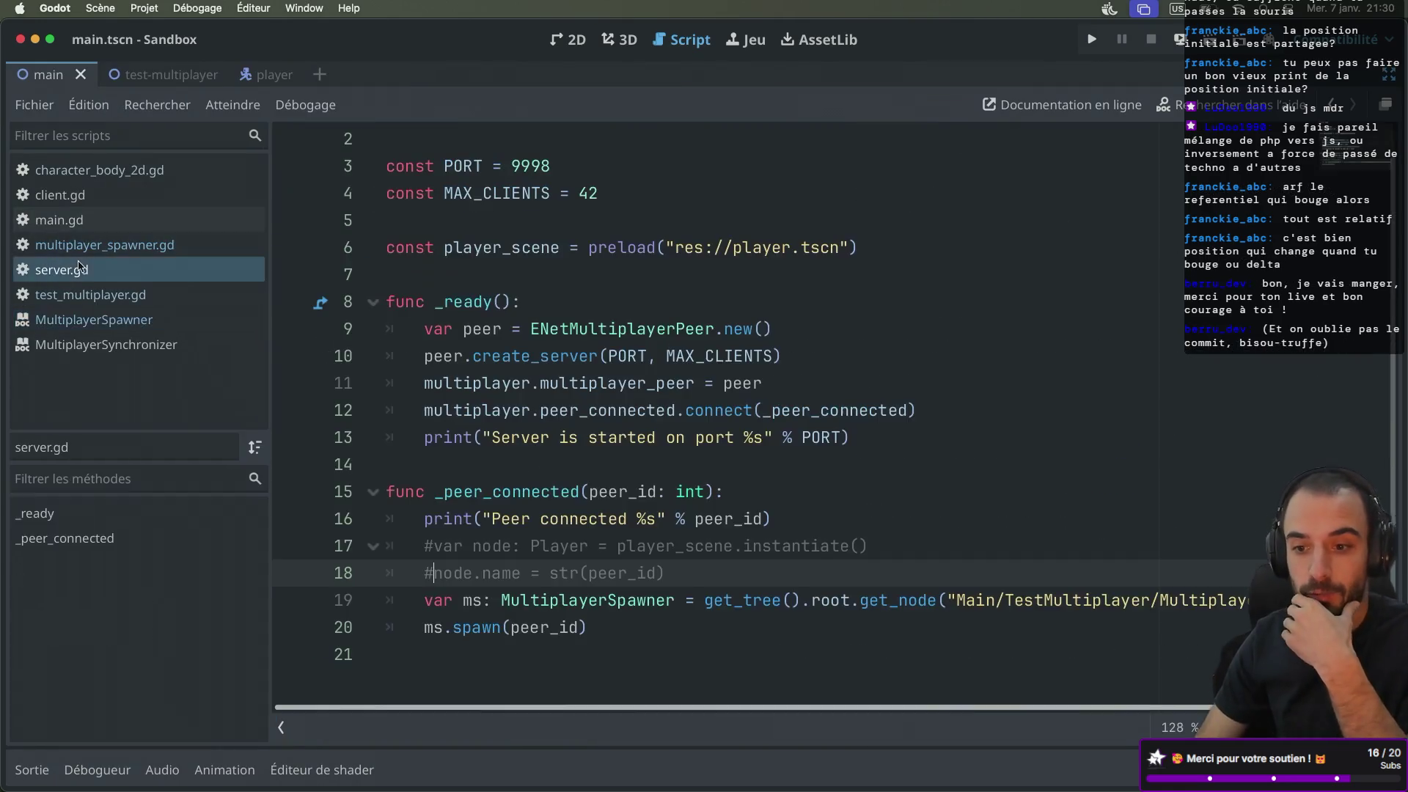
Step: Review server.gd and the MultiplayerSpawner docs, then open multiplayer_spawner.gd
{"action": "mouse_move", "coordinate": [469, 368]}
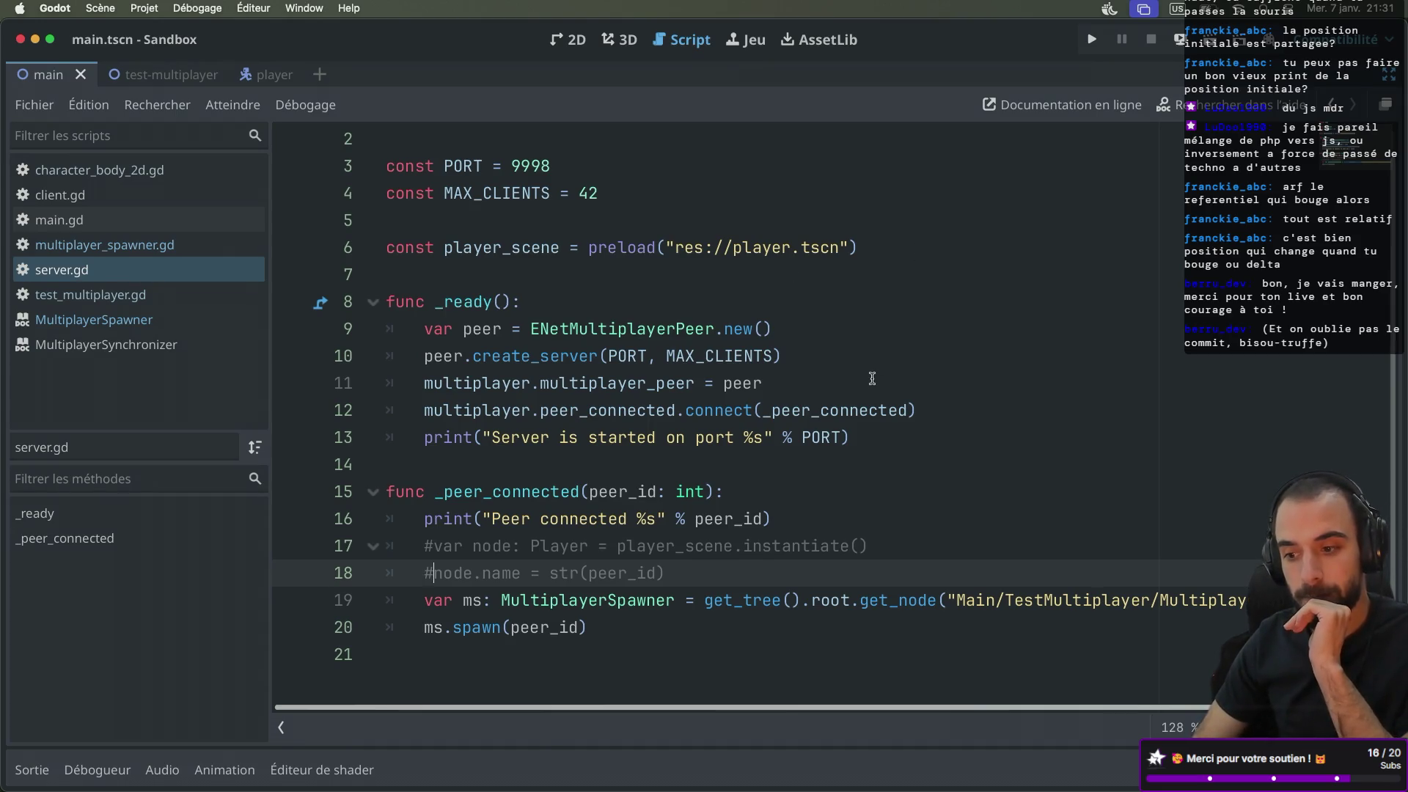
{"action": "key", "text": "ctrl+z"}
{"action": "key", "text": "ctrl+z"}
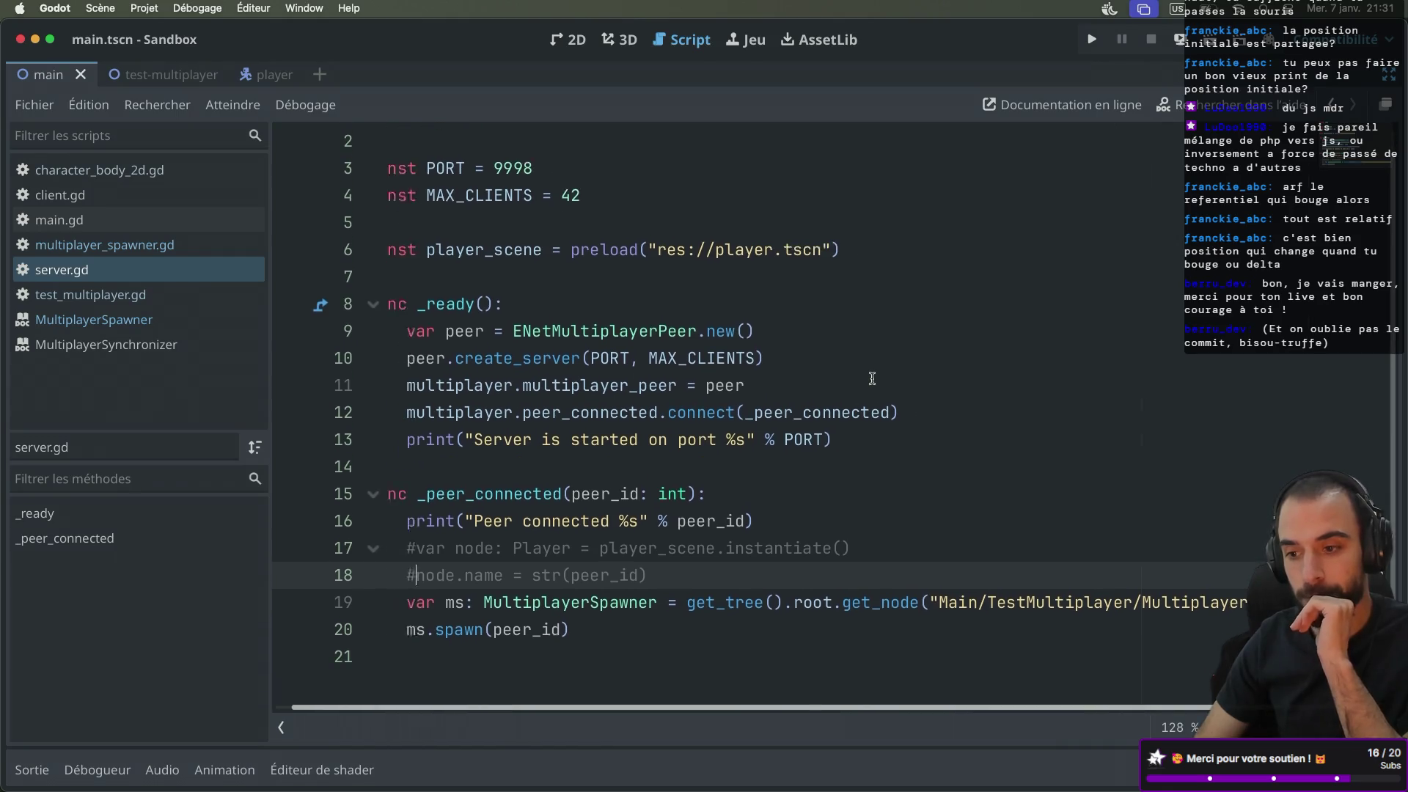
{"action": "scroll", "coordinate": [871, 378], "scroll_direction": "left", "scroll_amount": 3}
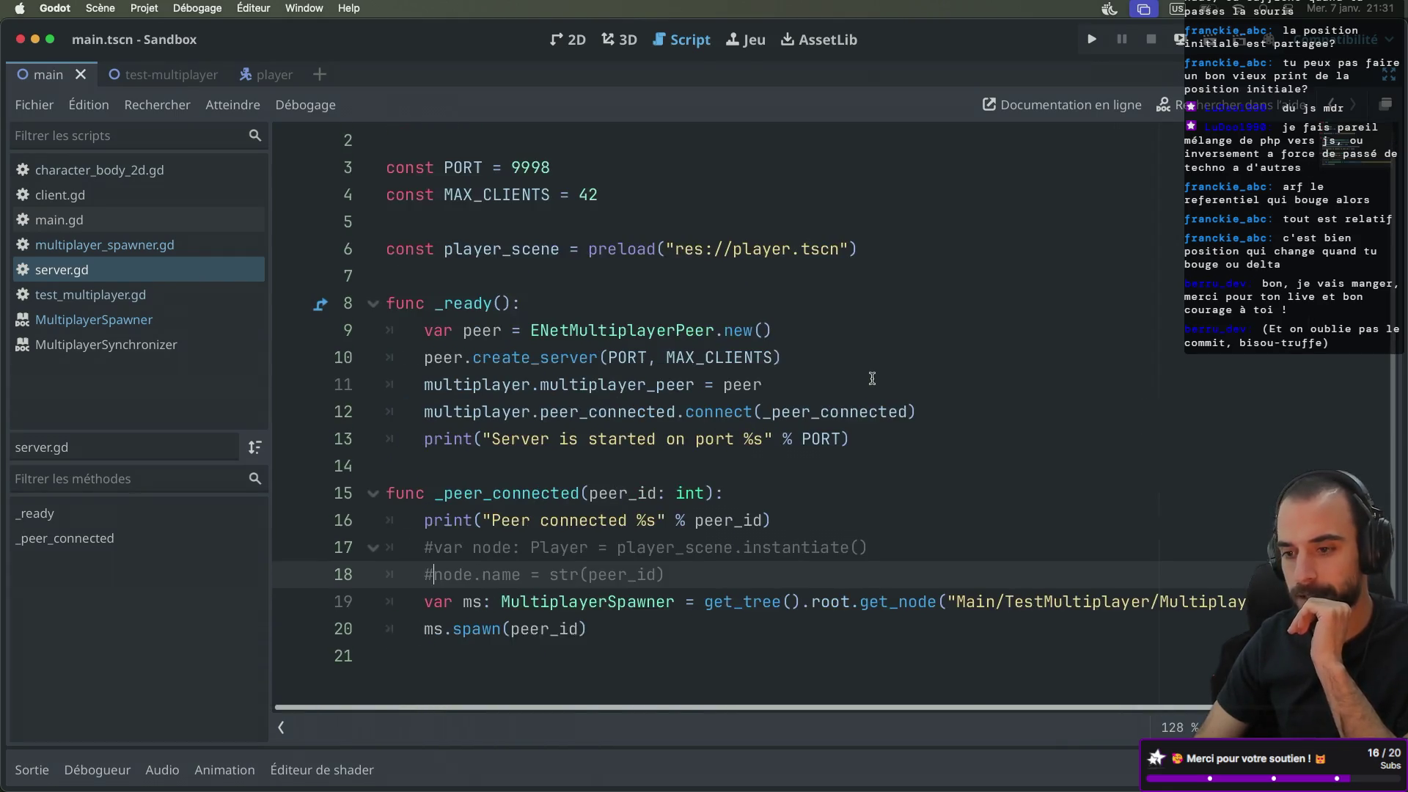
{"action": "scroll", "coordinate": [871, 378], "scroll_direction": "right", "scroll_amount": 3}
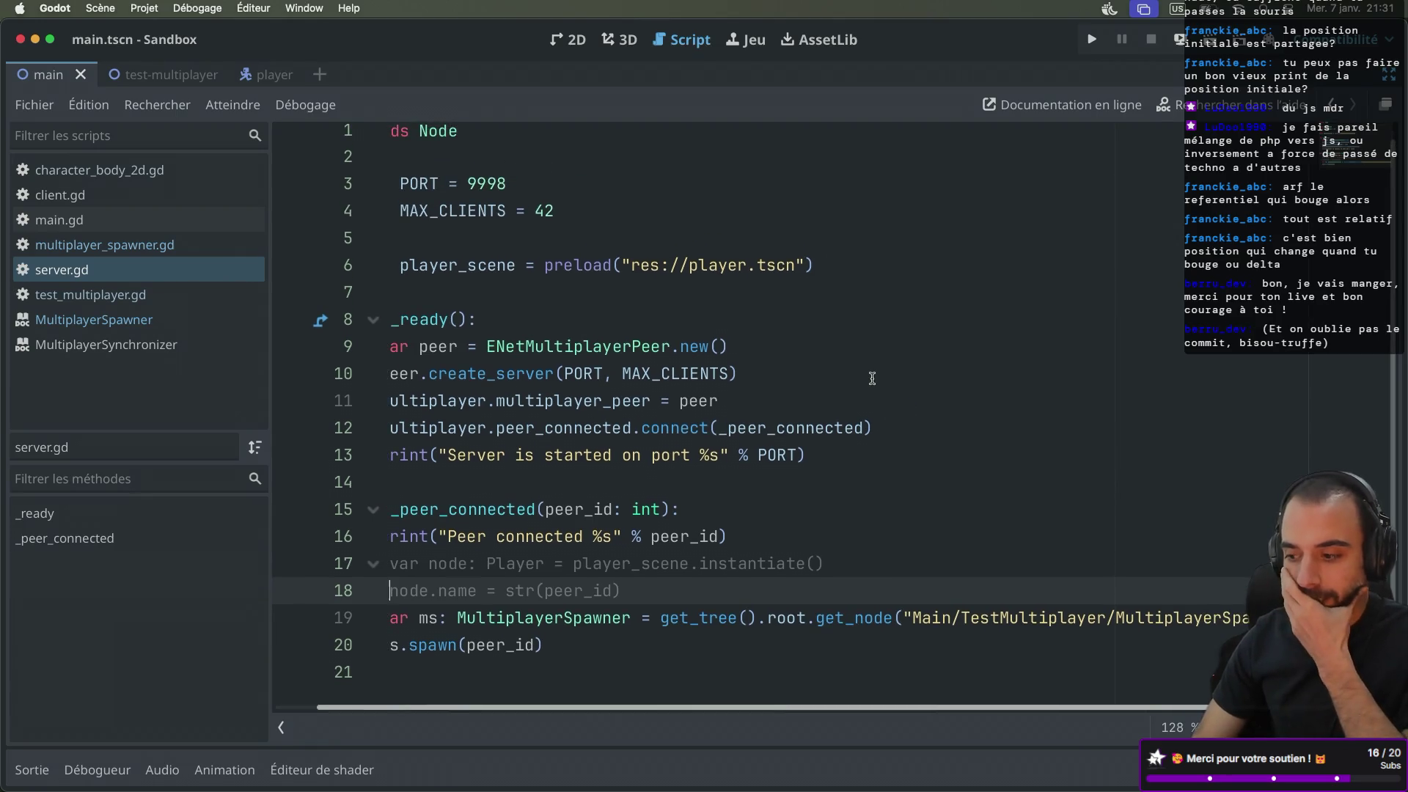
{"action": "scroll", "coordinate": [872, 378], "scroll_direction": "left", "scroll_amount": 2}
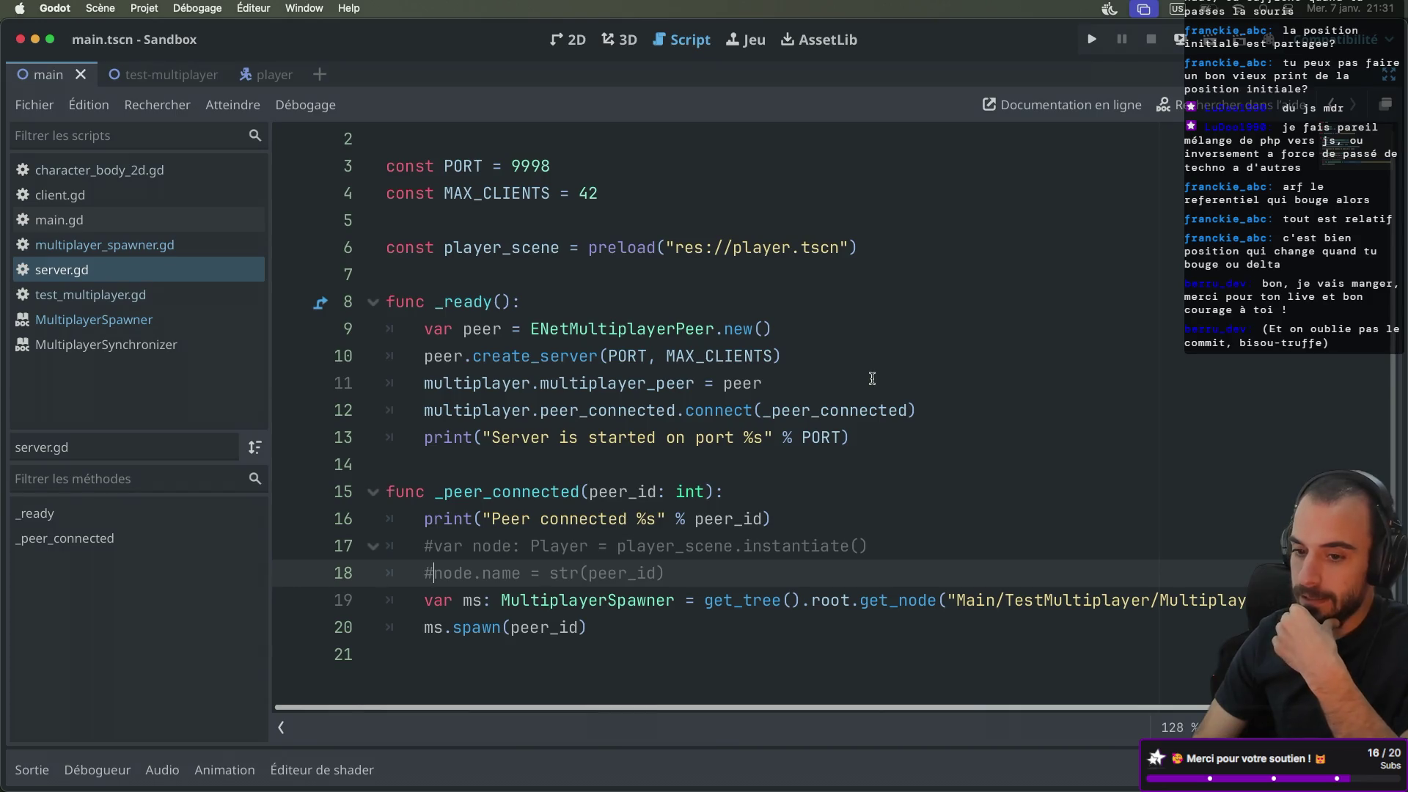
{"action": "left_click", "coordinate": [100, 321]}
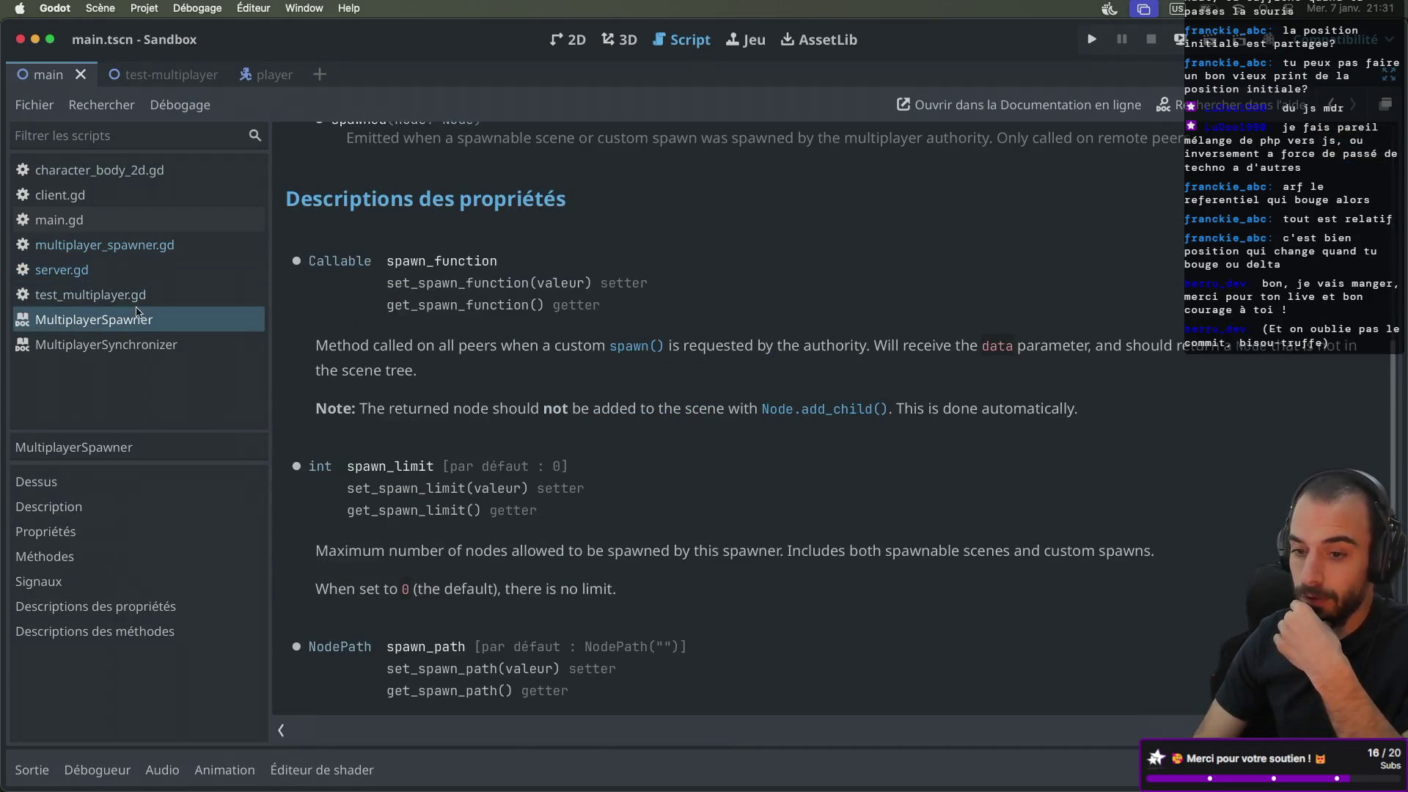
{"action": "left_click", "coordinate": [127, 248]}
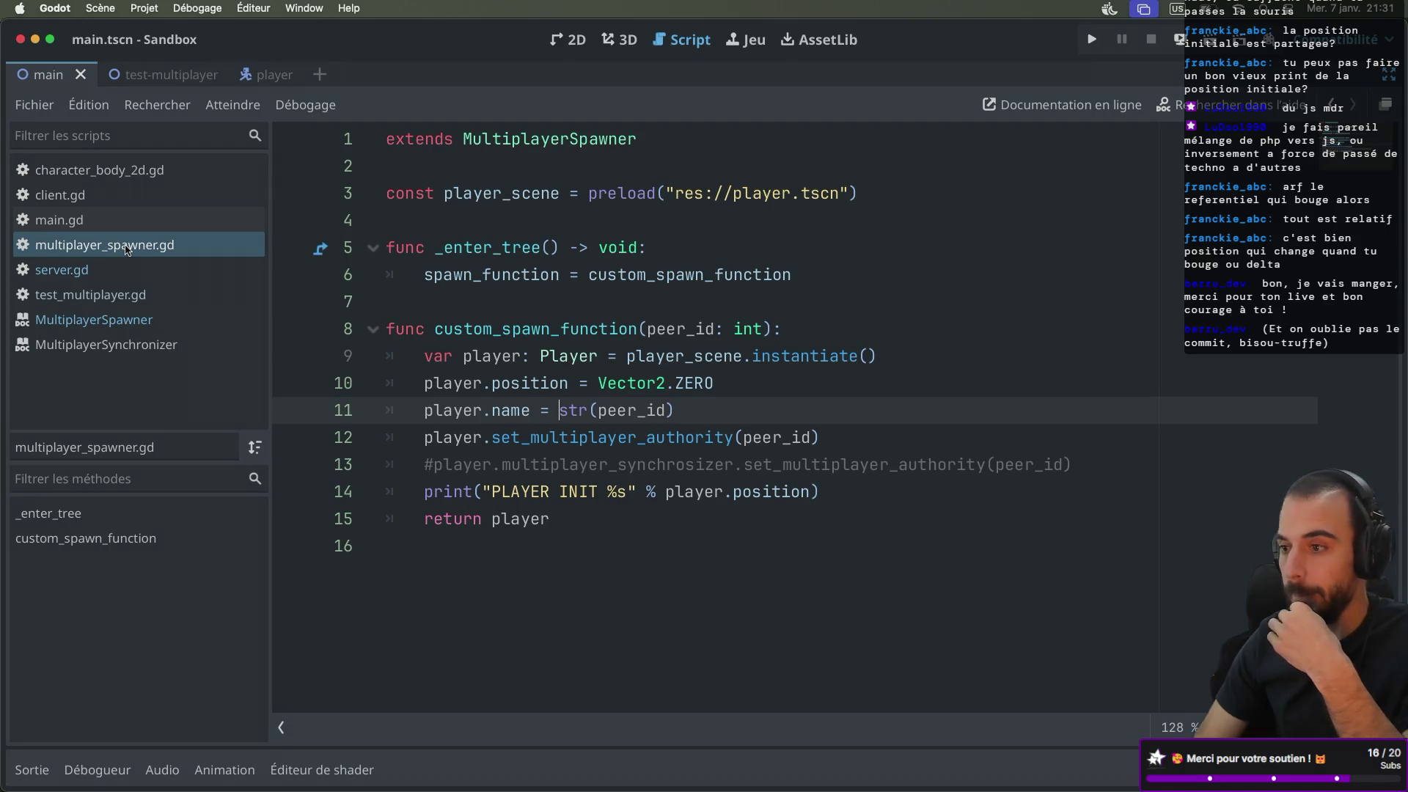